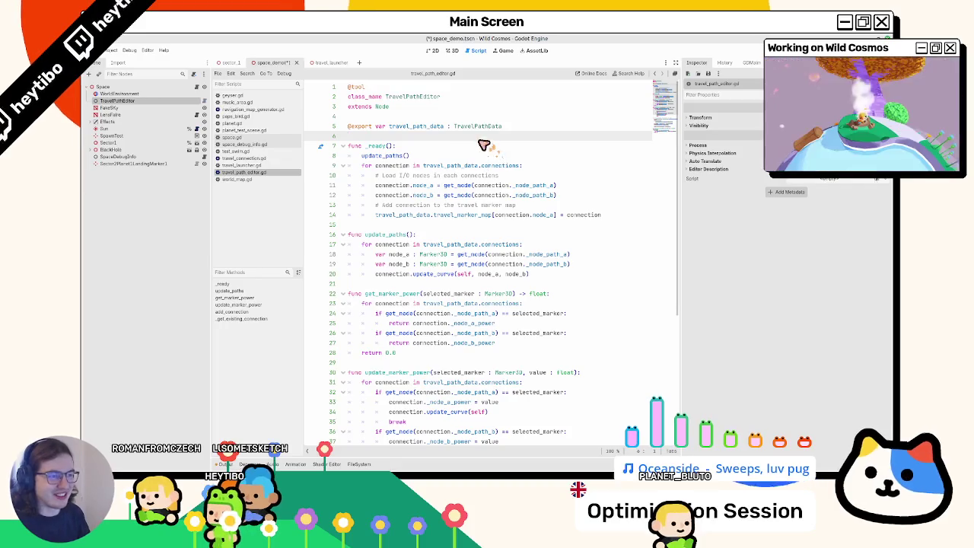
Save and reopen space_demo, move TravelPathEditor above Sector1, and open travel_path_editor.gd.
left_click(452, 51)
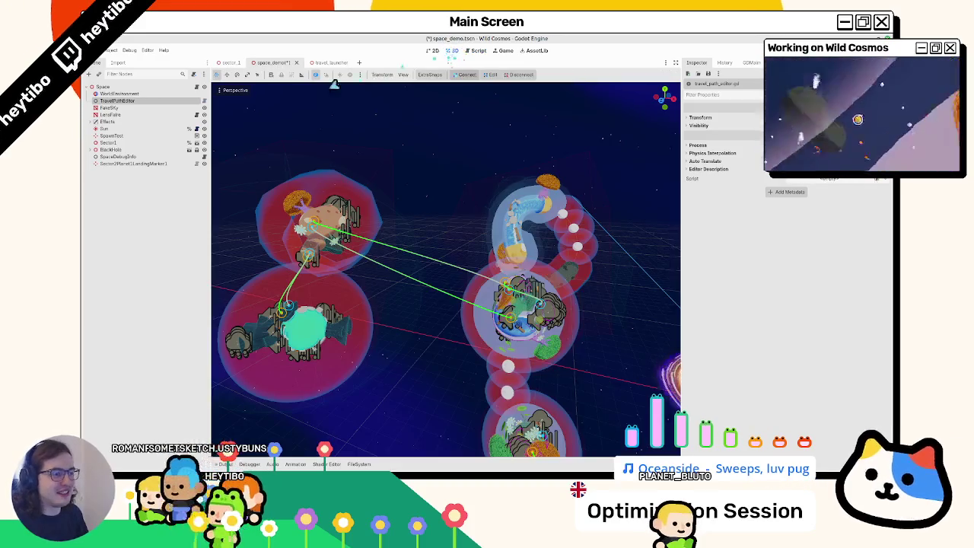
left_click(296, 62)
left_click(430, 280)
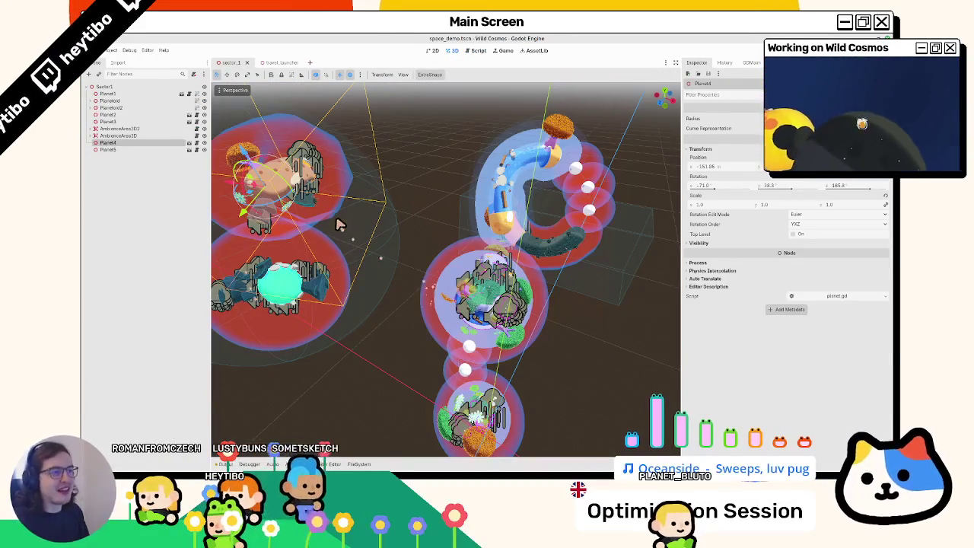
key("ctrl+shift+t")
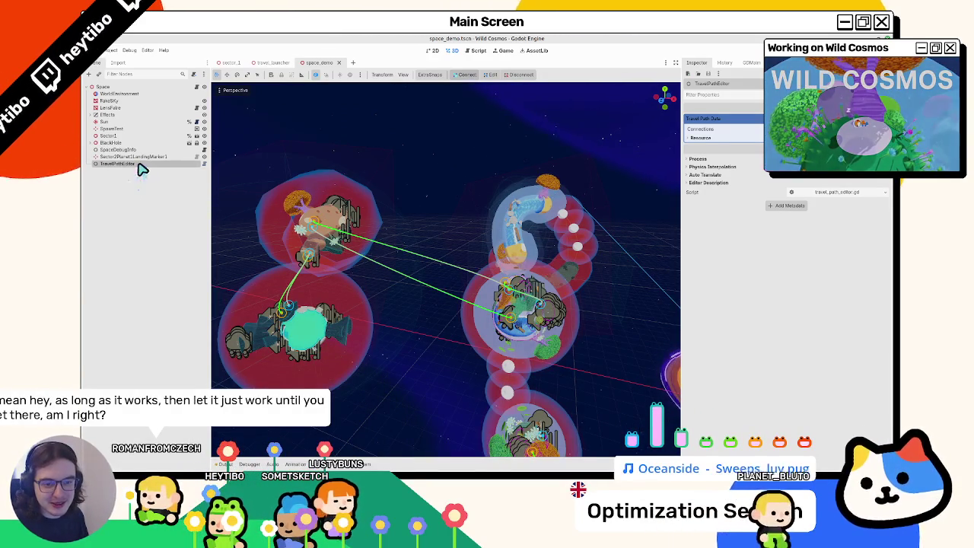
left_click_drag(129, 130, 129, 137)
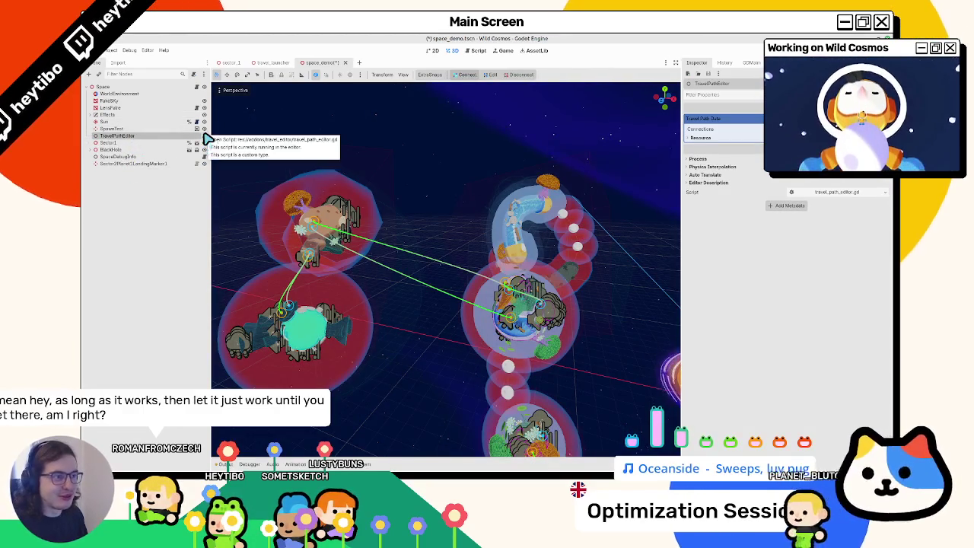
left_click(204, 135)
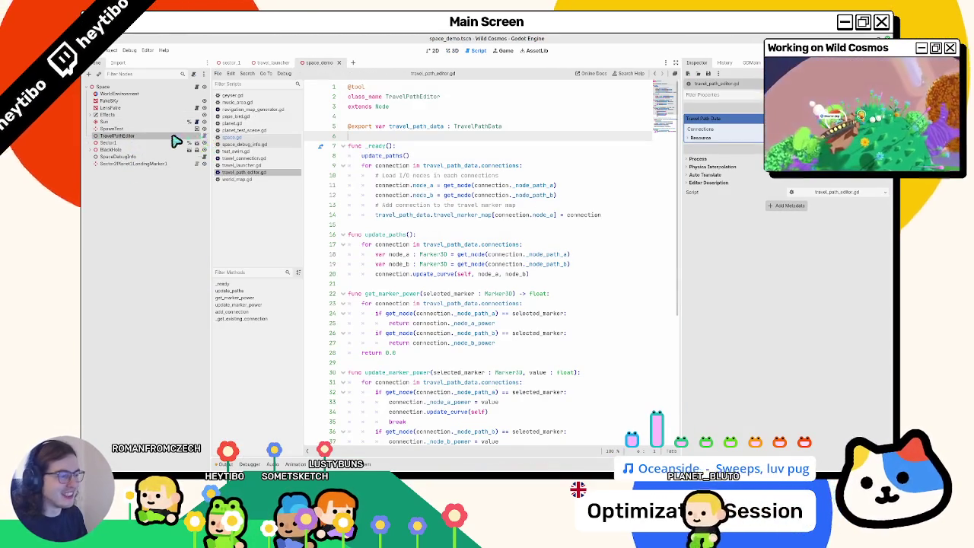
Inspect the update_paths call in travel_path_editor.gd, briefly checking the level in 3D.
double_click(380, 156)
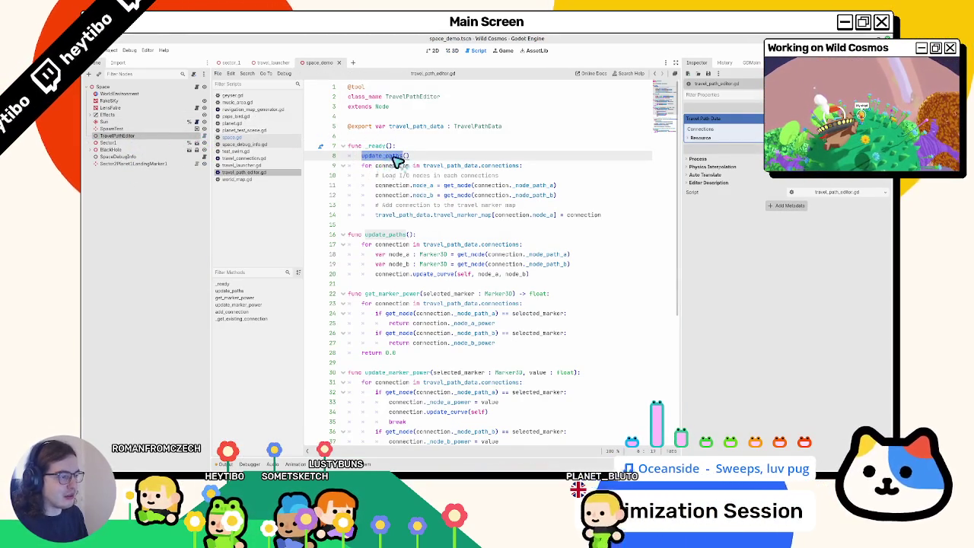
scroll(396, 164, "down", 6)
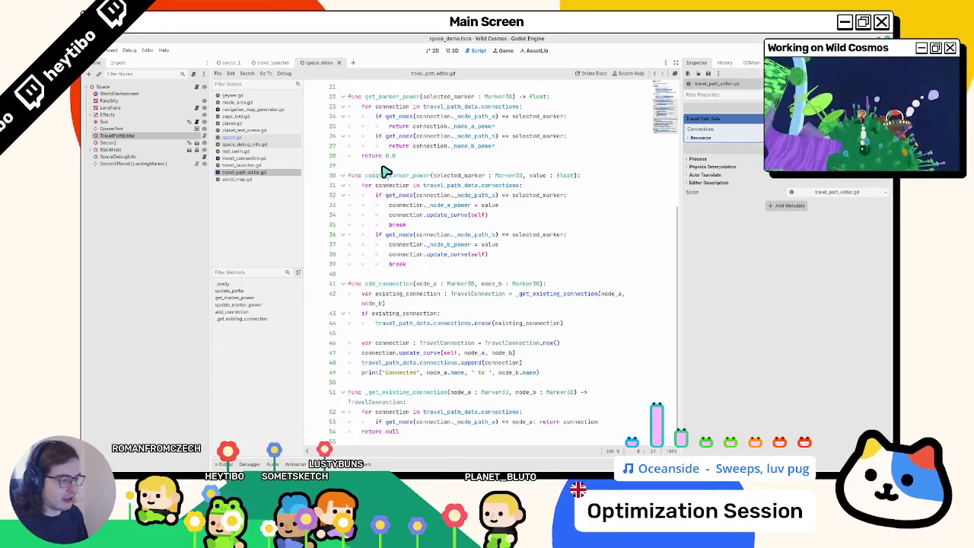
scroll(445, 352, "up", 6)
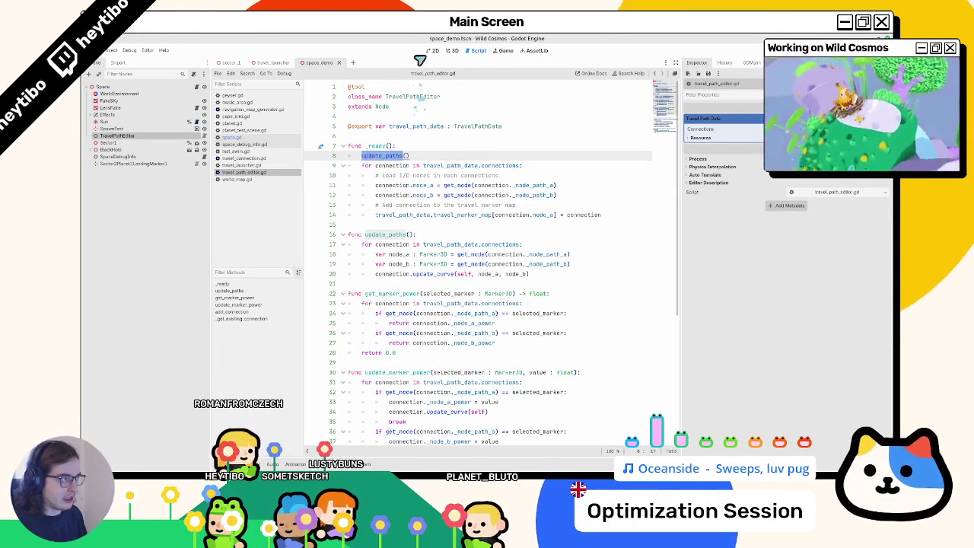
left_click(452, 50)
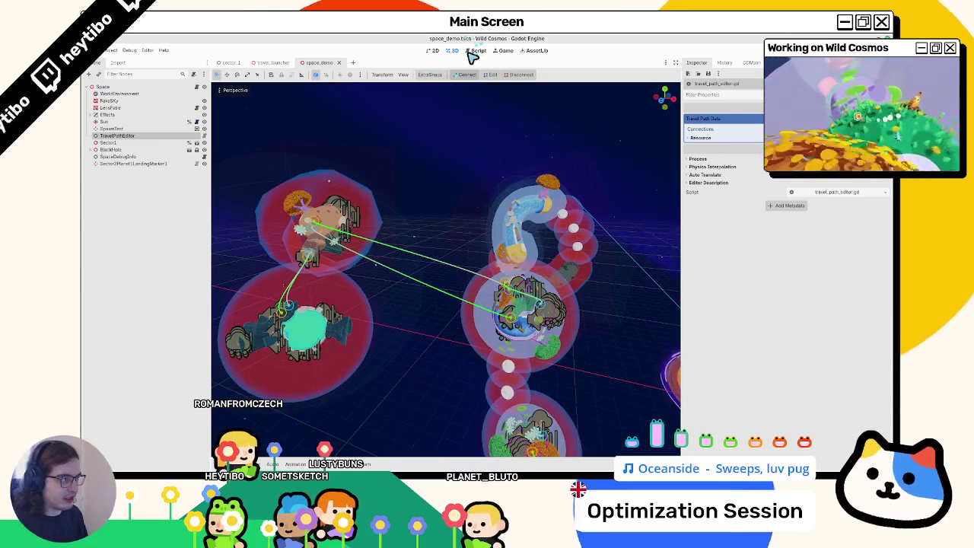
left_click(473, 51)
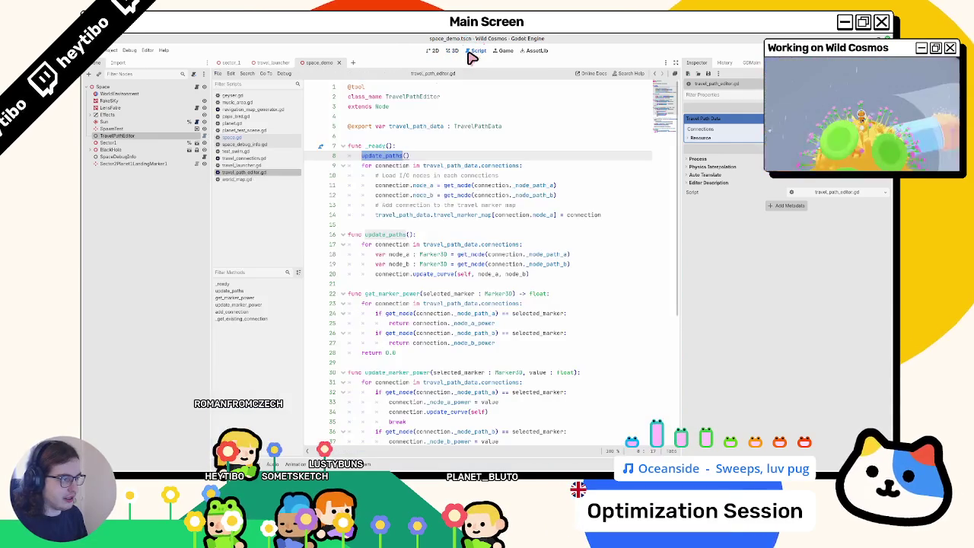
left_click(406, 216)
left_click(406, 225)
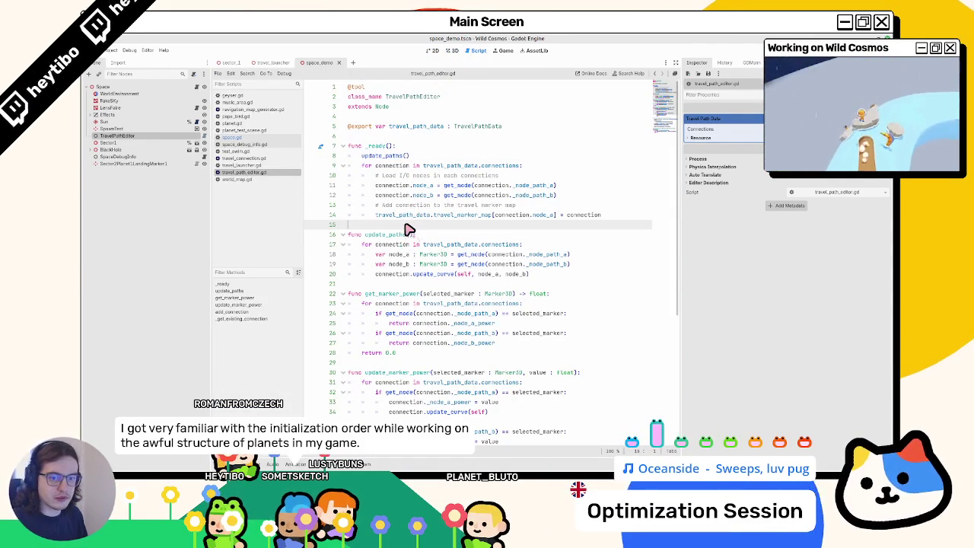
Expand the Connections list and element 0 in the Inspector, then switch to travel_launcher.
left_click(702, 128)
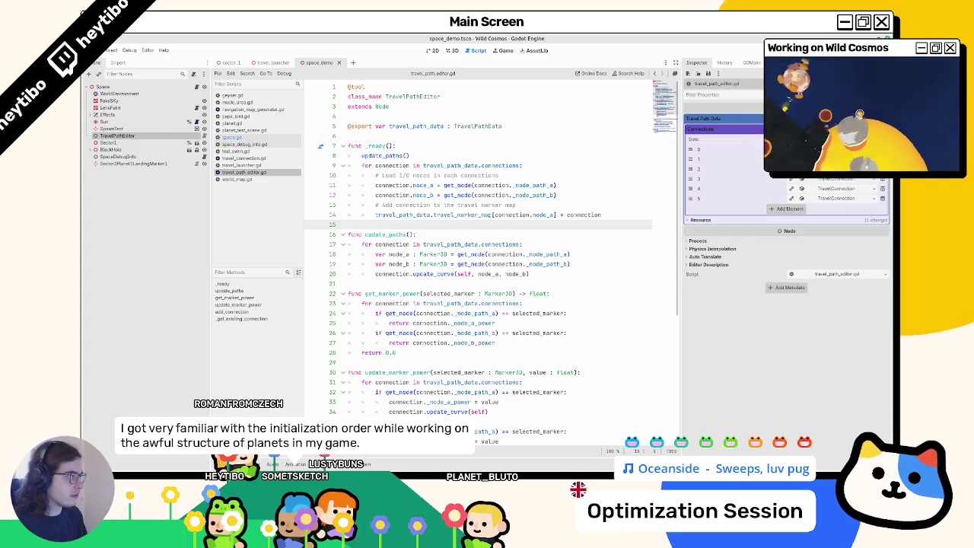
left_click(698, 149)
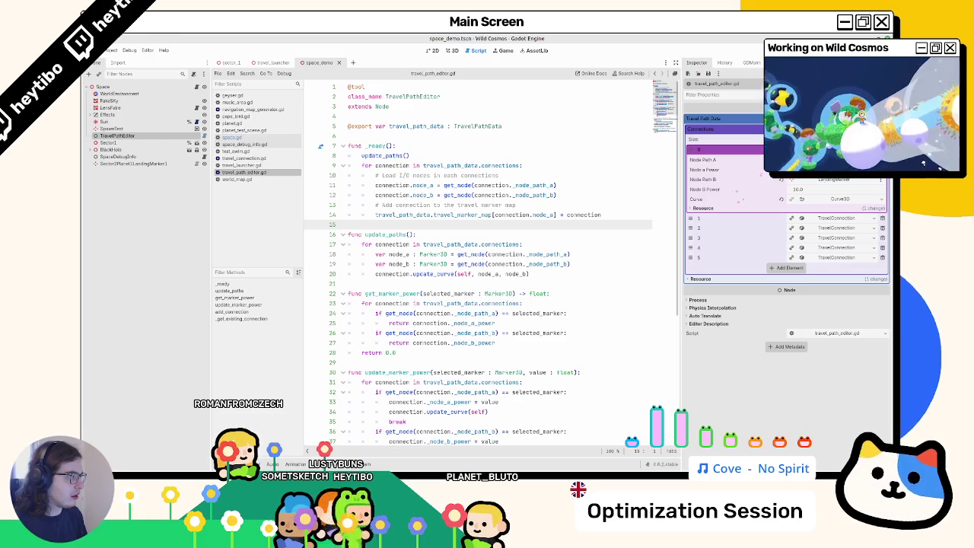
left_click(271, 62)
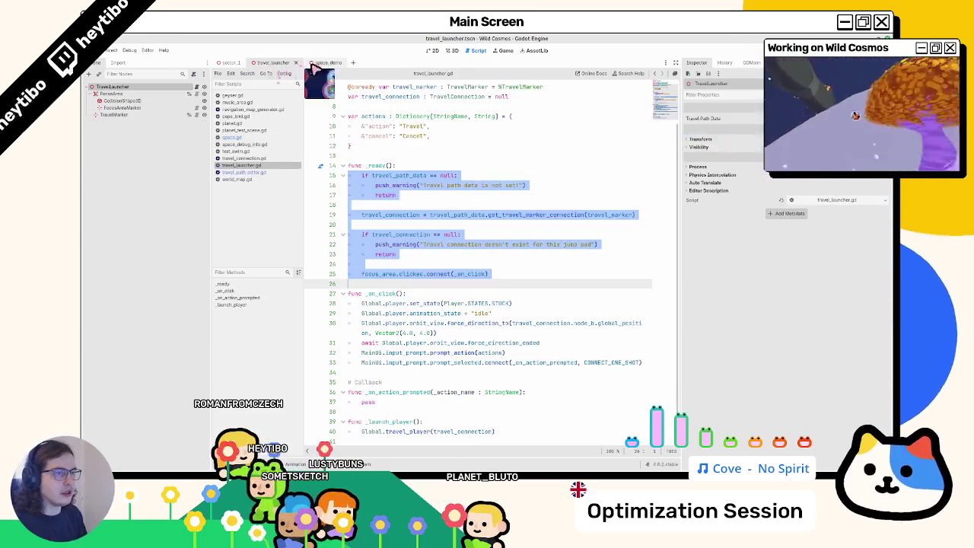
Select the TravelMarker and TravelLauncher nodes and view the TravelLauncher script.
left_click(143, 116)
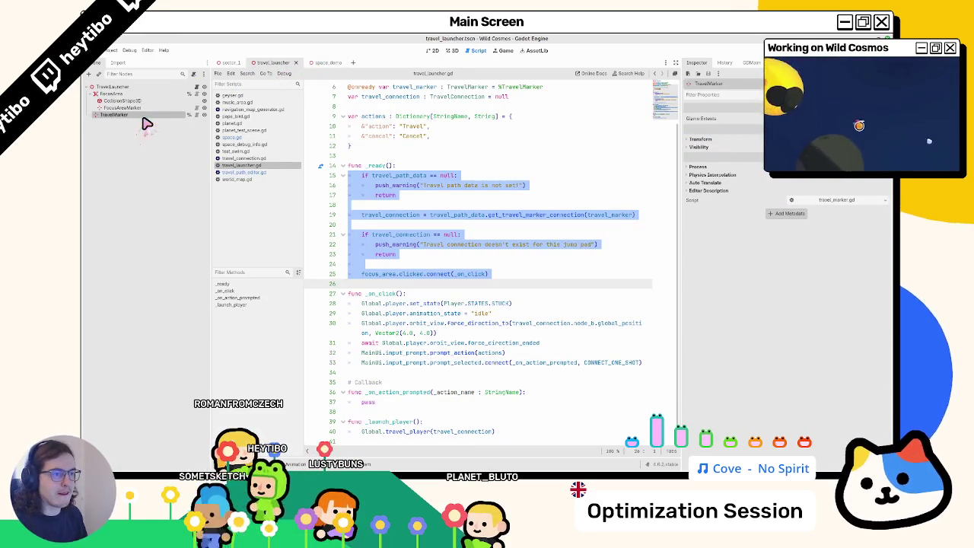
left_click(435, 150)
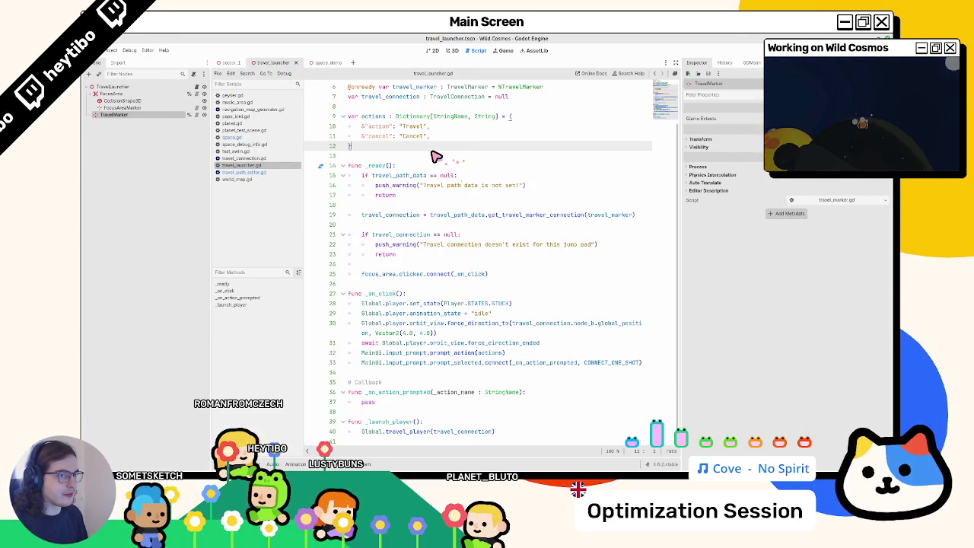
left_click(114, 86)
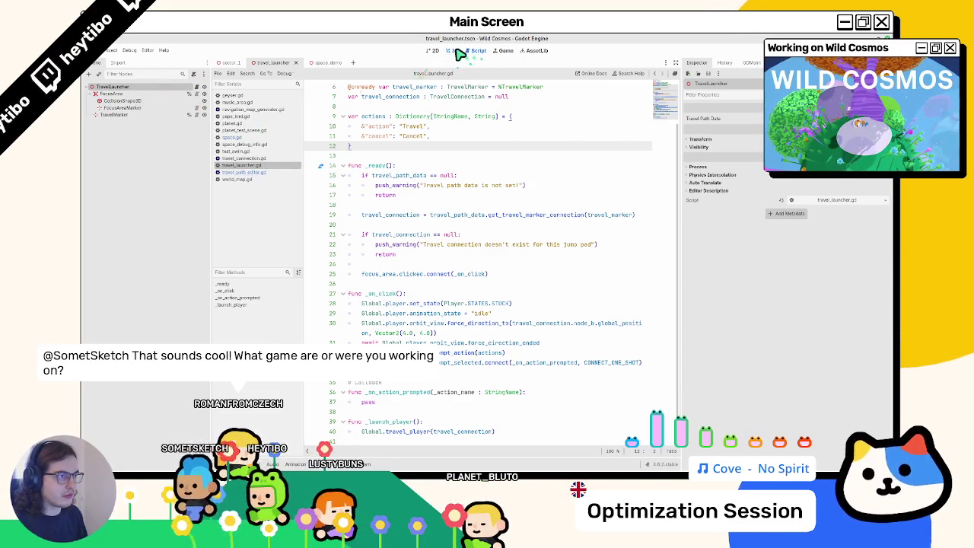
left_click(452, 50)
left_click(431, 52)
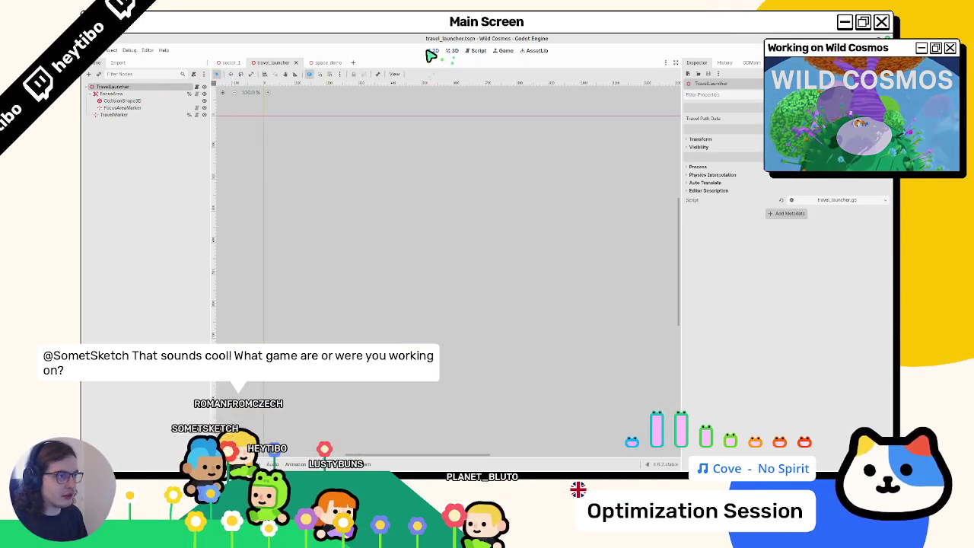
left_click(200, 88)
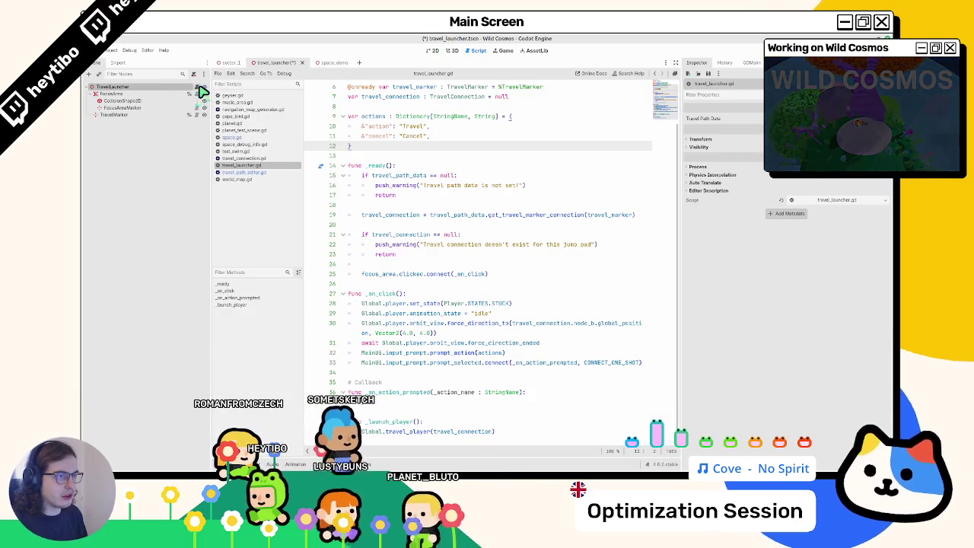
Toggle between the 2D and 3D workspaces and return to the space_demo scene.
left_click(449, 51)
left_click(432, 50)
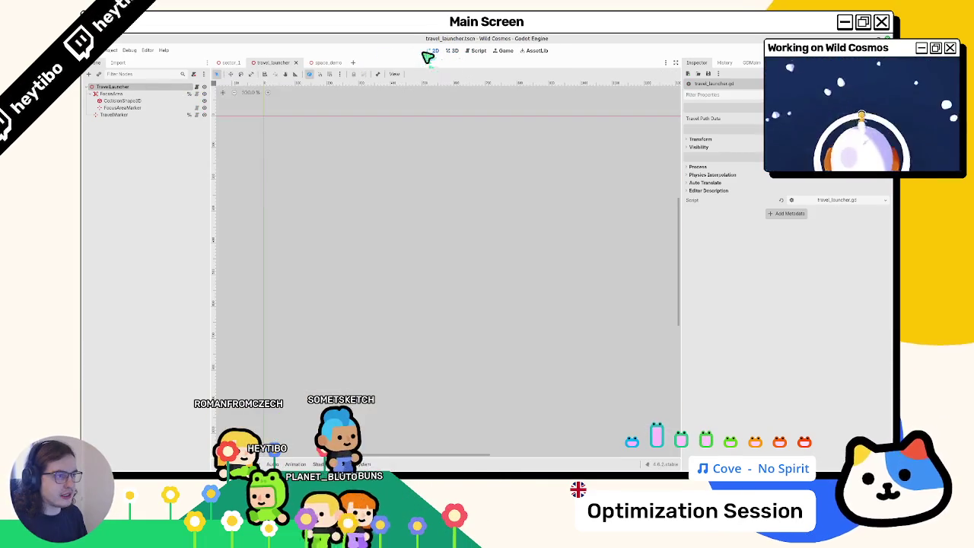
left_click(237, 64)
left_click(277, 63)
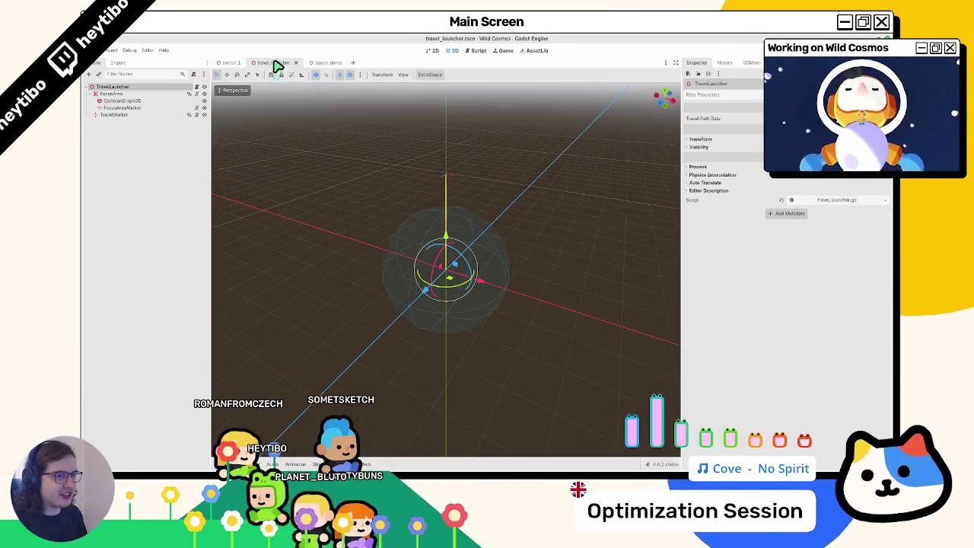
left_click(320, 63)
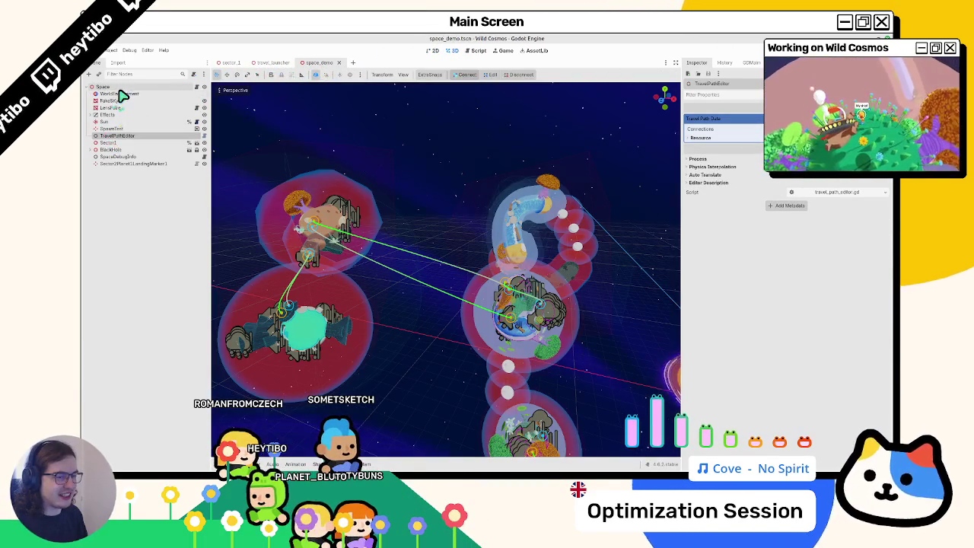
Add two blank lines after line 14 in travel_path_editor.gd's _ready.
left_click(196, 136)
key("Return")
key("Return")
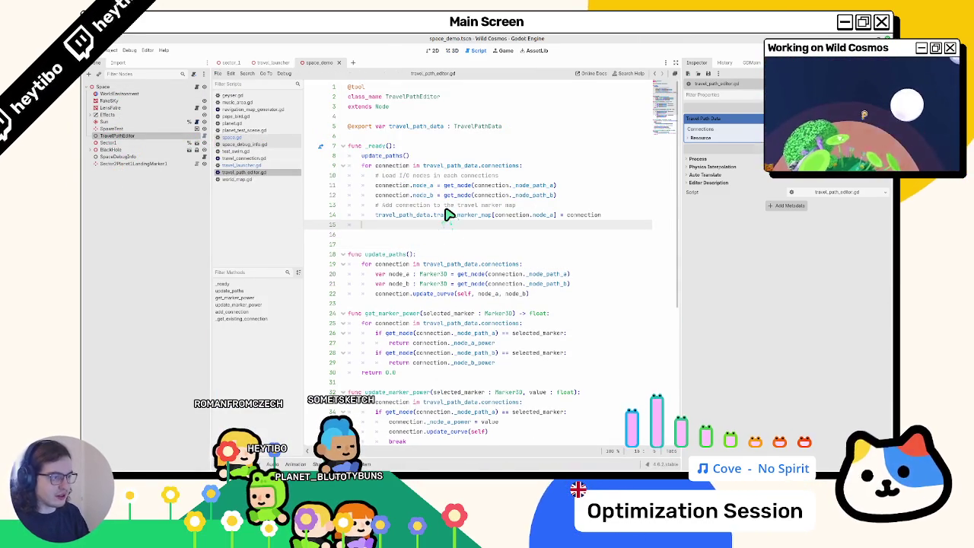
key("Return")
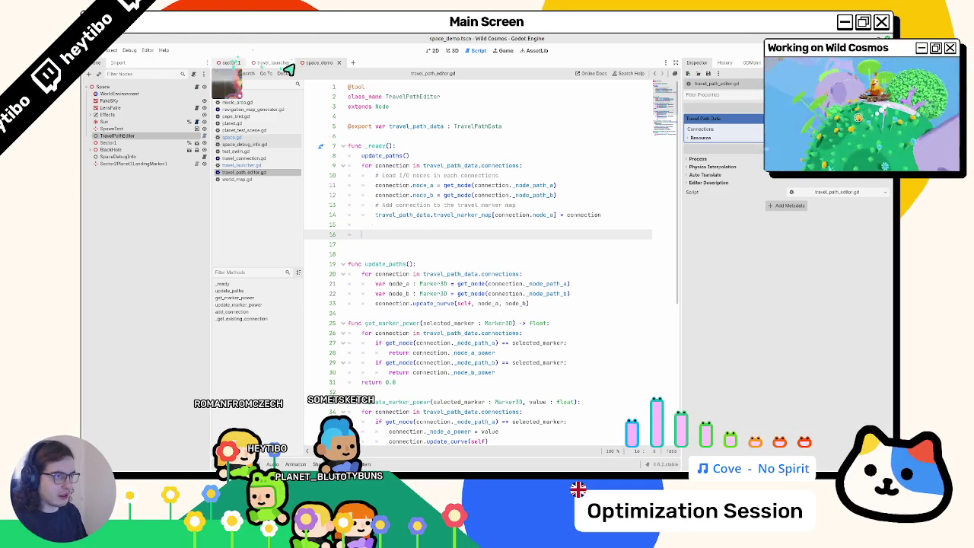
Pick main.tscn via Quick Open Scene and run it to playtest the game.
key("ctrl+shift+o")
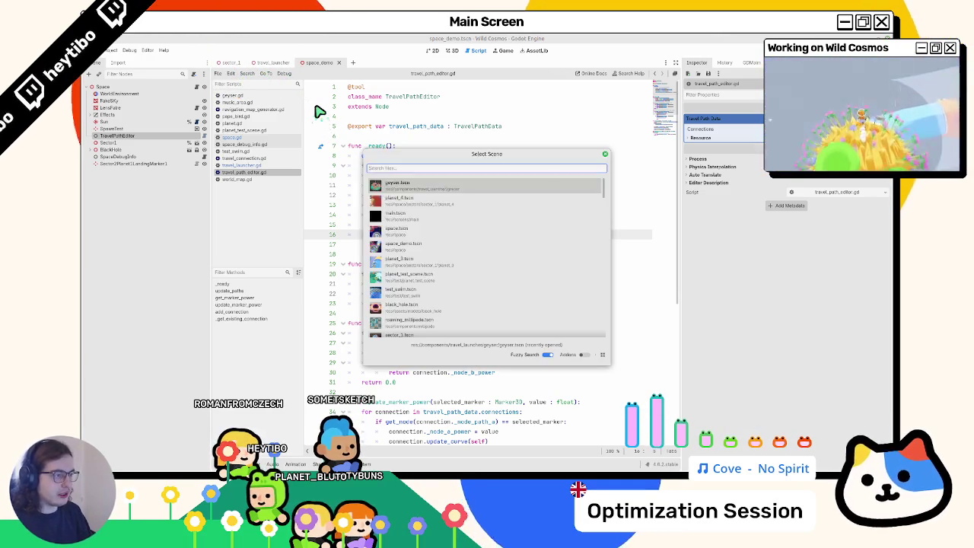
type("MAE")
key("BackSpace")
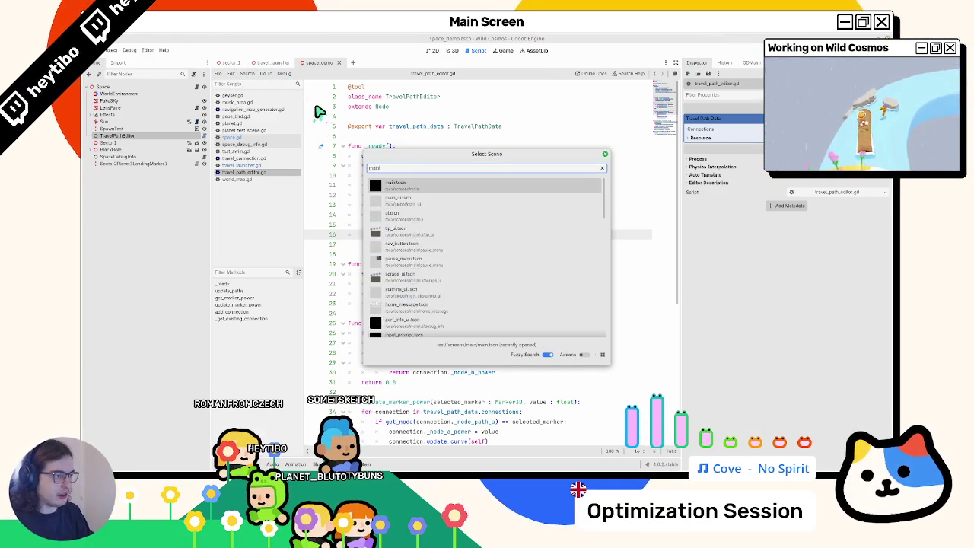
key("Return")
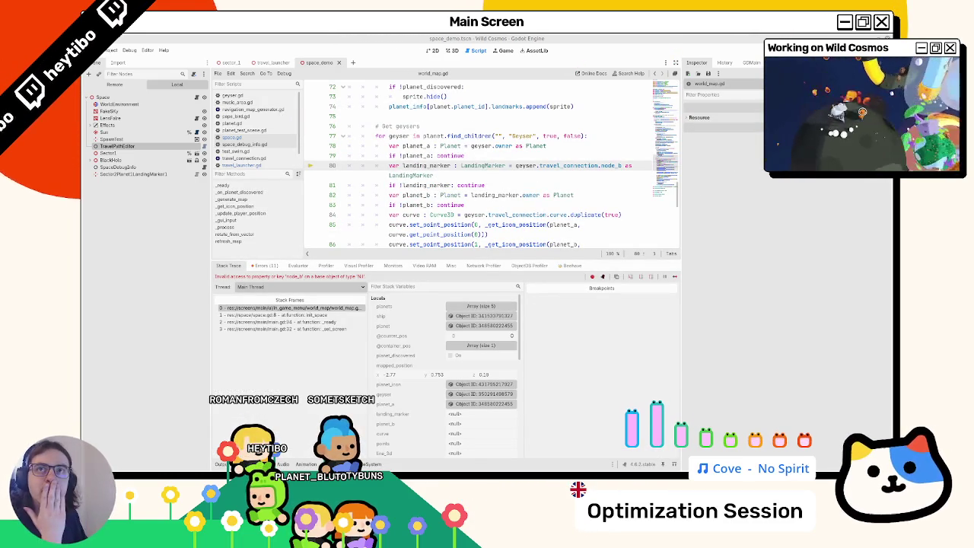
Stop the game, collapse the bottom panel, and close world_map.gd.
key("F8")
left_click(385, 461)
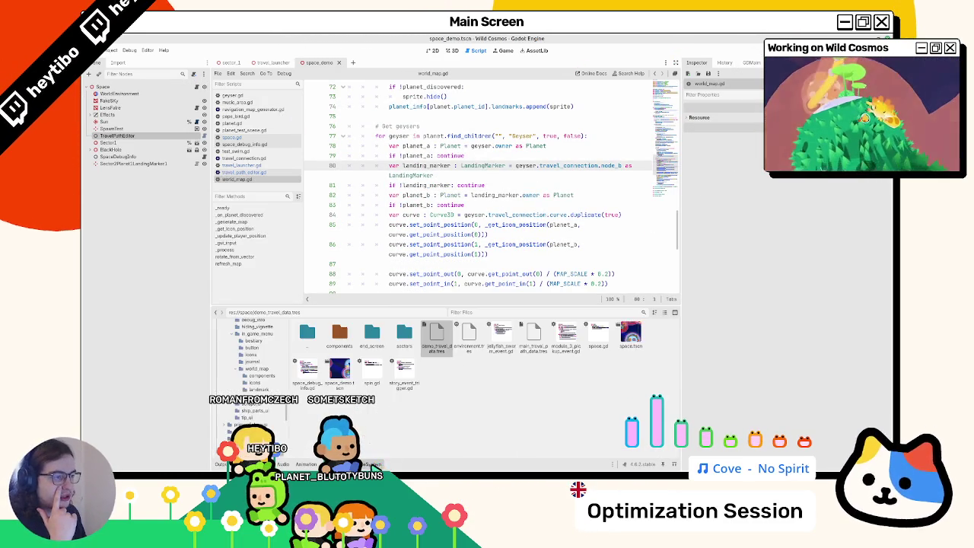
left_click(384, 461)
scroll(441, 312, "up", 15)
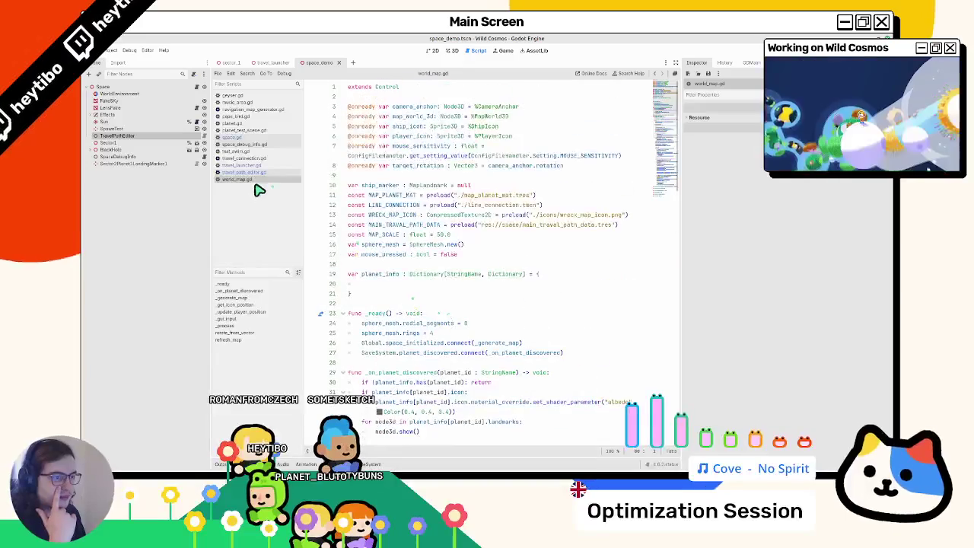
middle_click(255, 179)
Browse space_debug_info.gd, travel_launcher.gd and space.gd, then close space.gd.
left_click(230, 144)
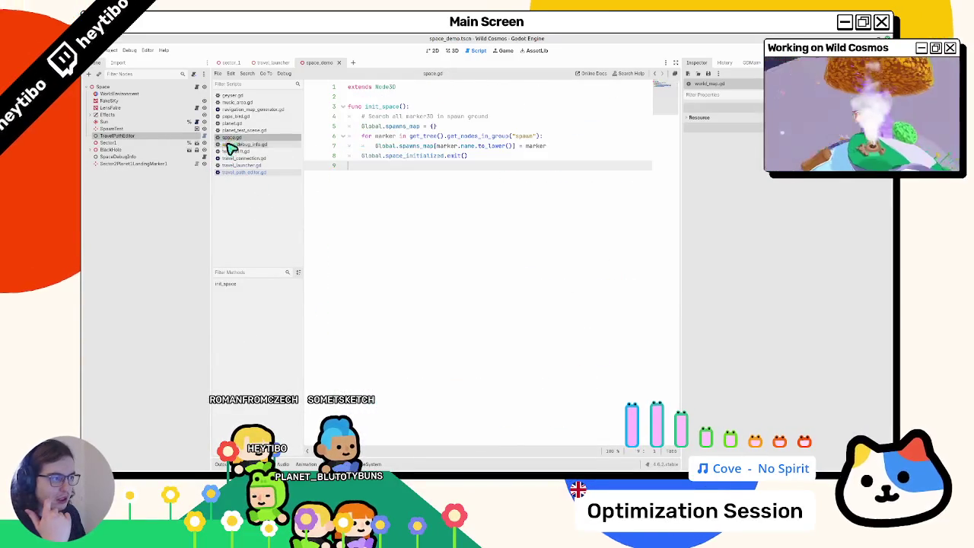
left_click(236, 173)
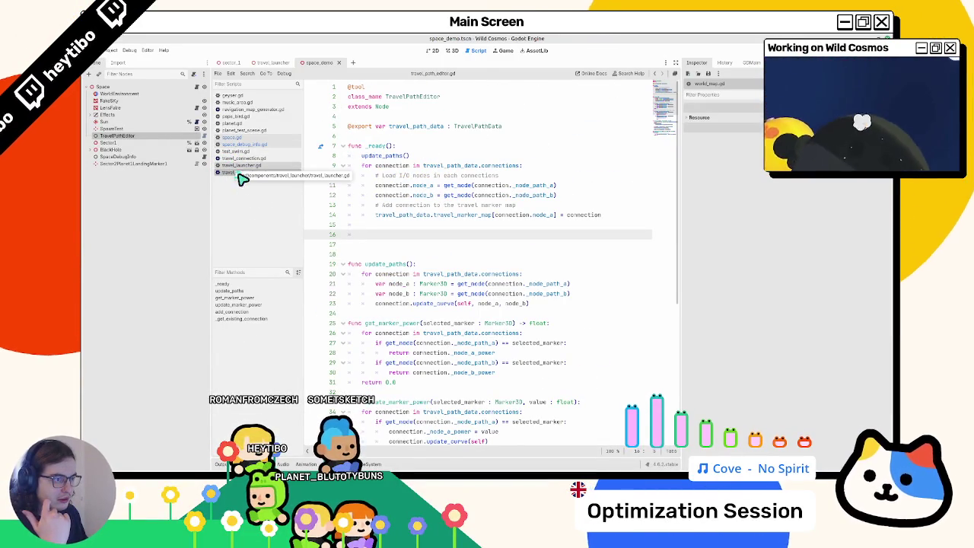
left_click(261, 165)
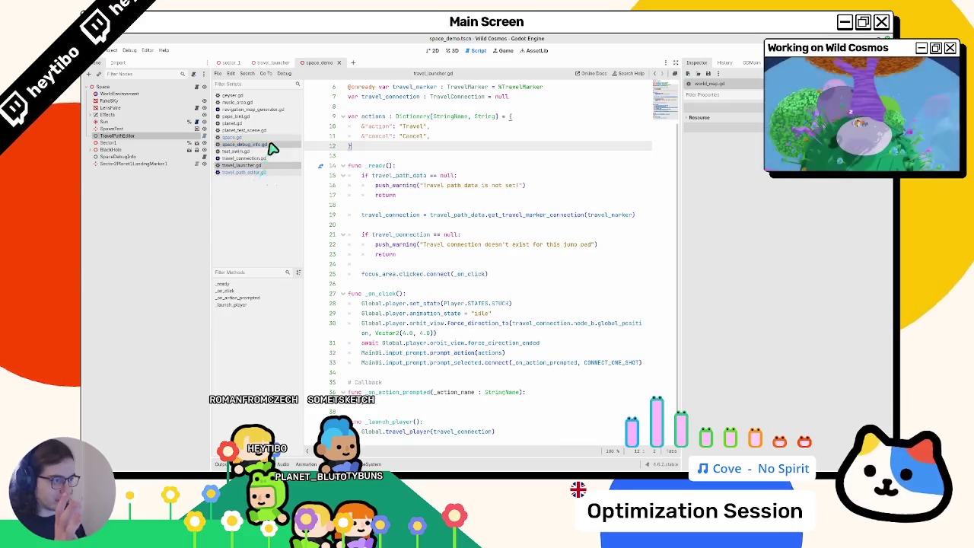
left_click(273, 145)
left_click(270, 140)
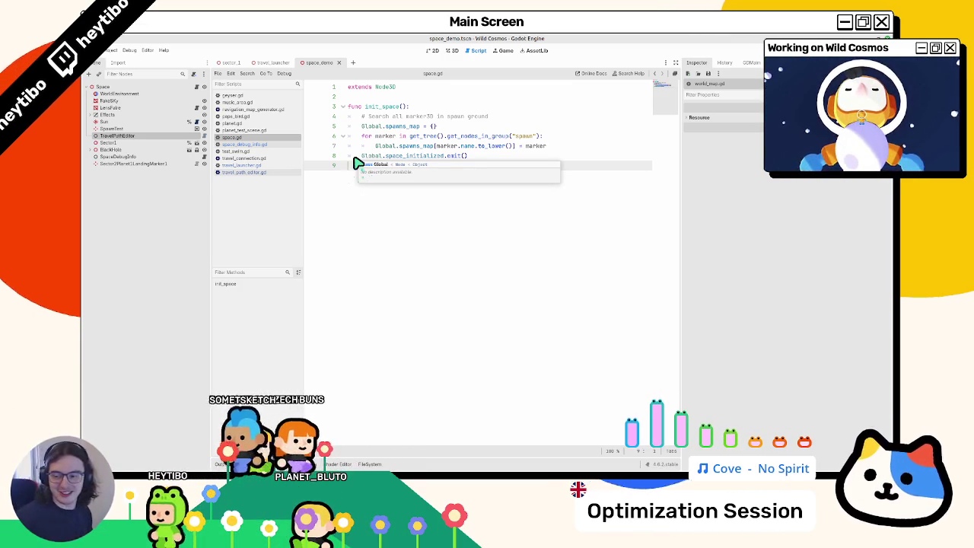
middle_click(267, 139)
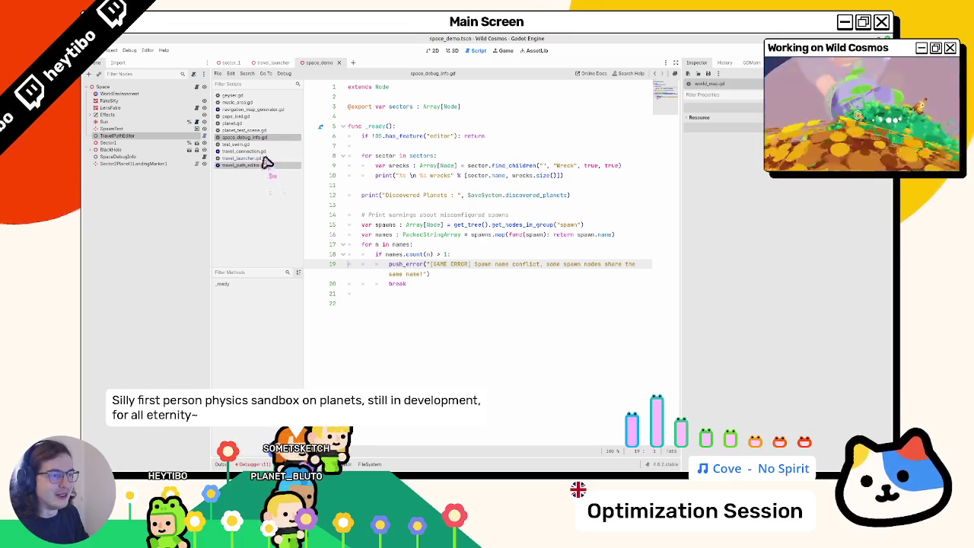
Close the remaining unneeded scripts and reopen the TravelPathEditor's travel_path_editor.gd.
middle_click(258, 100)
middle_click(258, 101)
middle_click(257, 99)
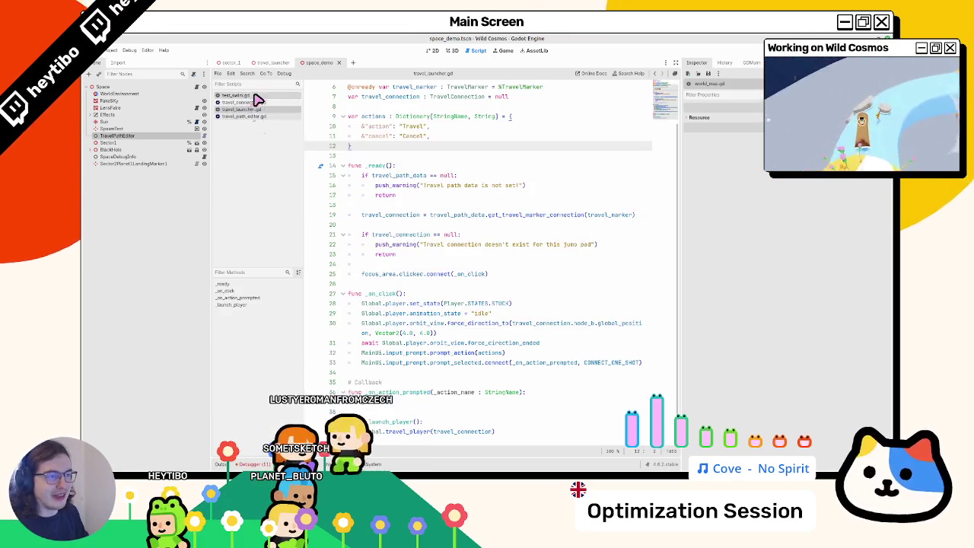
middle_click(257, 99)
middle_click(258, 99)
middle_click(257, 99)
middle_click(257, 98)
middle_click(258, 97)
left_click(204, 137)
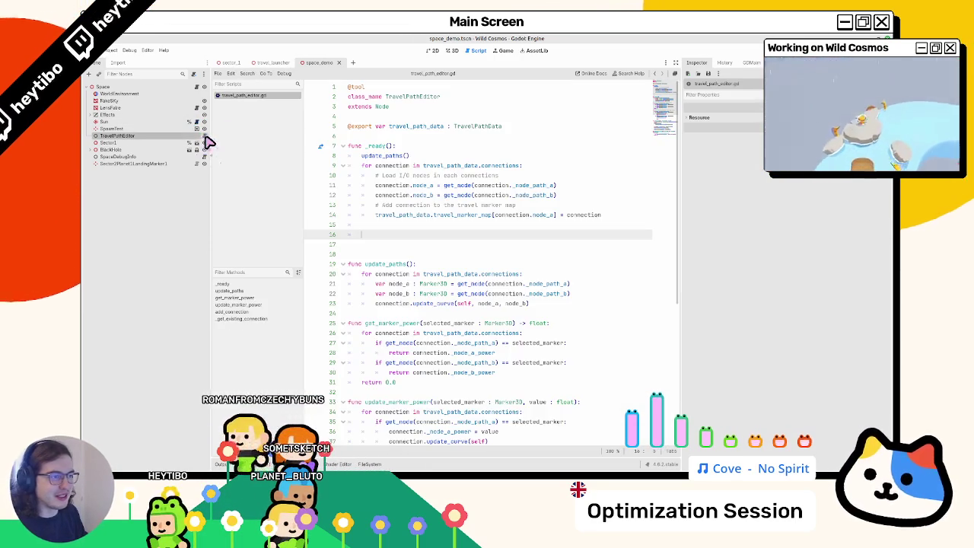
Add an 'if !Engine.is_editor_hint():' block on line 16 starting a Global. assignment.
double_click(406, 216)
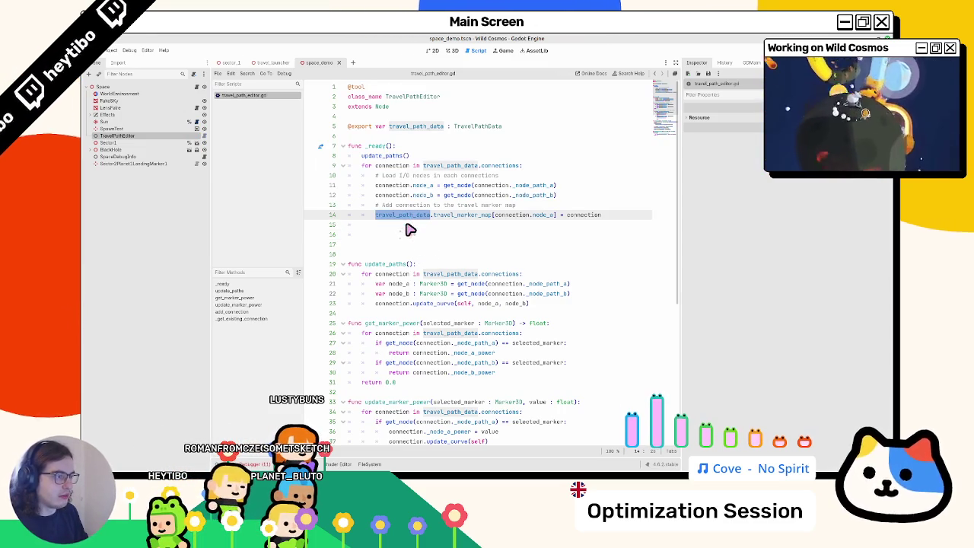
left_click(411, 234)
type("if engin")
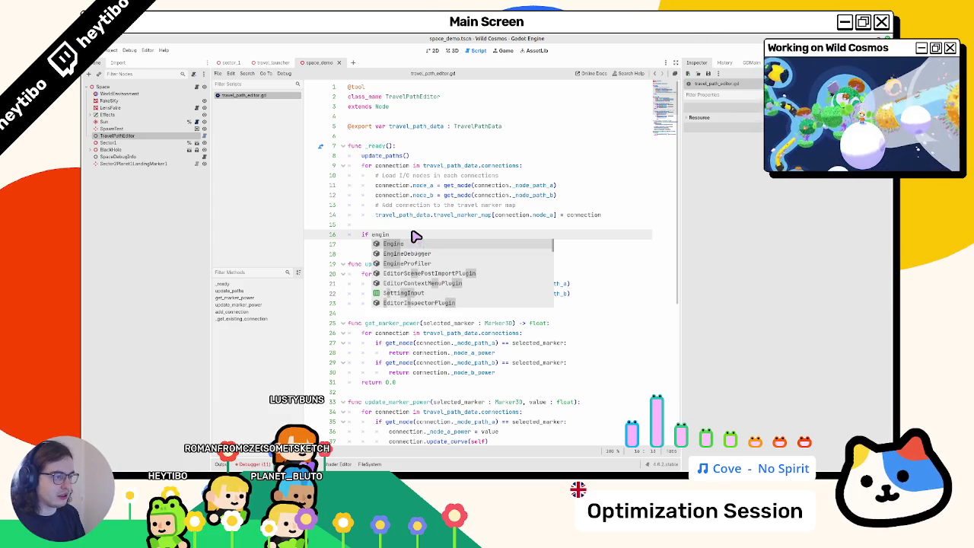
key("Return")
type(".")
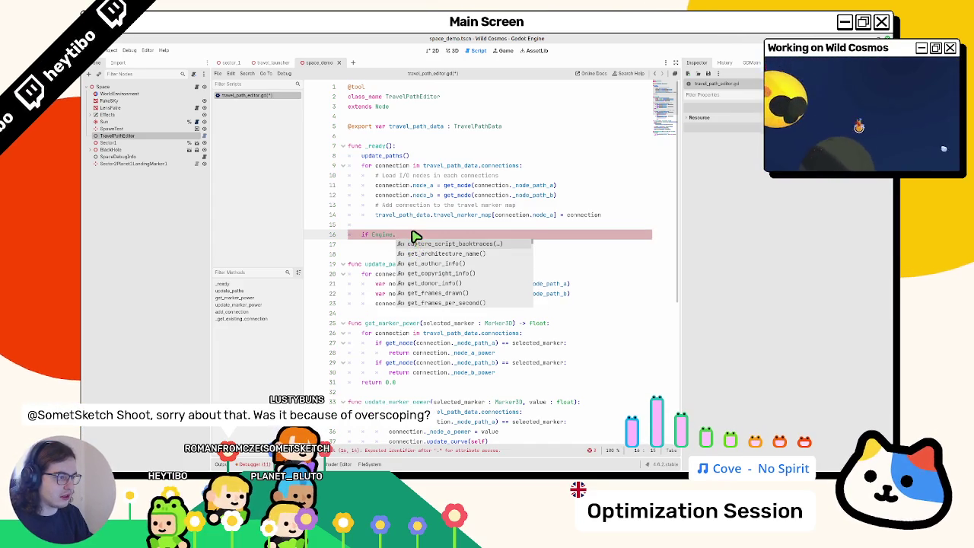
type("is")
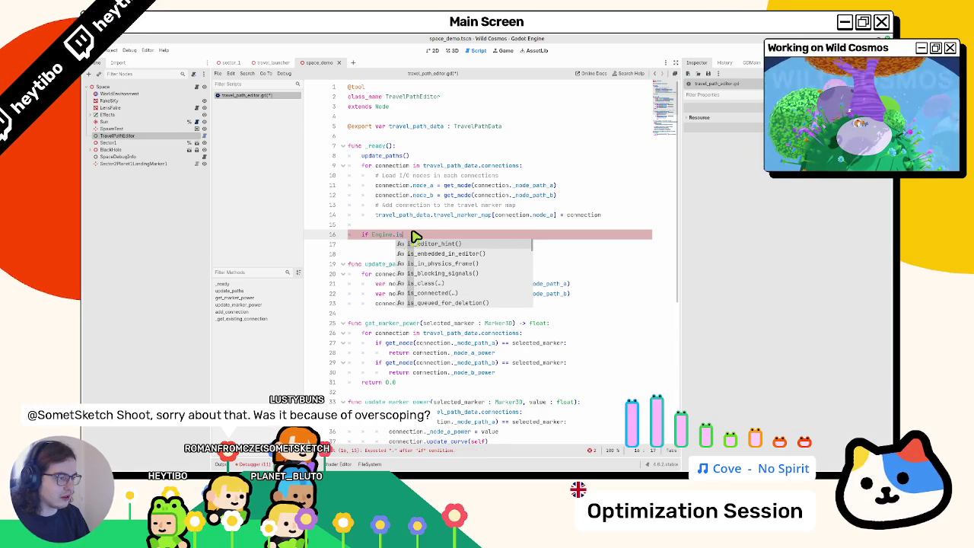
key("Return")
type(":")
key("Return")
type("pass")
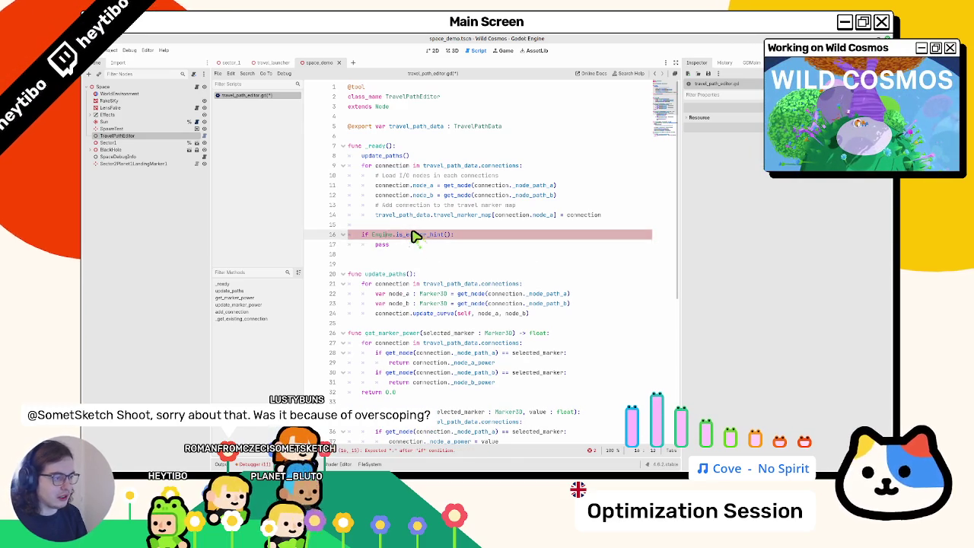
type("!")
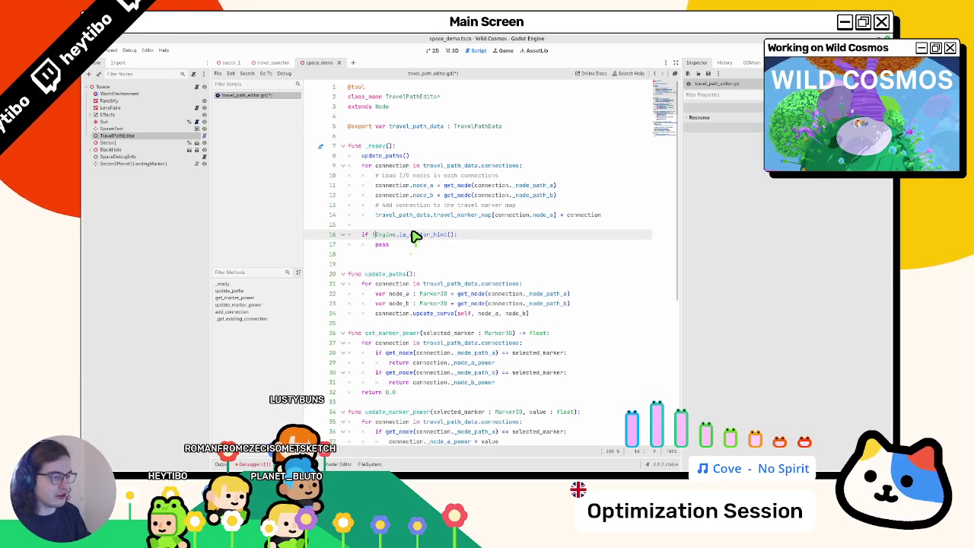
key("Down")
key("End")
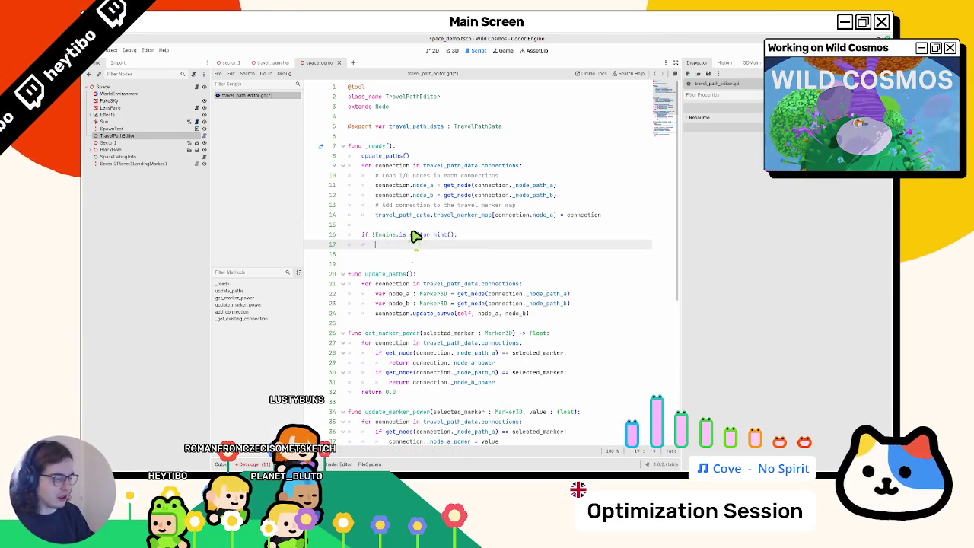
type("Global.")
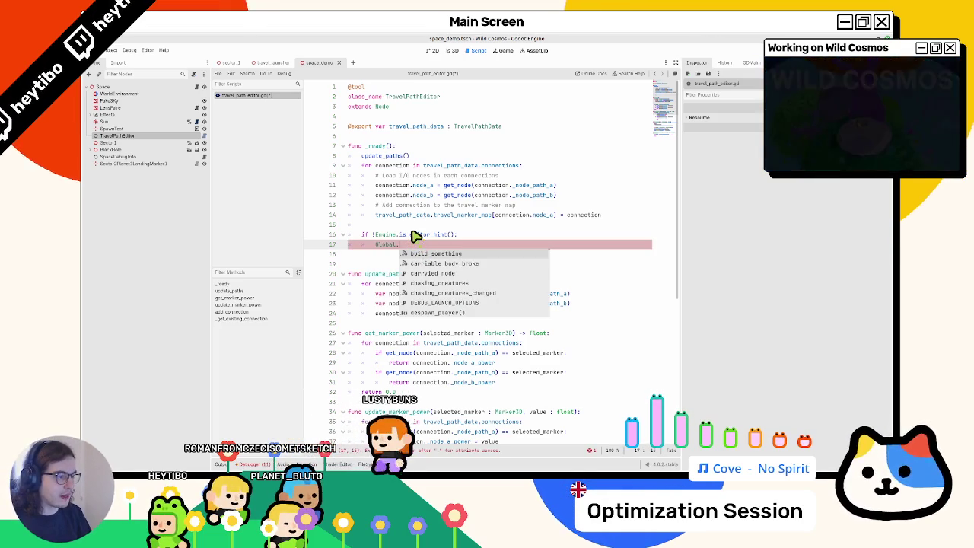
Examine the connection-loading code on lines 10–14 and the Connections array elements.
left_click(162, 134)
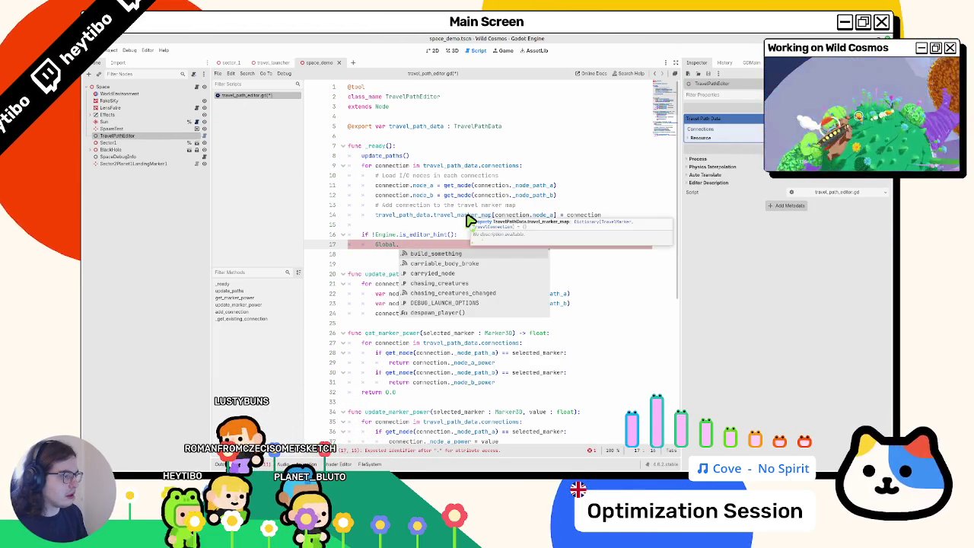
double_click(574, 217)
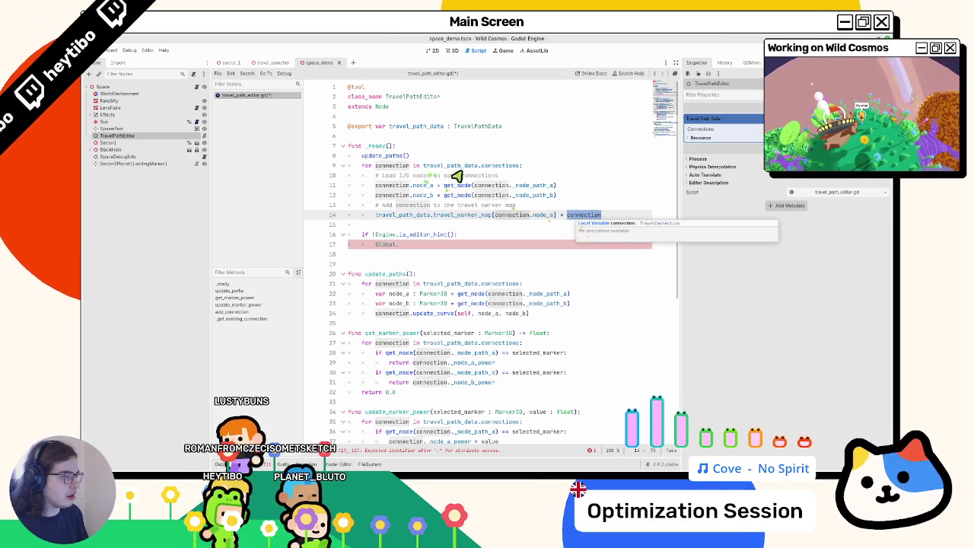
mouse_move(460, 175)
left_mouse_down()
mouse_move(495, 215)
mouse_move(473, 193)
left_mouse_up()
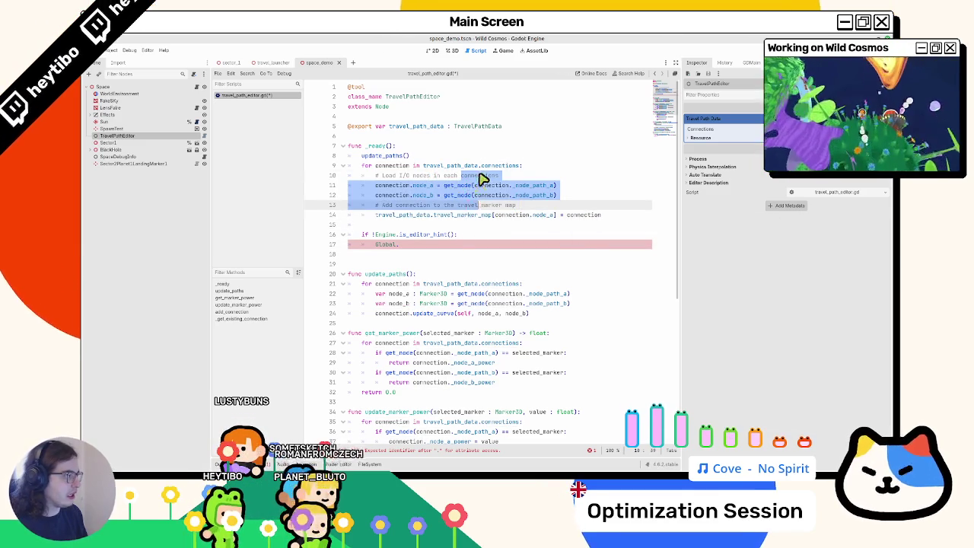
left_click(483, 179)
left_click(700, 129)
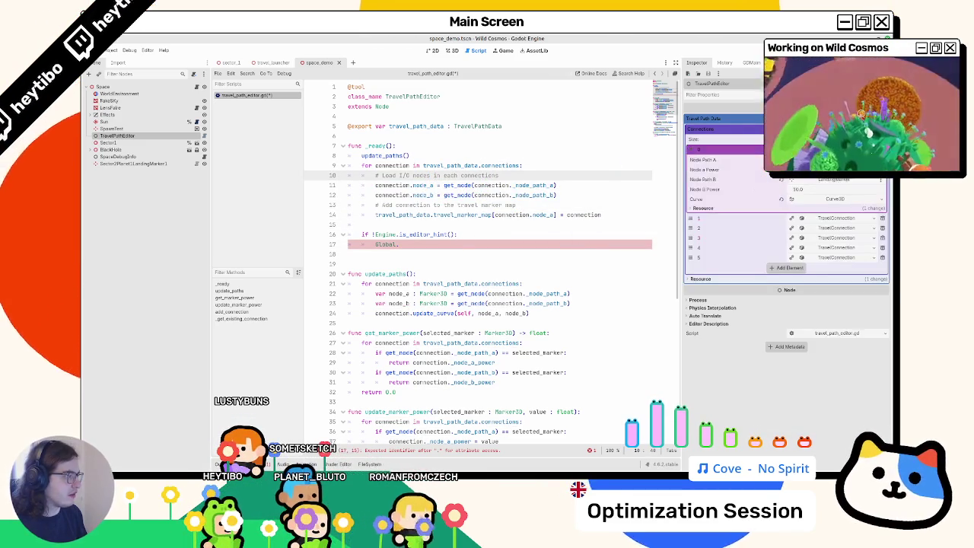
double_click(403, 185)
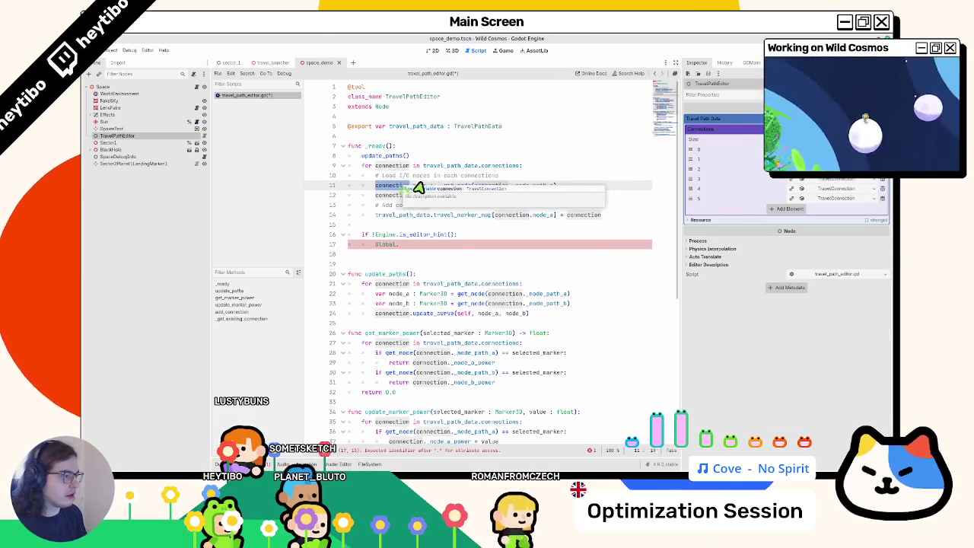
left_click(507, 178)
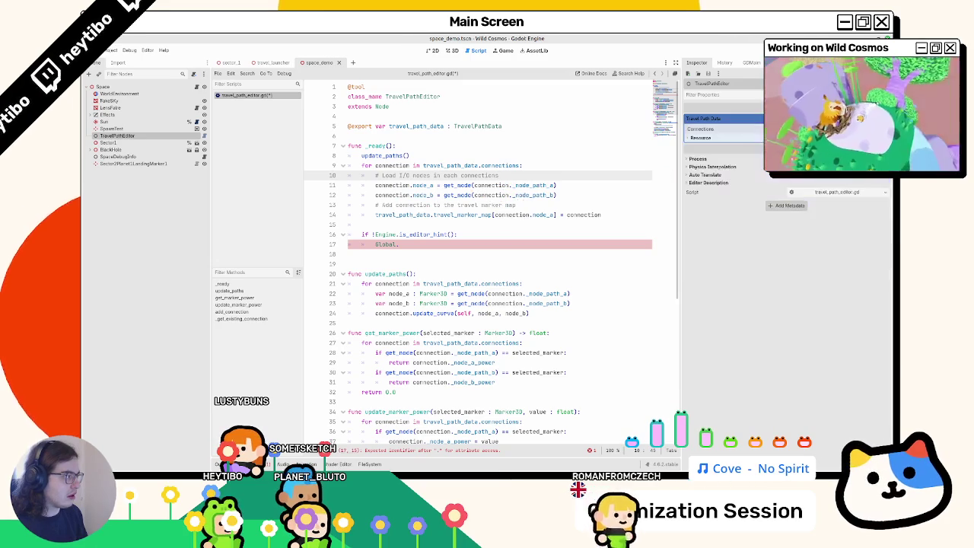
Complete the line as 'Global.travel_data = travel_path_data' and open global.gd.
left_click(429, 248)
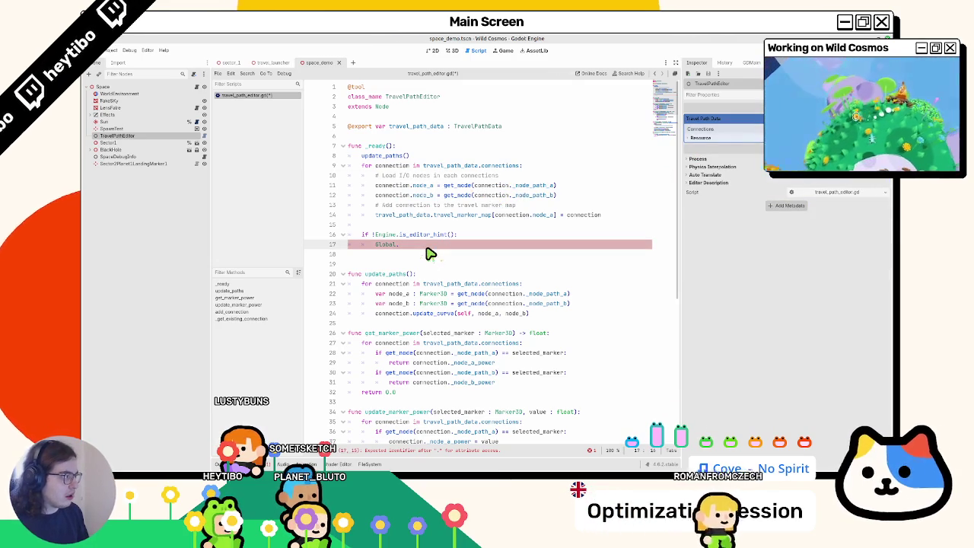
type("travel_")
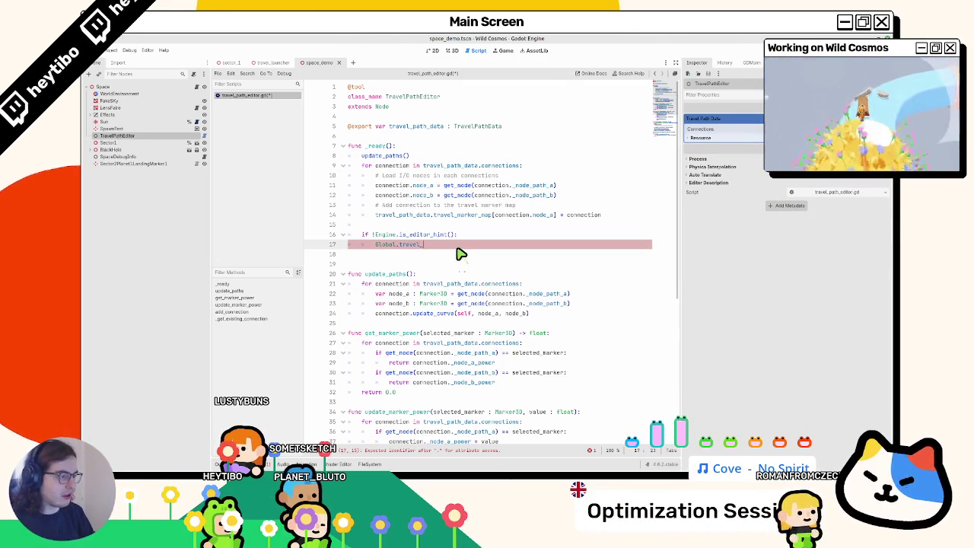
type("data = travel_path_data")
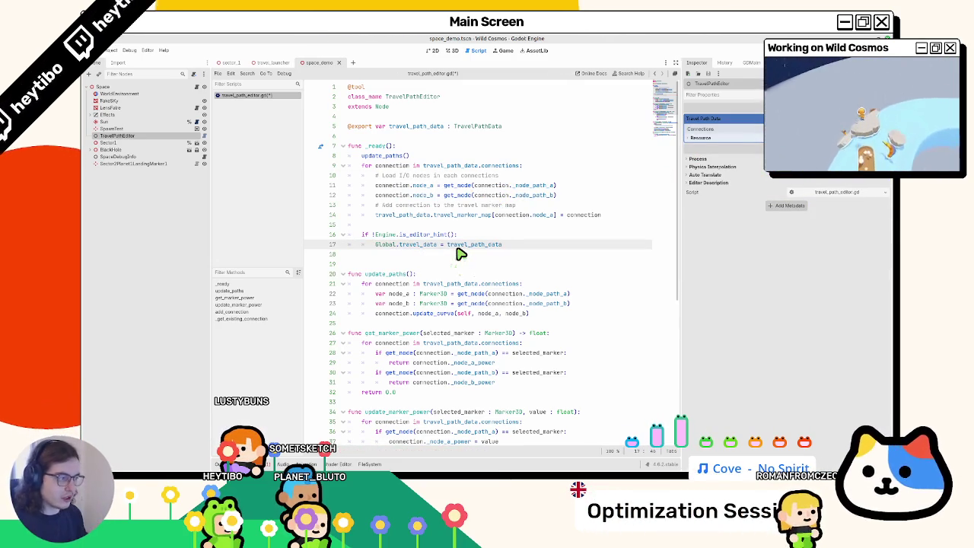
left_click(380, 249, "ctrl")
scroll(404, 247, "down", 10)
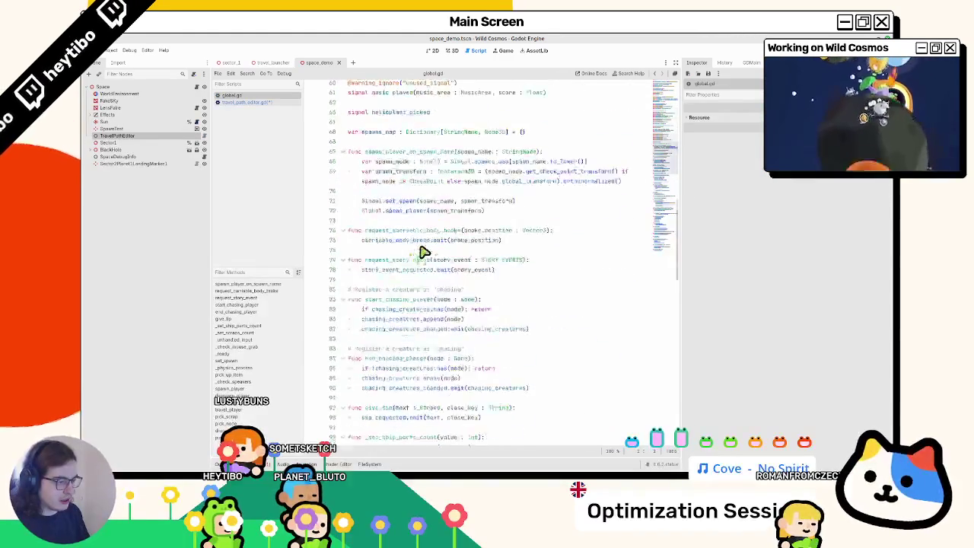
Insert a travel_data declaration of type TravelPathData near the top of global.gd.
scroll(422, 255, "up", 15)
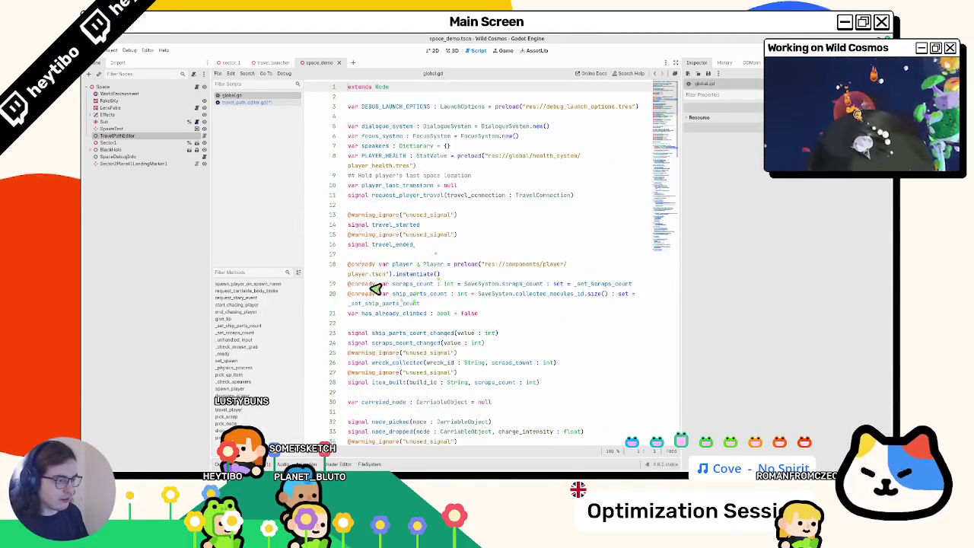
left_click(420, 225)
left_click(420, 125)
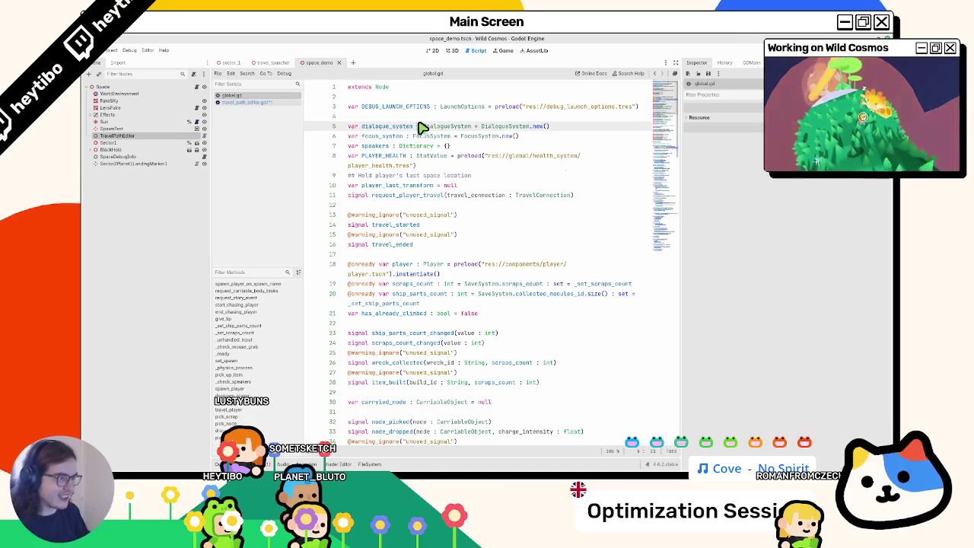
key("ctrl+shift+Return")
key("ctrl+shift+Return")
type("var travel_")
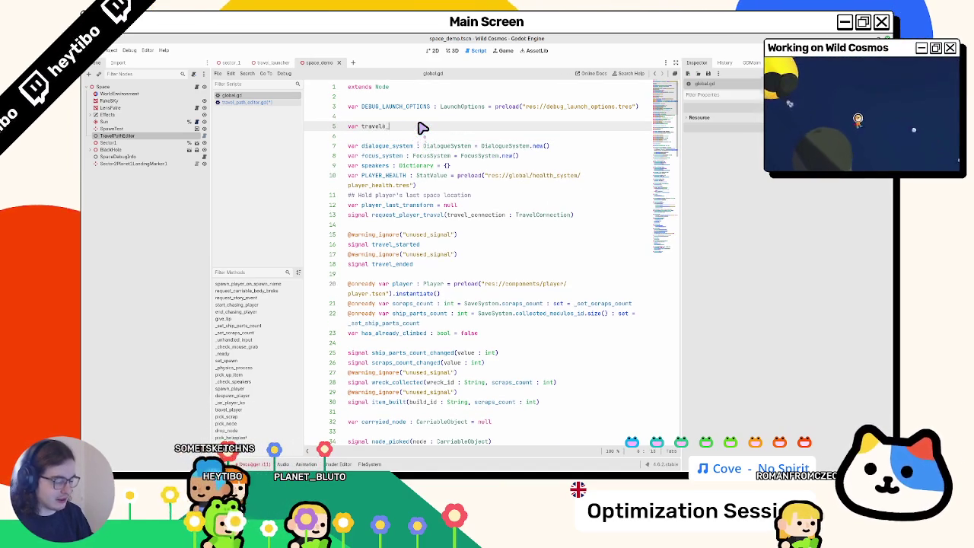
type("data: tr")
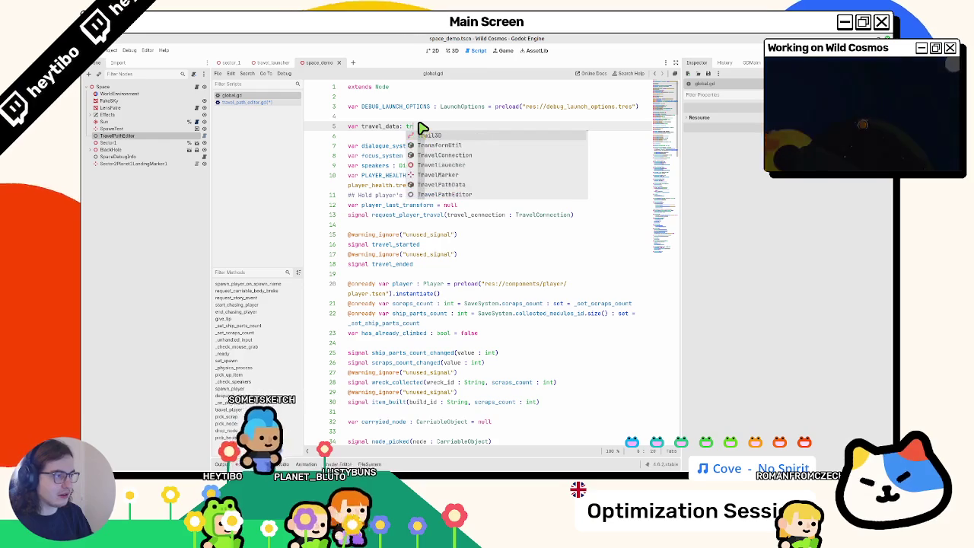
type("avel")
key("Down")
key("Return")
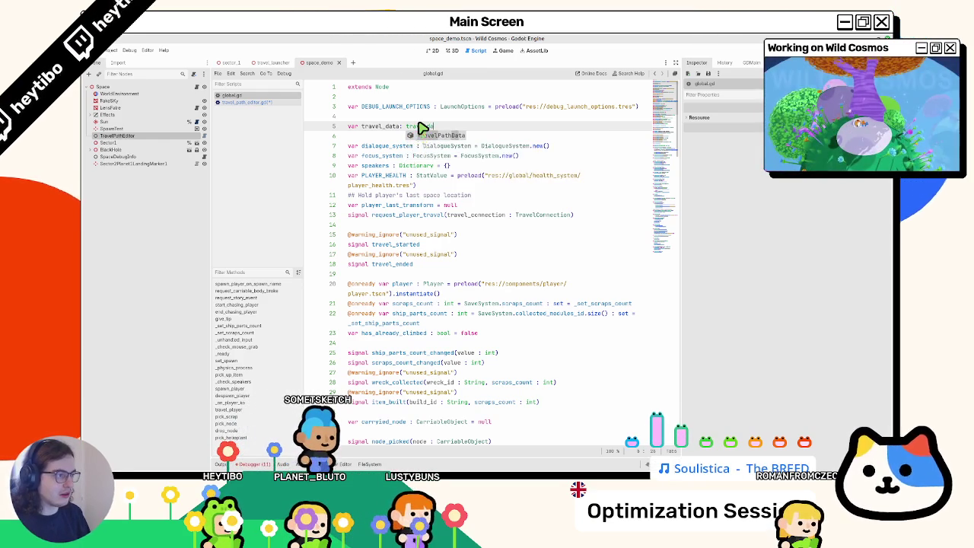
type("= Global.travel_data")
Change the travel_data default to null, save global.gd, and return to travel_path_editor.gd.
left_click(263, 103)
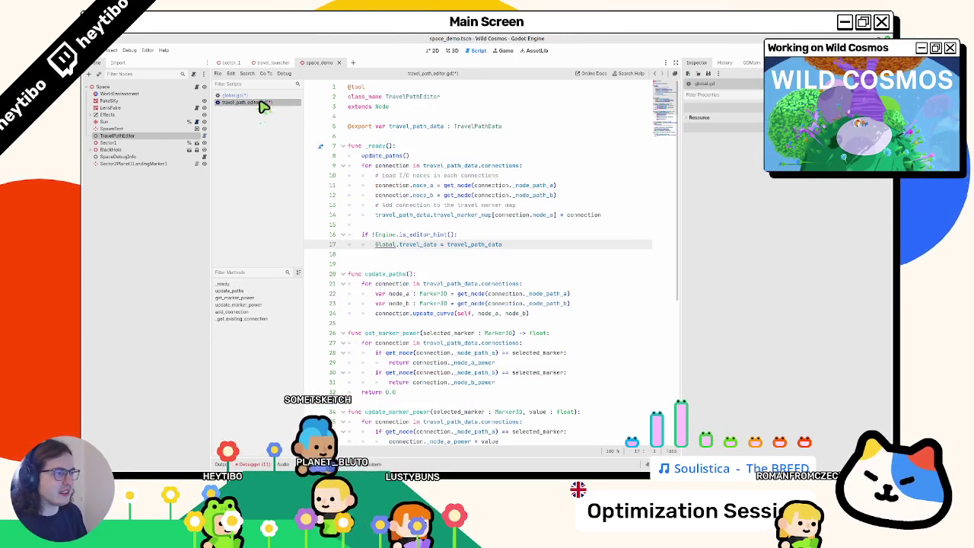
left_click(276, 97)
left_click_drag(526, 126, 464, 128)
key("BackSpace")
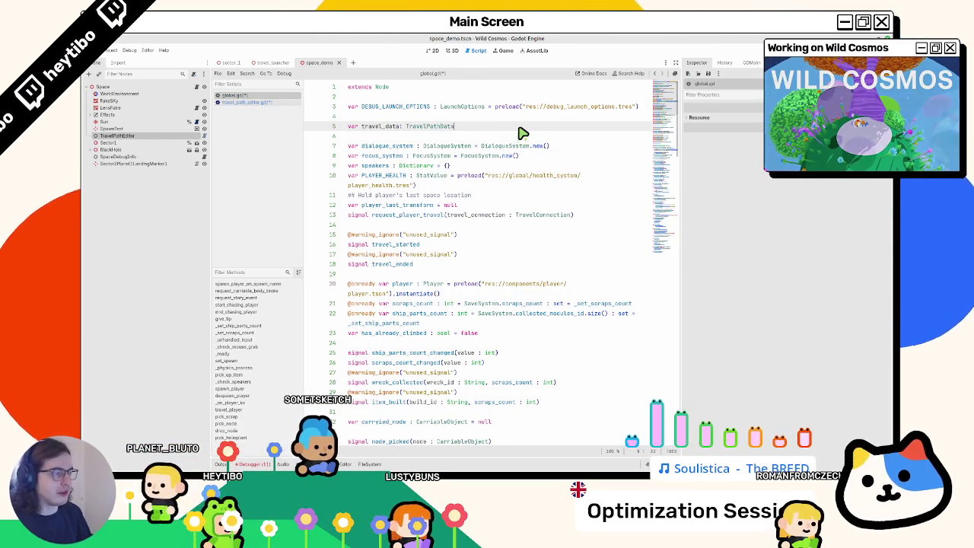
type(" = null")
key("ctrl+s")
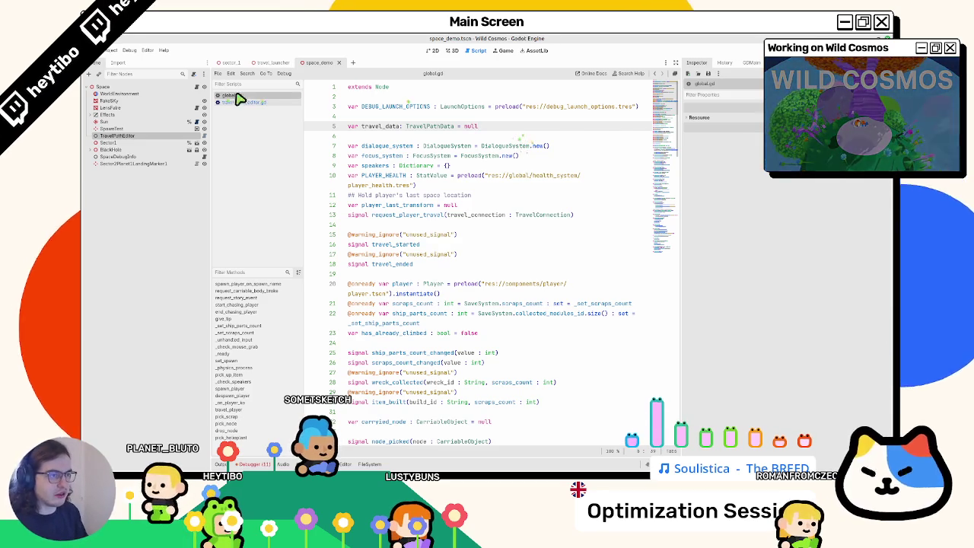
left_click(245, 102)
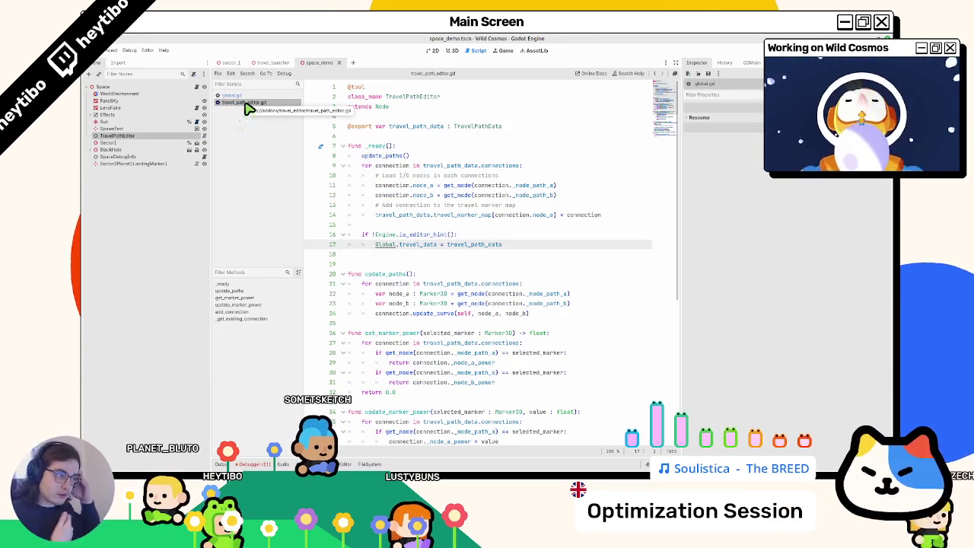
Open travel_launcher.gd, widen the code area, and check travel_path_data's uses.
left_click(275, 64)
scroll(452, 214, "down", 2)
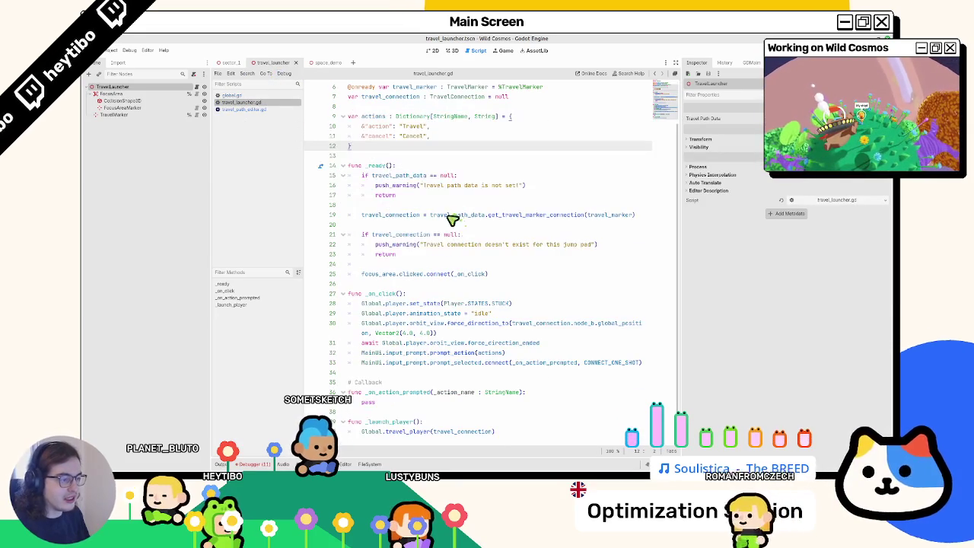
left_click_drag(682, 233, 752, 240)
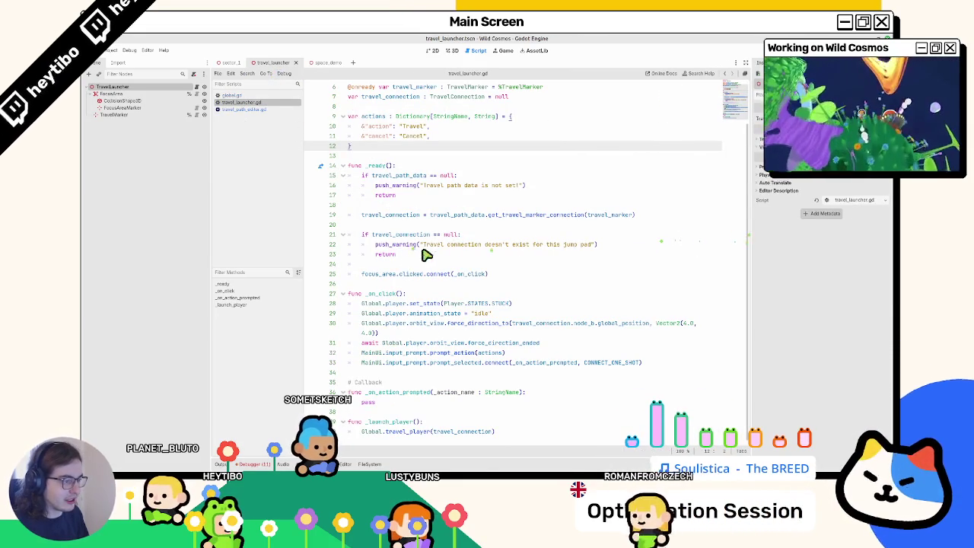
double_click(391, 175)
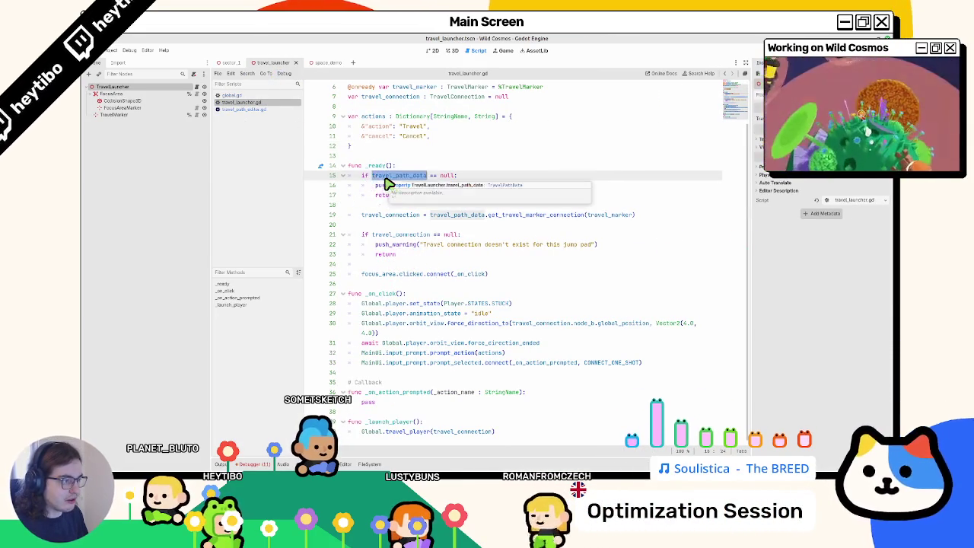
left_click(361, 214)
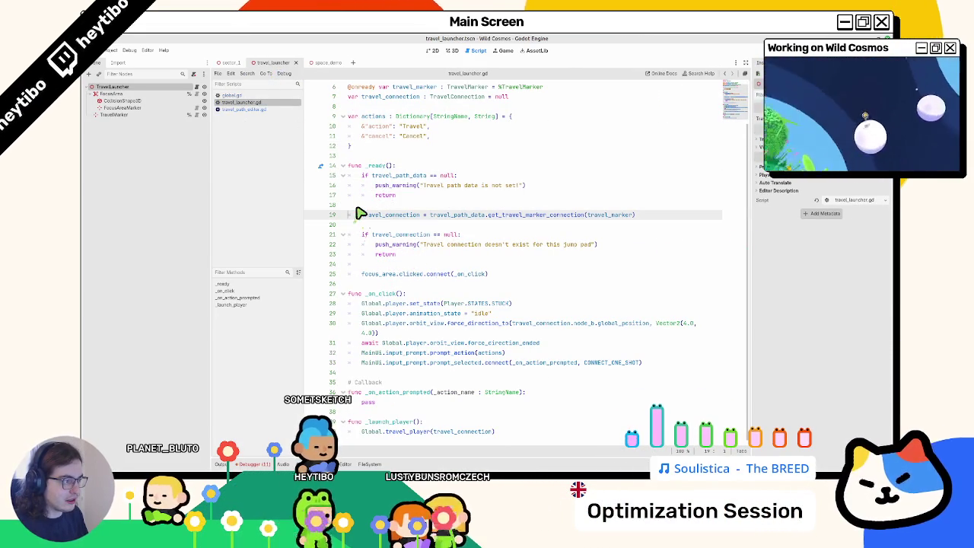
Show the Debugger panel's Errors tab with the logged warnings.
left_click(369, 464)
double_click(434, 330)
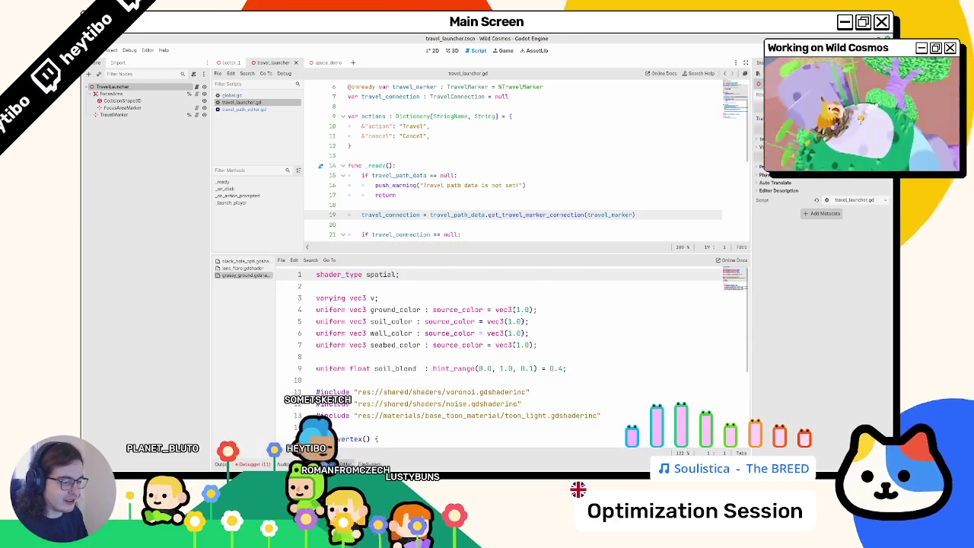
left_click(255, 463)
left_click(264, 265)
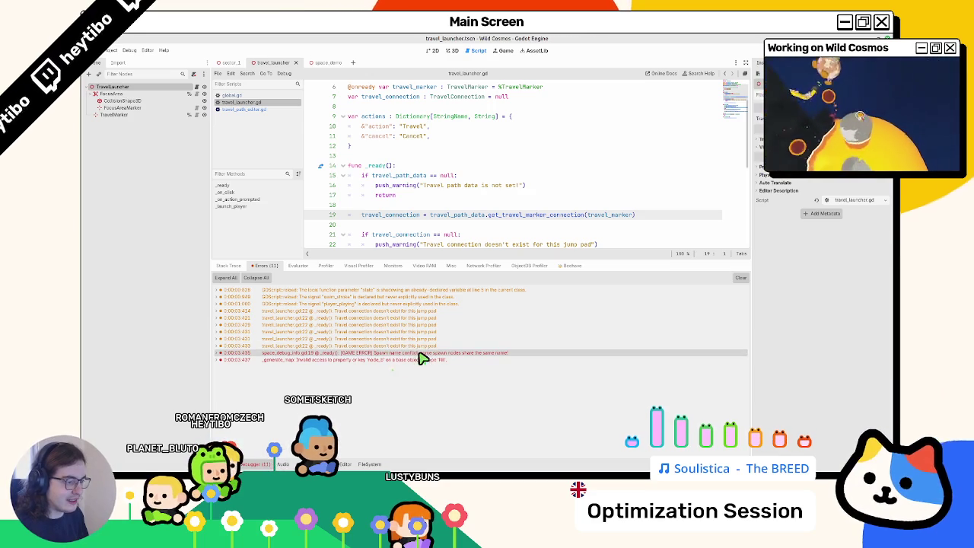
Replace 'pad' with 'travel launcher' in the line 22 warning and hide the Debugger panel.
mouse_move(422, 358)
scroll(481, 215, "down", 2)
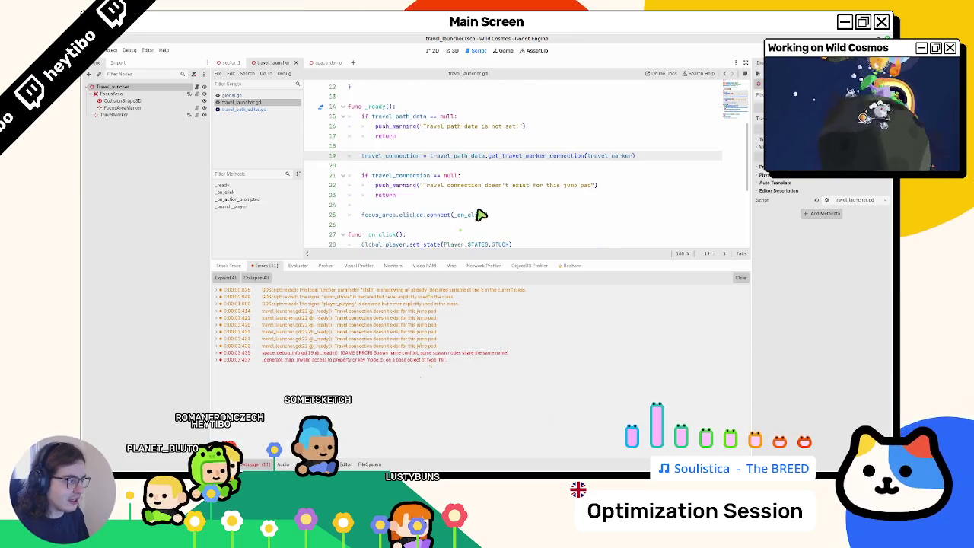
left_click(572, 185)
double_click(580, 187)
scroll(580, 199, "up", 4)
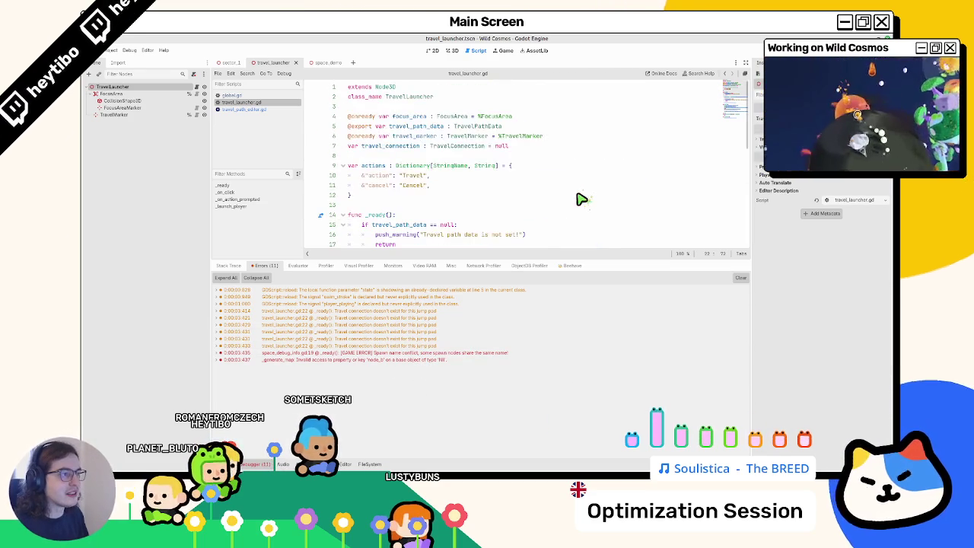
key("ctrl+BackSpace")
key("ctrl+BackSpace")
type("travel launcher\")")
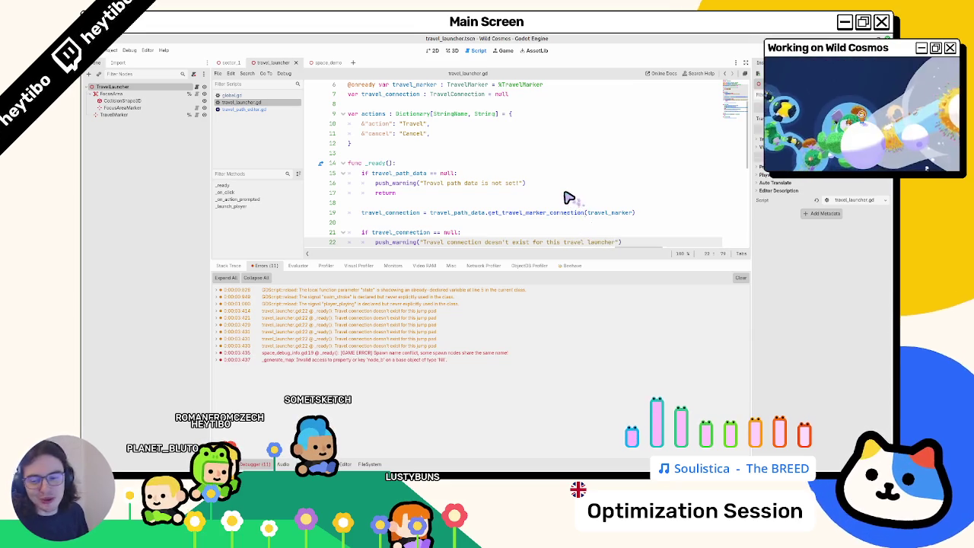
scroll(570, 198, "down", 8)
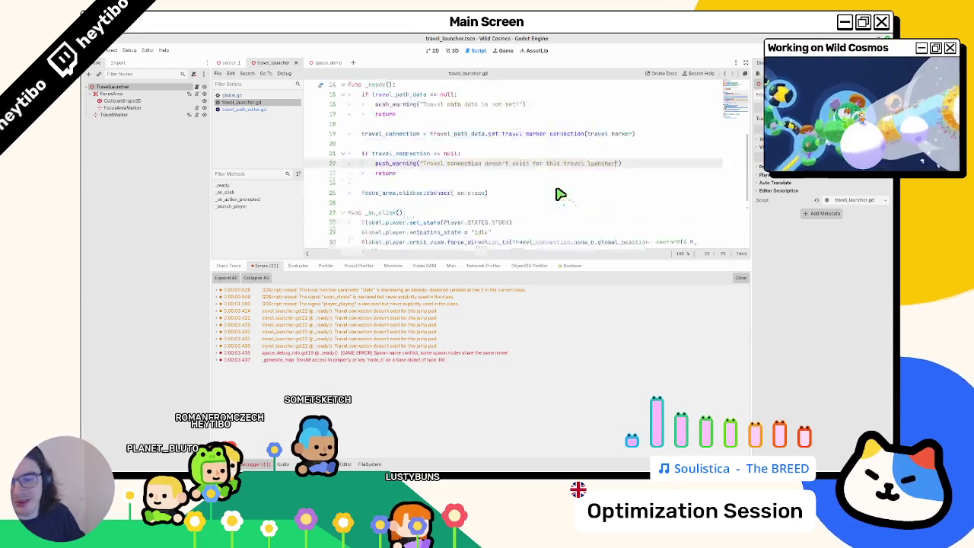
scroll(552, 194, "up", 5)
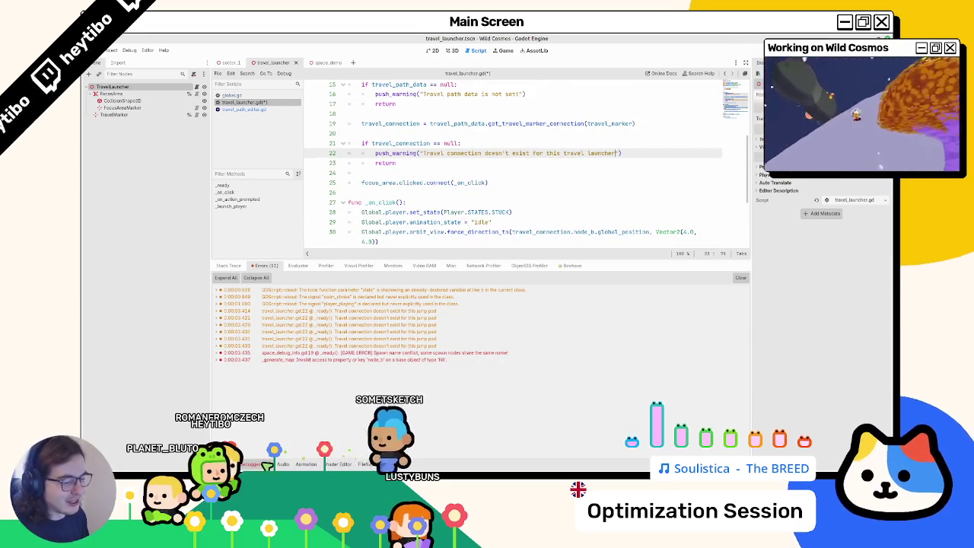
key("ctrl+j")
scroll(462, 326, "up", 3)
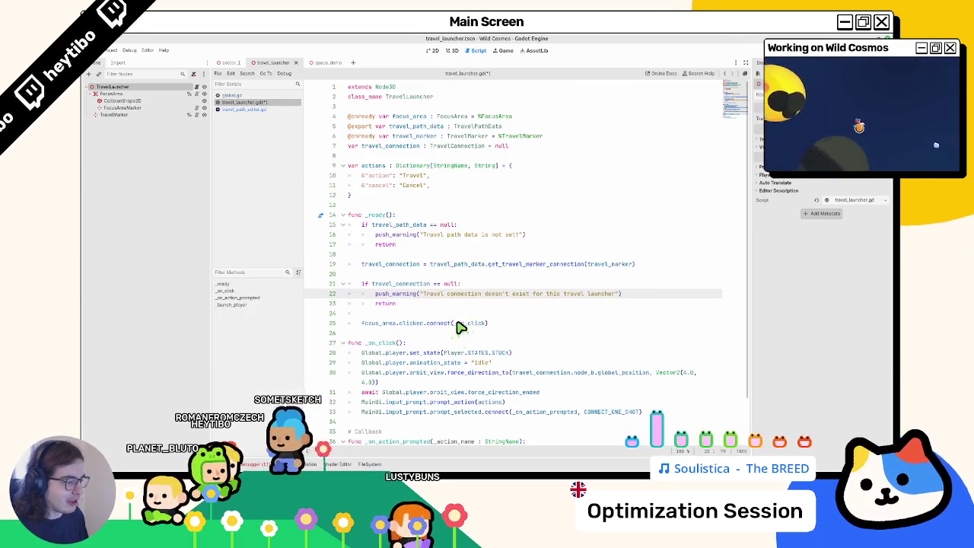
left_click(601, 323)
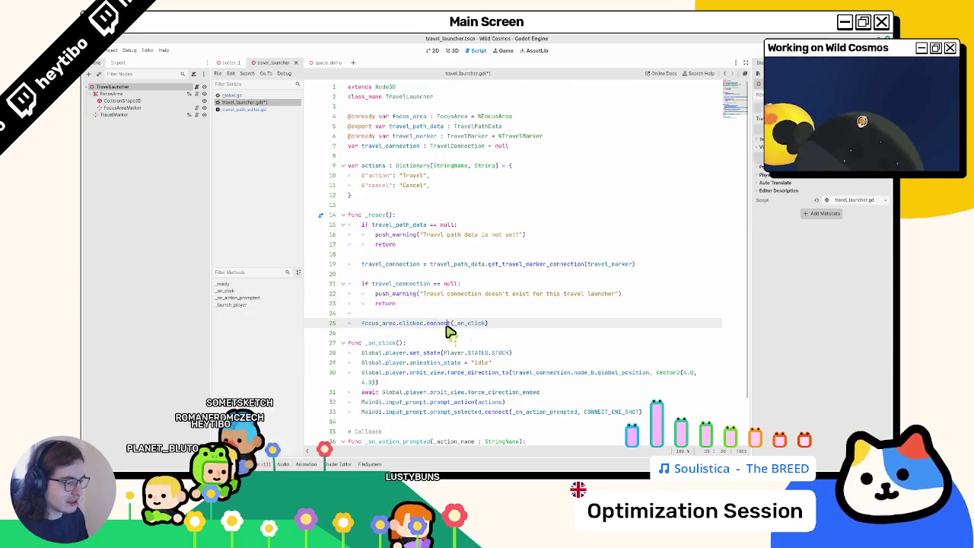
Review the warning messages in travel_launcher.gd's _ready and save the script.
left_click(424, 199)
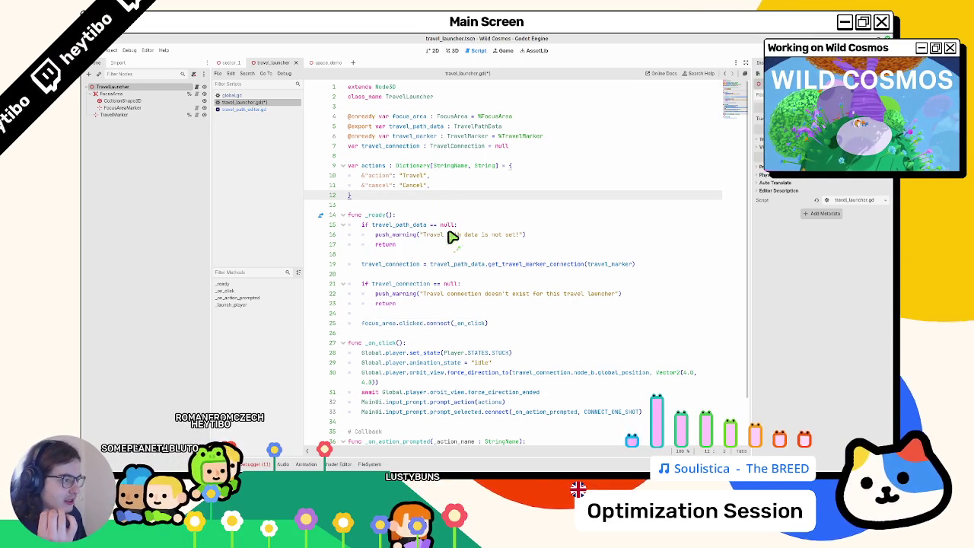
left_click_drag(400, 175, 427, 179)
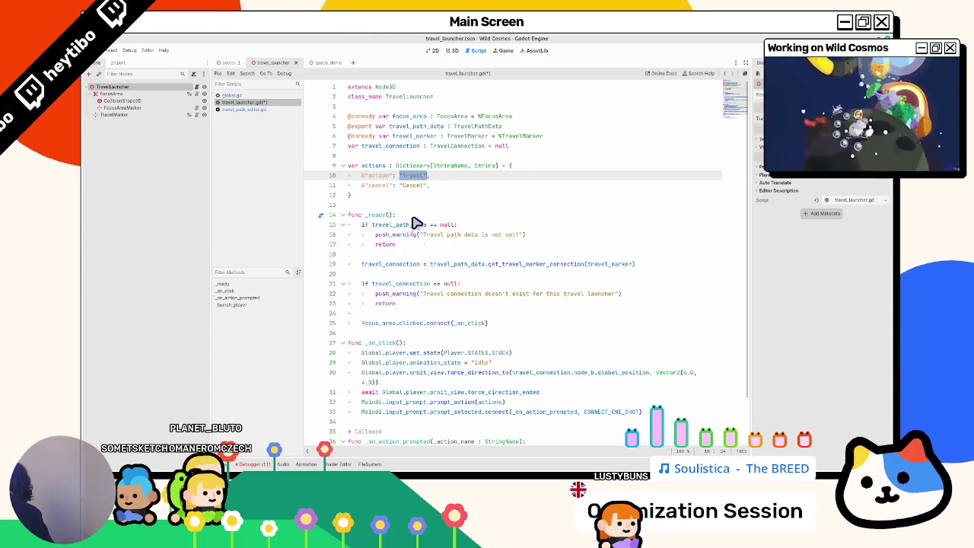
left_click(374, 196)
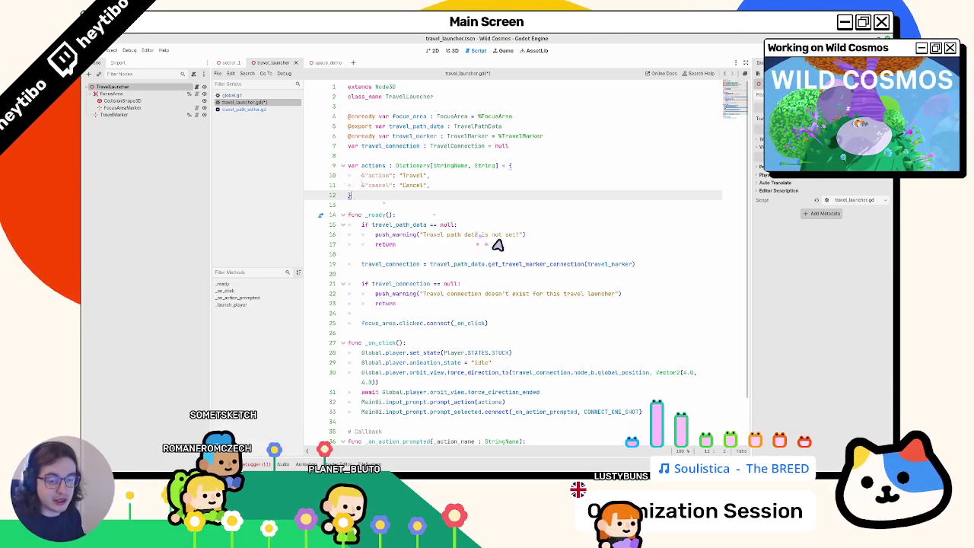
left_click(471, 264)
double_click(455, 235)
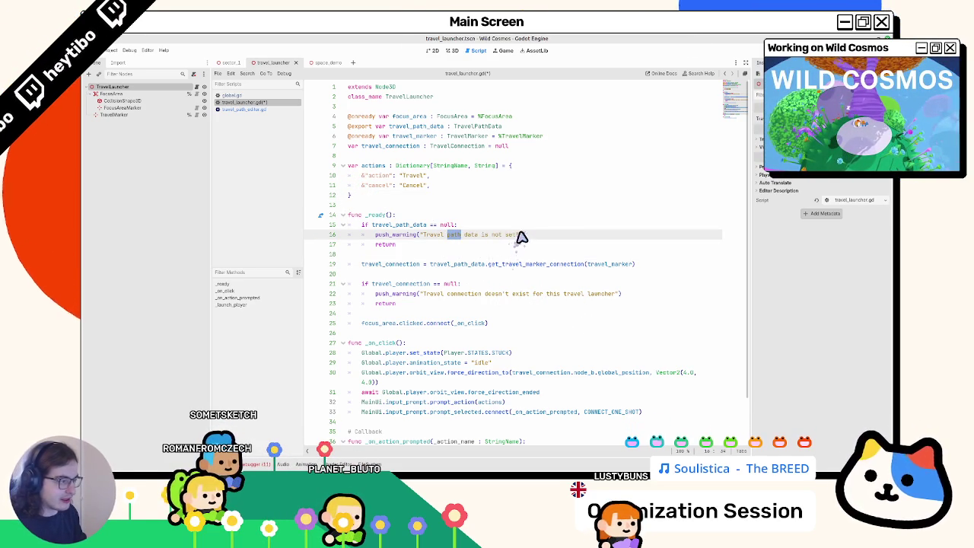
left_click_drag(445, 240, 515, 242)
double_click(508, 242)
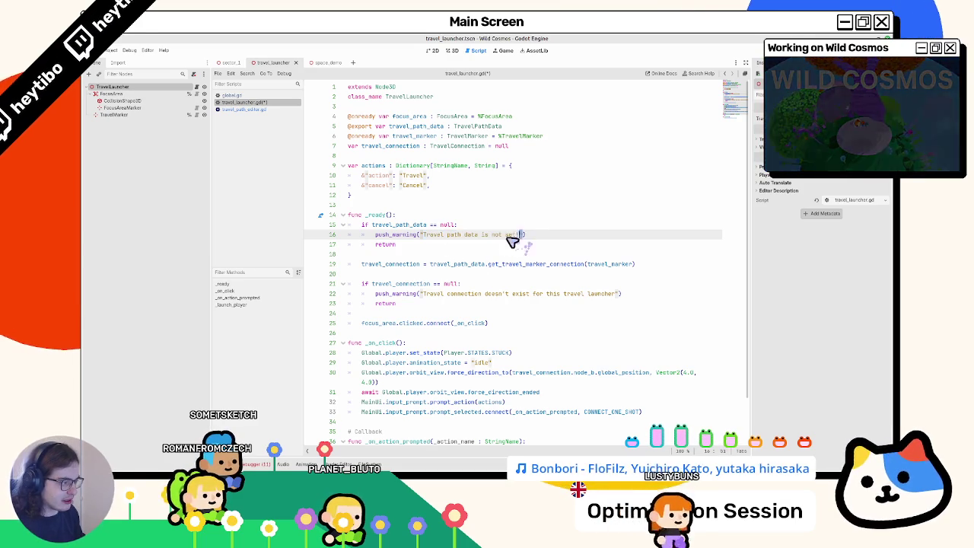
left_click(481, 254)
key("ctrl+s")
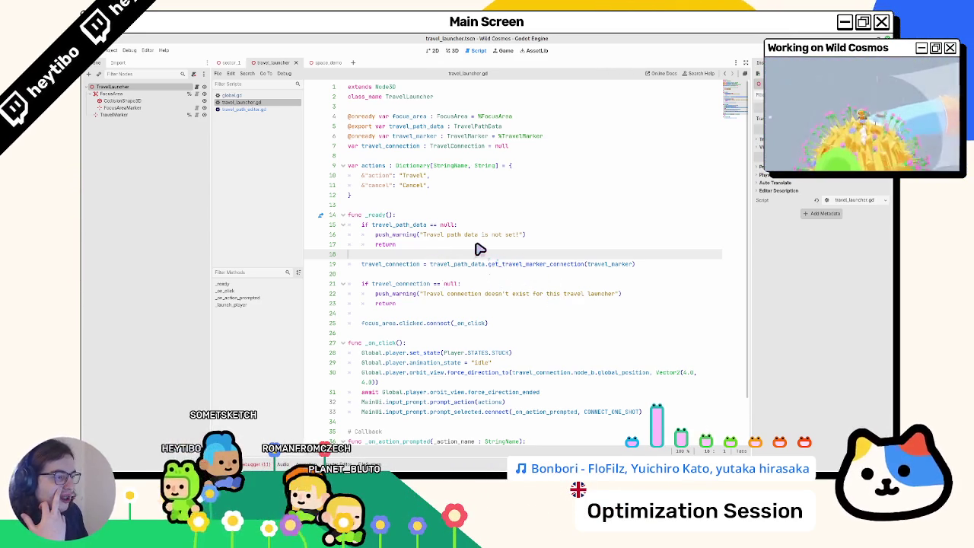
double_click(401, 226)
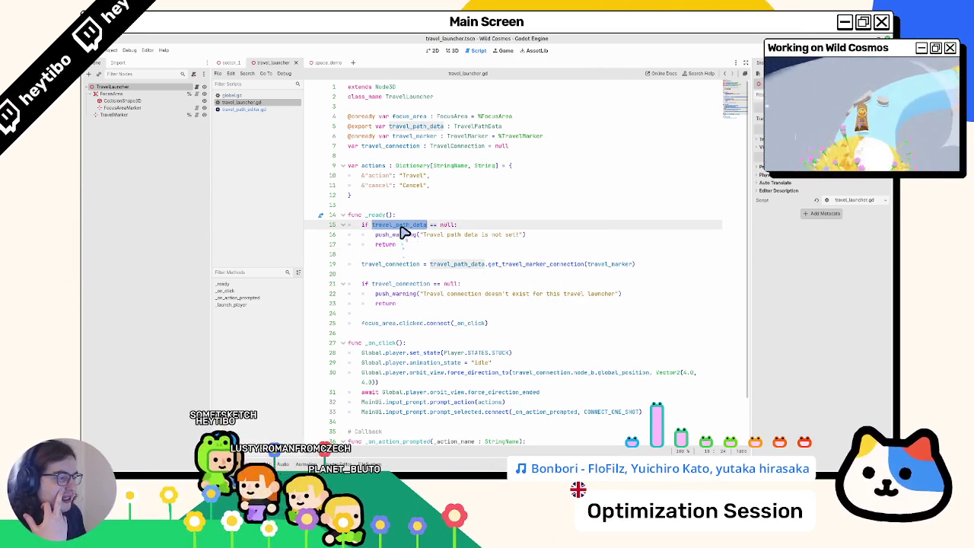
Remove the travel_path_data export declaration and its null-check block from travel_launcher.gd.
triple_click(379, 126)
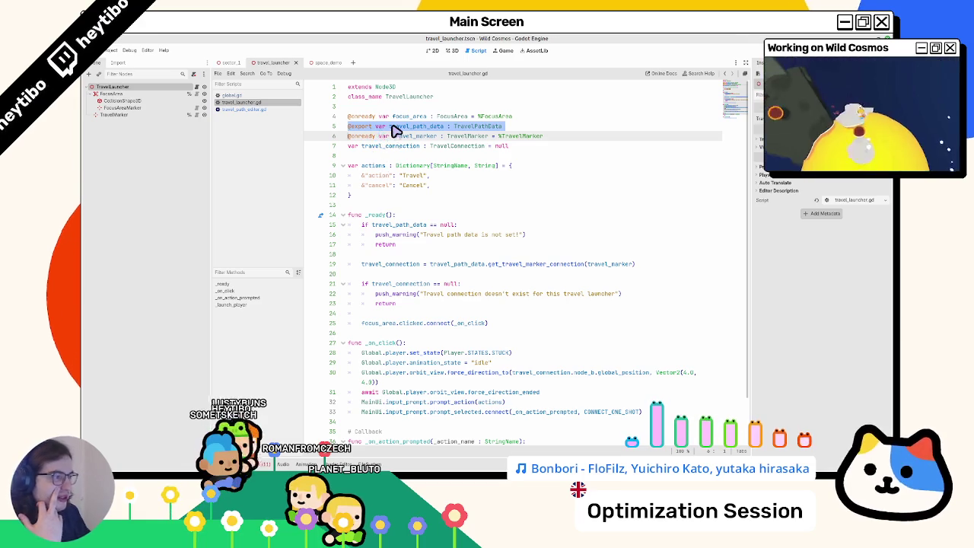
key("Delete")
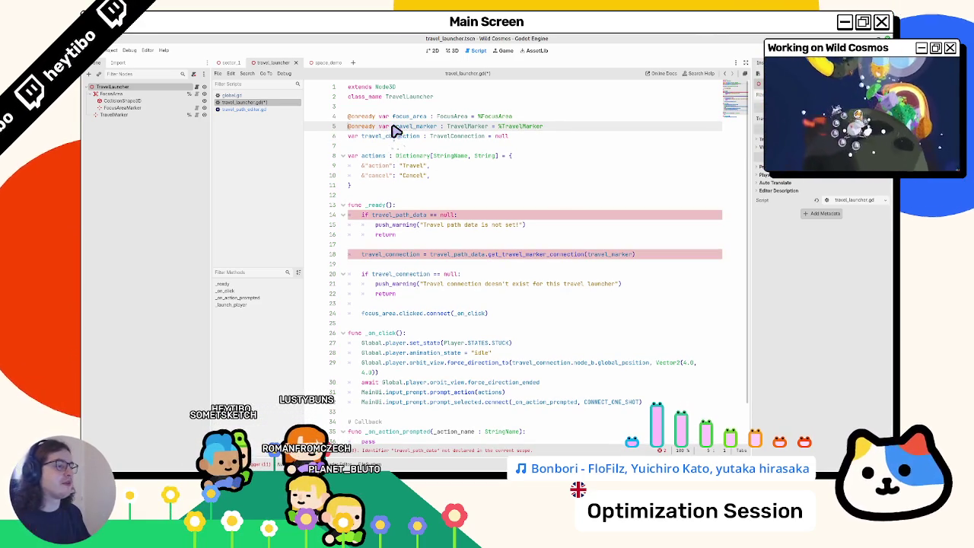
double_click(390, 216)
left_click_drag(395, 221, 392, 239)
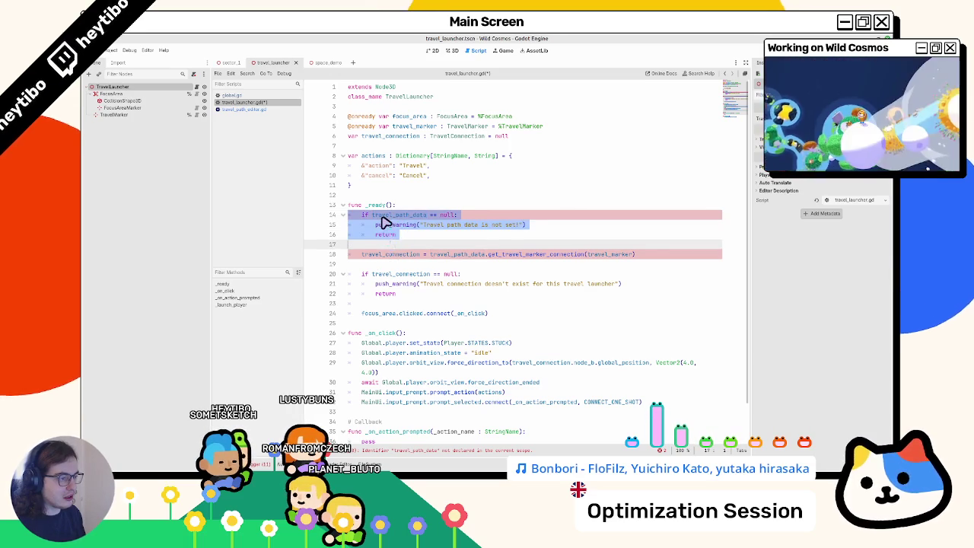
double_click(402, 217)
left_click_drag(401, 221, 393, 239)
key("BackSpace")
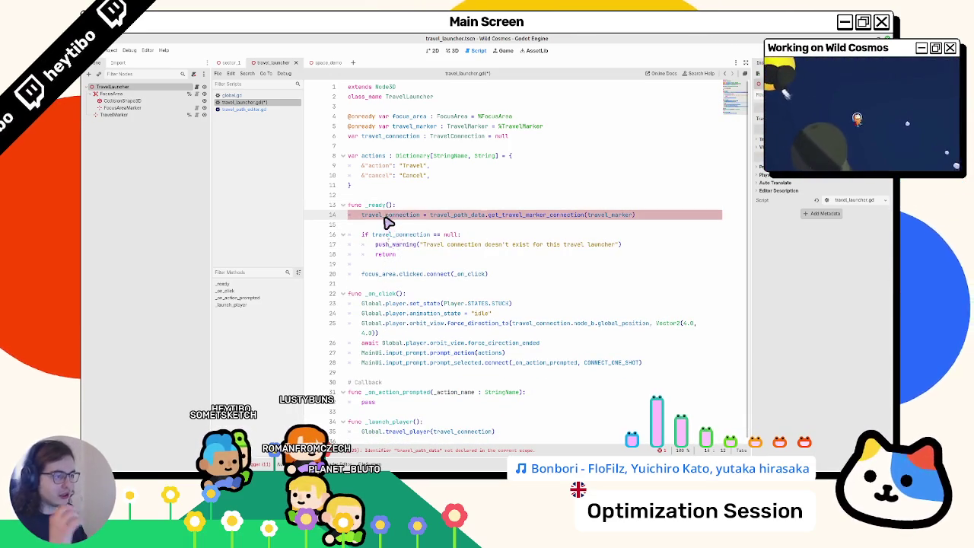
Replace travel_path_data on line 14 with Global.travel_data and save the script.
double_click(385, 216)
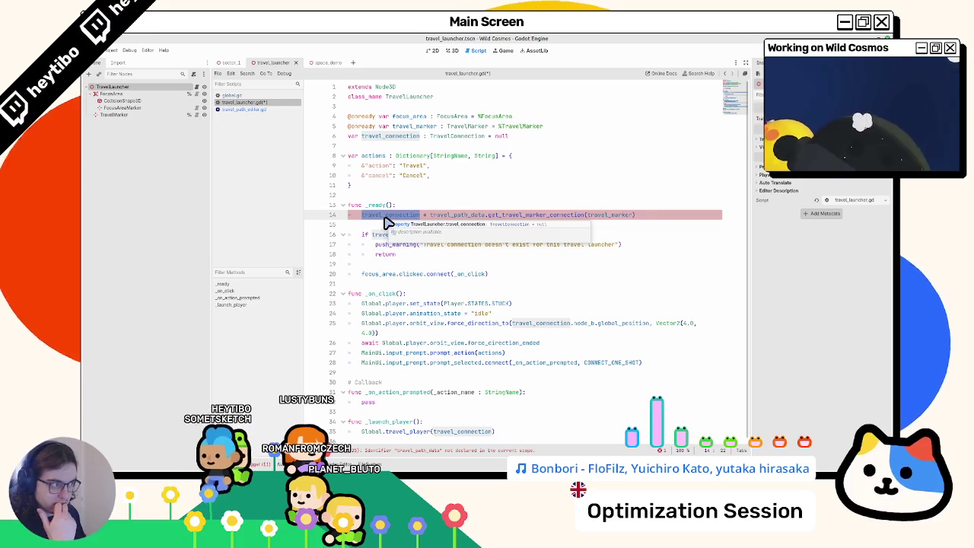
double_click(464, 218)
type("Global.")
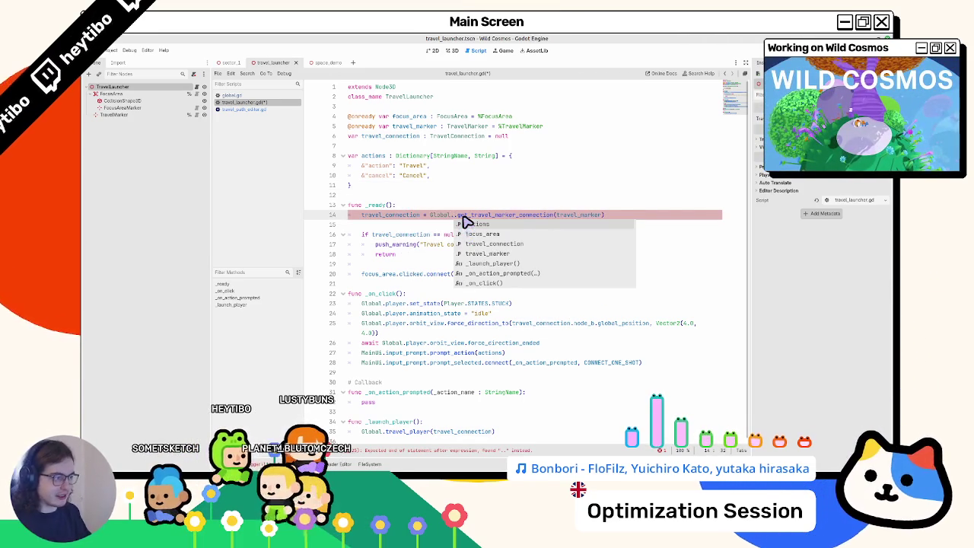
type("travel_data.")
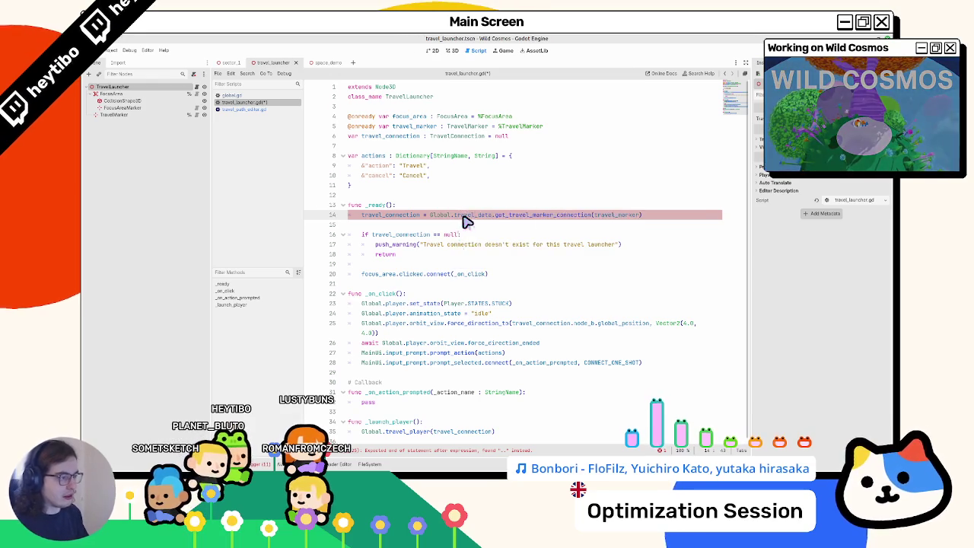
key("ctrl+s")
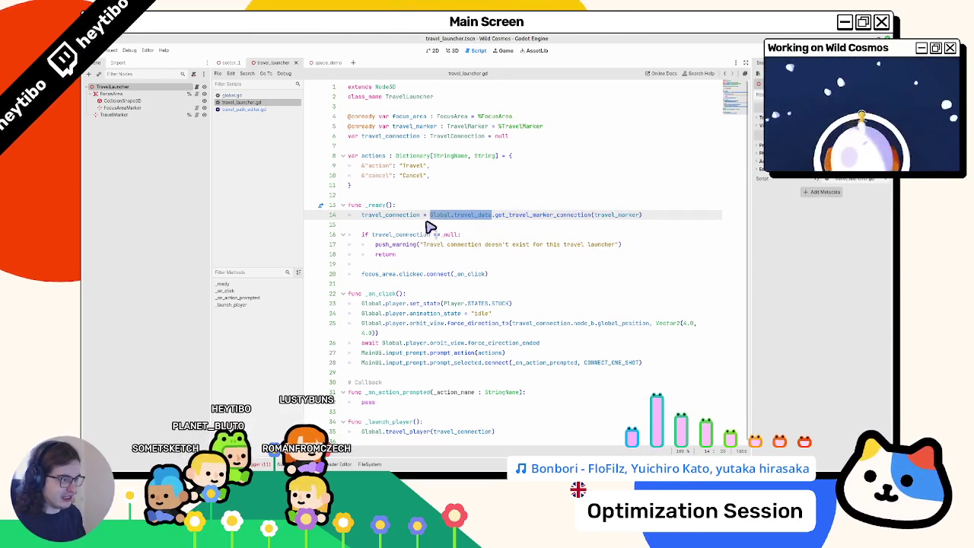
Look up get_travel_marker_connection in global.gd, then bring up the Select Scene dialog.
double_click(409, 216)
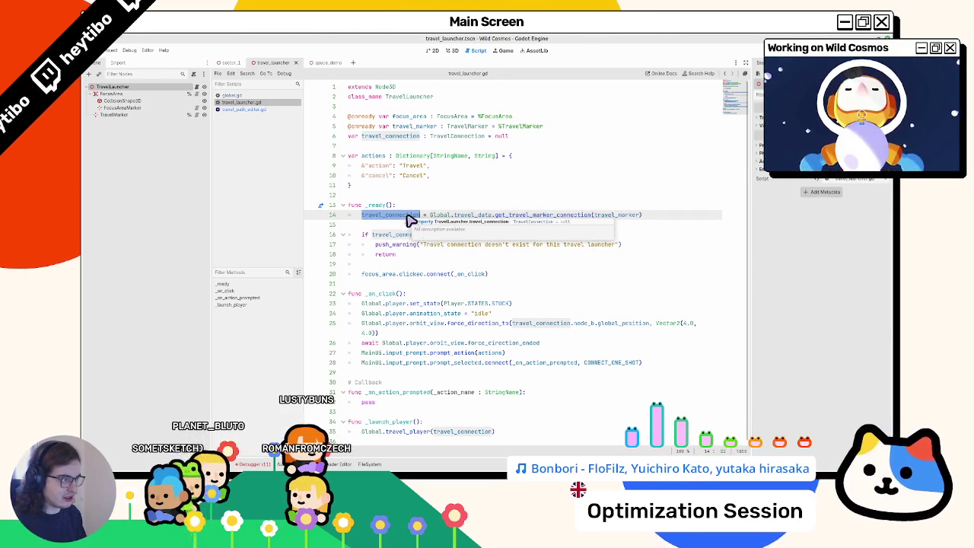
double_click(514, 218)
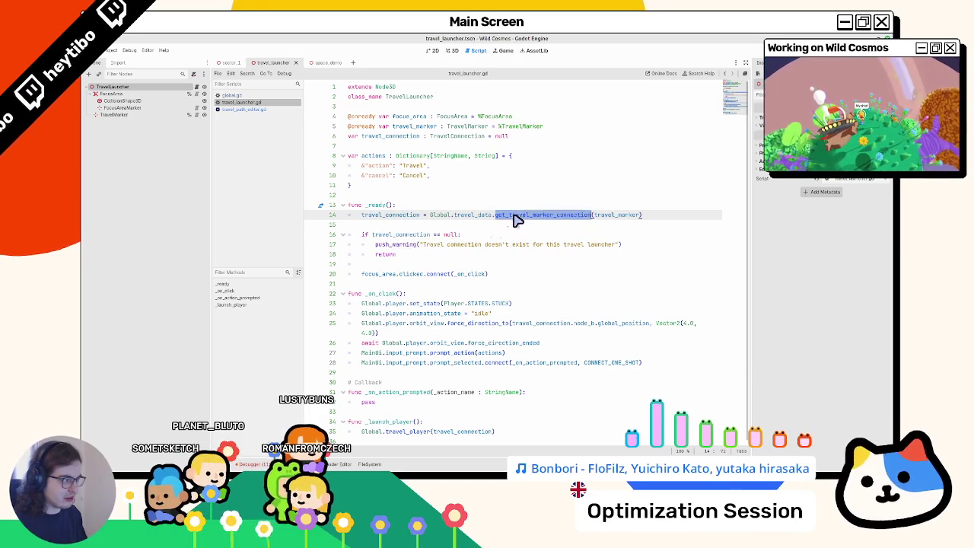
left_click(516, 218, "ctrl")
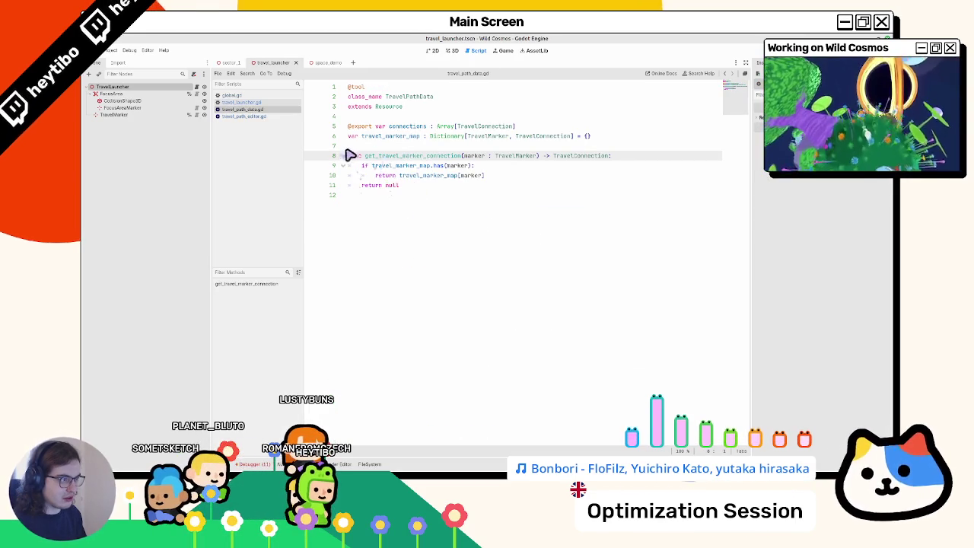
left_click(240, 104)
key("Up")
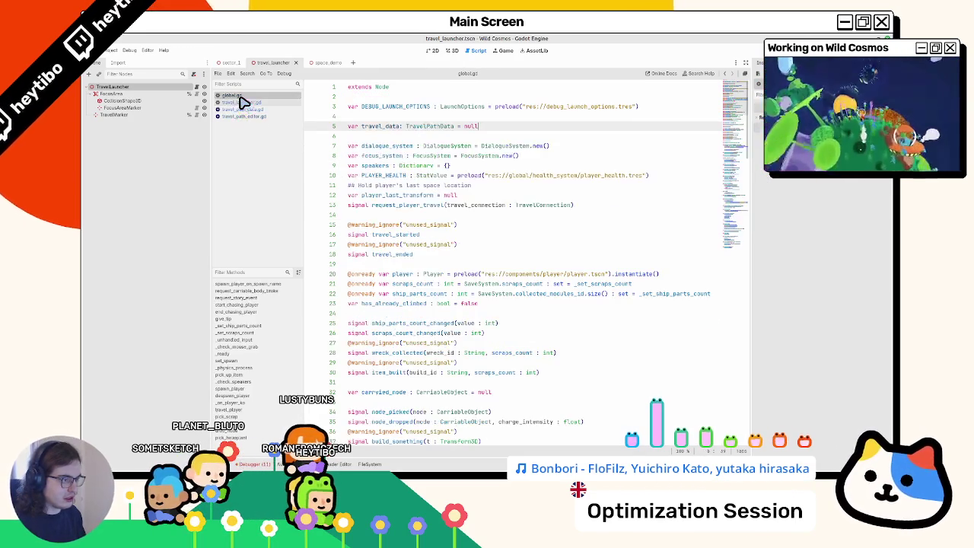
key("Down")
key("Down")
key("Down")
key("Up")
key("Up")
key("Up")
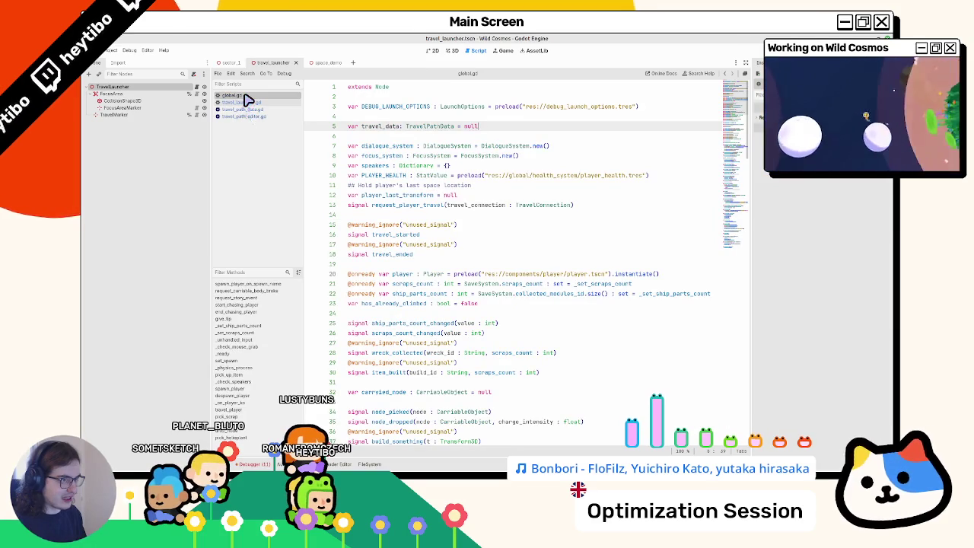
key("ctrl+shift+F5")
type("main")
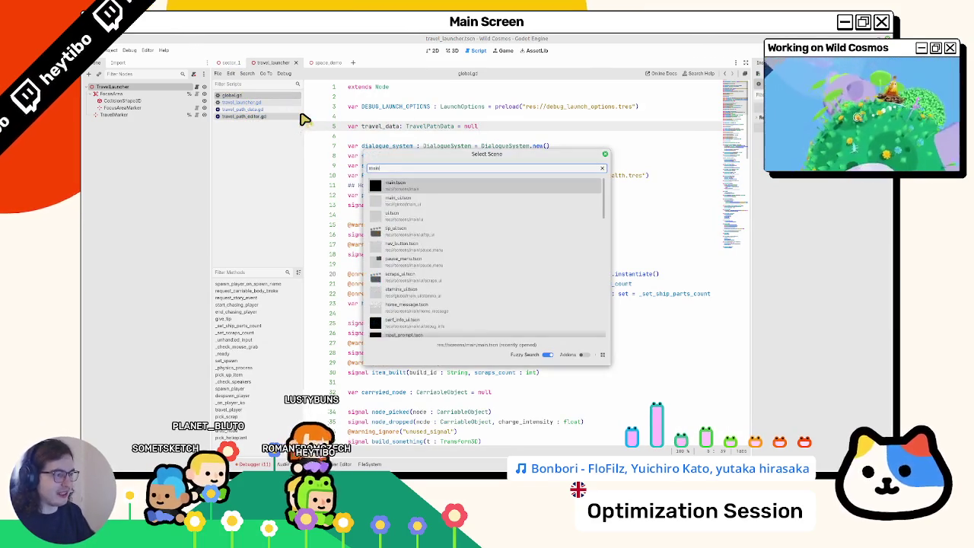
Launch the game playtest in a maximized window and glance at the in-game map.
key("Return")
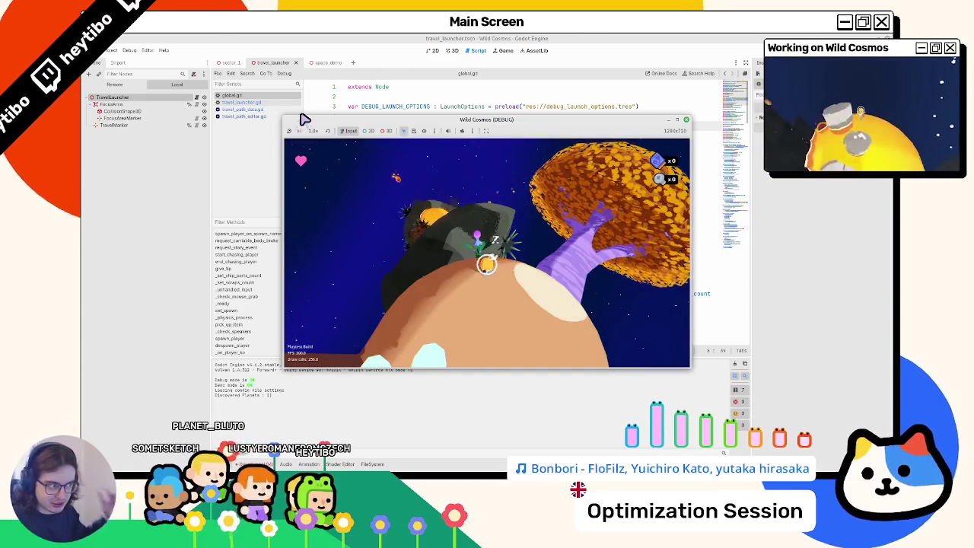
left_click(682, 122)
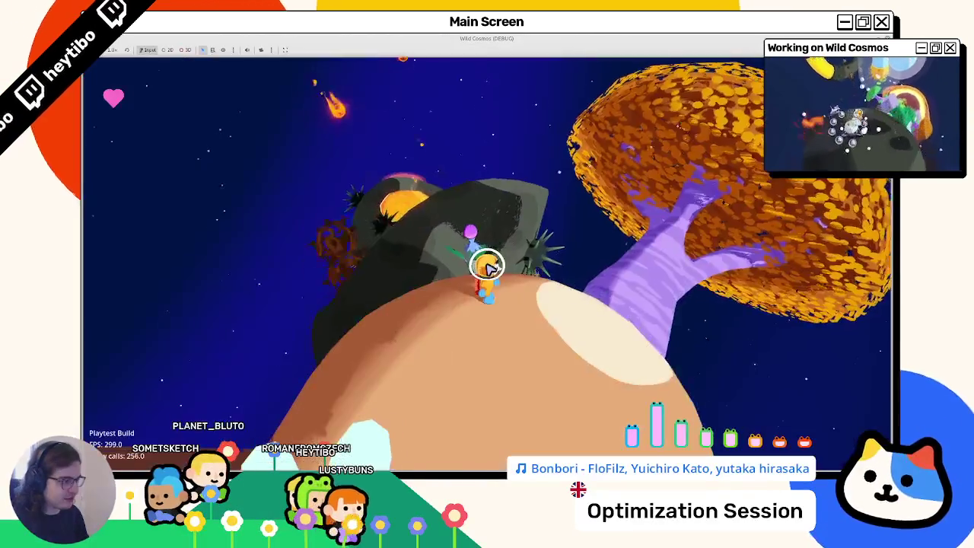
key("Tab")
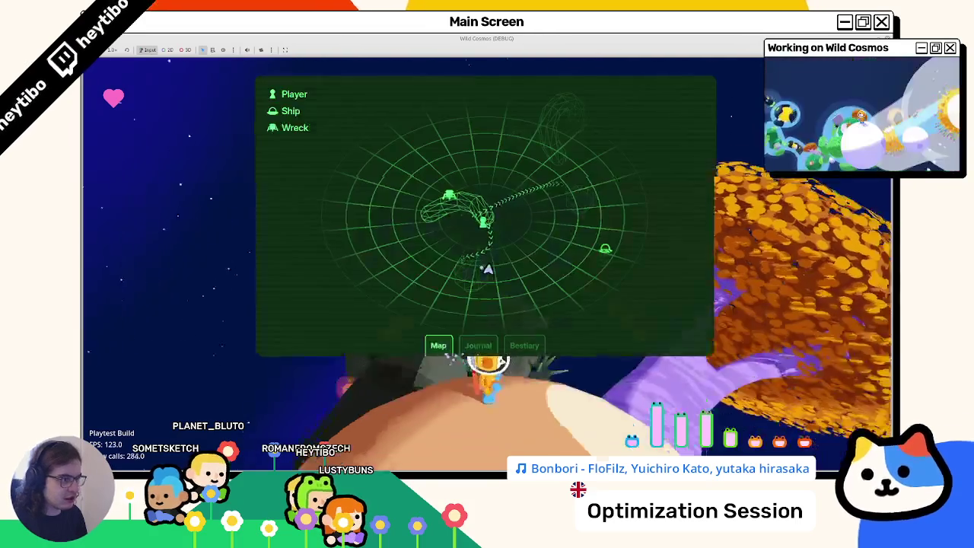
key("Escape")
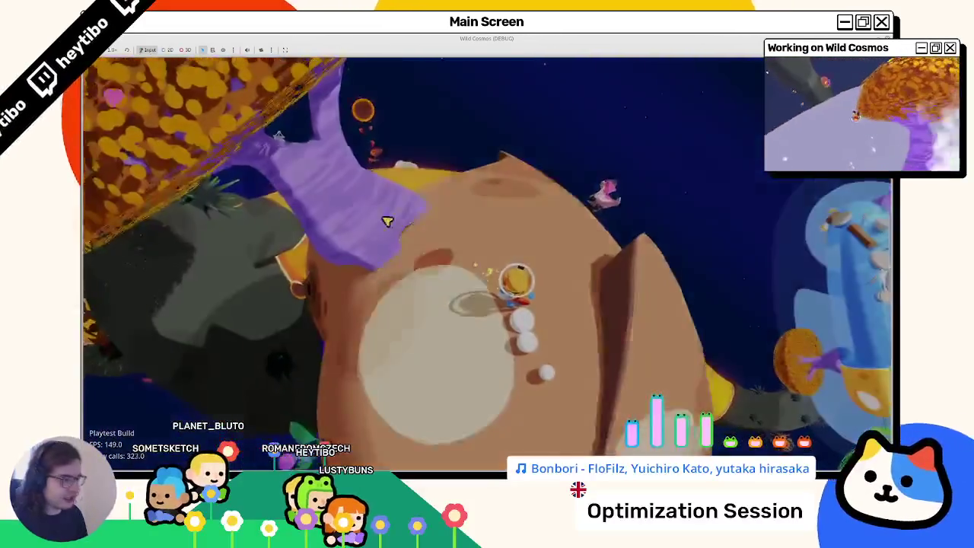
Lower the game's MAX FPS setting to 60 in the pause menu's Settings.
key("Escape")
left_click(125, 251)
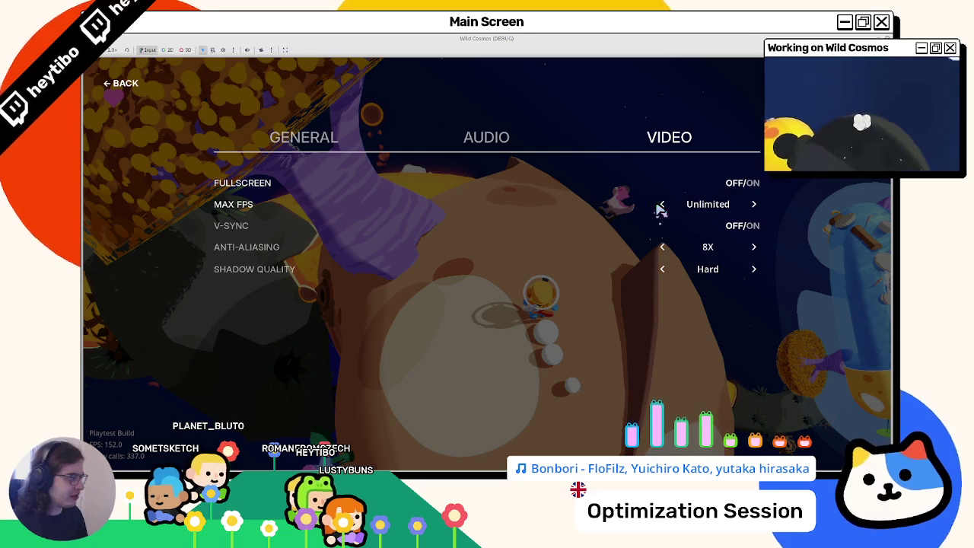
left_click(661, 206)
left_click(660, 206)
left_click(660, 205)
key("Escape")
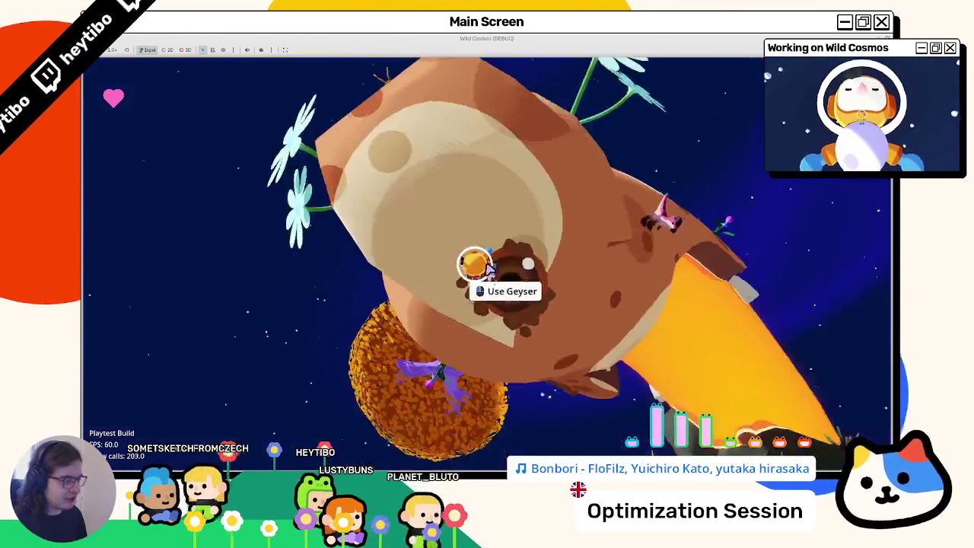
Launch off the geyser with E, use the tool wheel while exploring, then pause the game.
key("e")
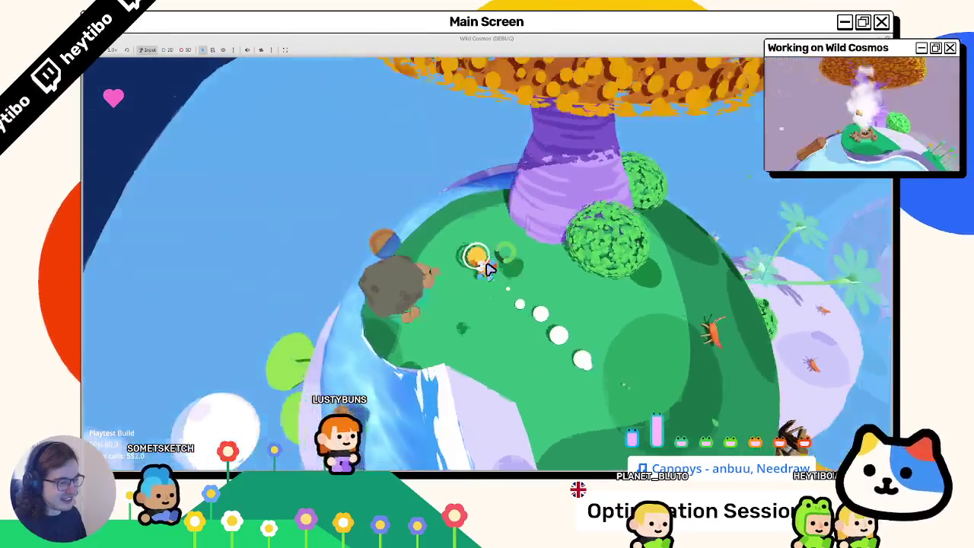
key("Tab")
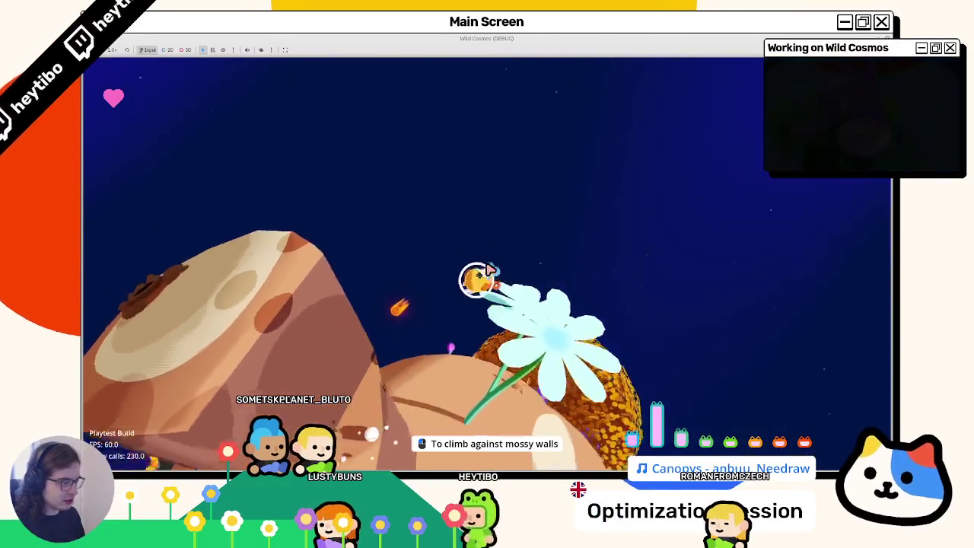
key("Escape")
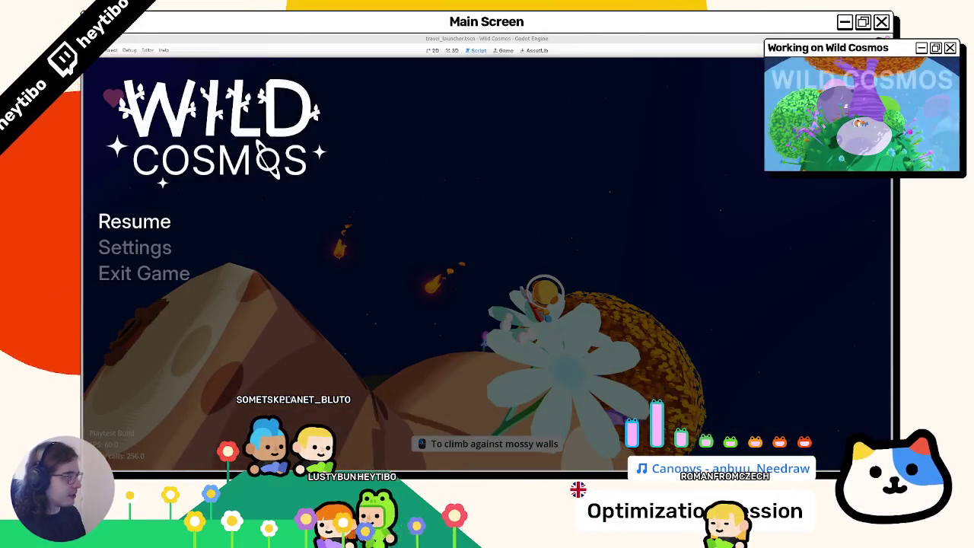
Stop the game and open the code behind the quaternion and other listed runtime errors.
key("F8")
left_click(245, 463)
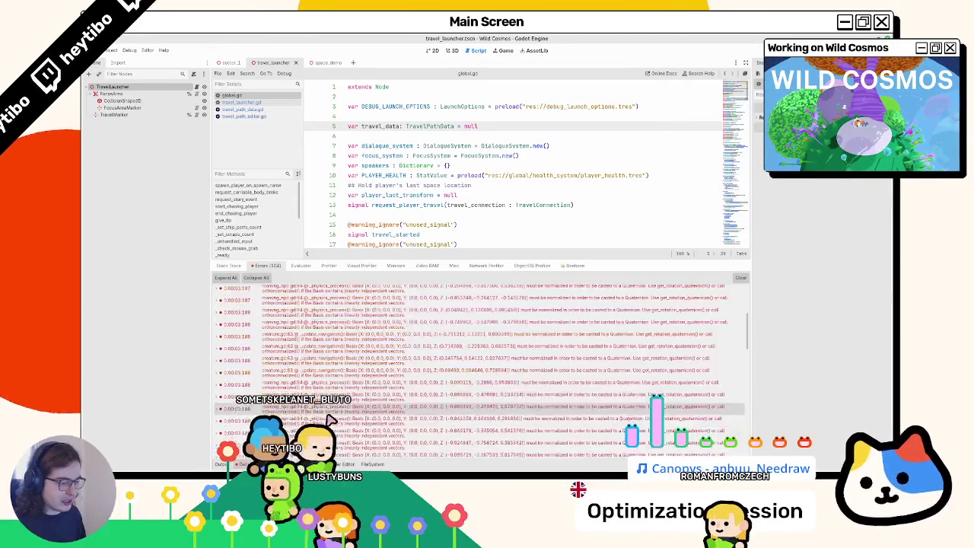
double_click(350, 423)
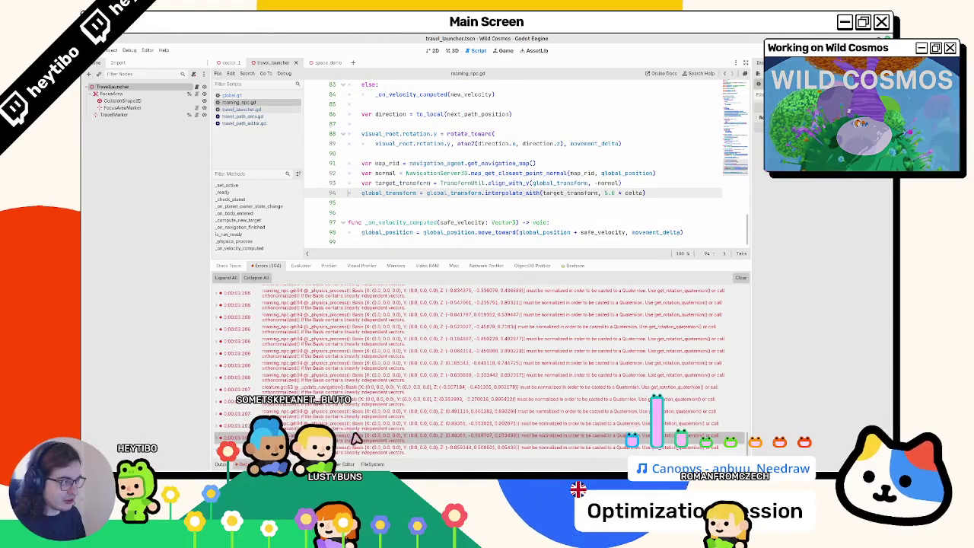
scroll(446, 366, "down", 5)
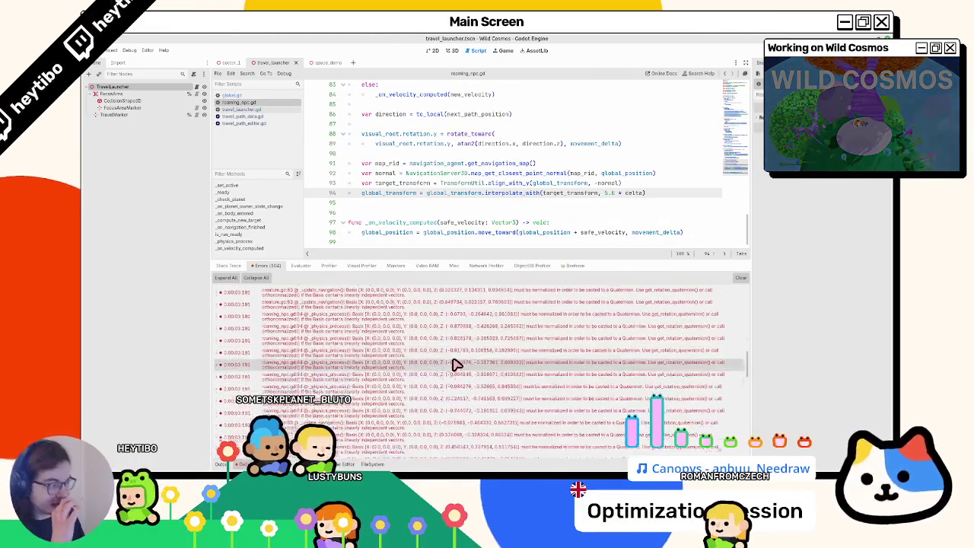
double_click(467, 349)
double_click(446, 328)
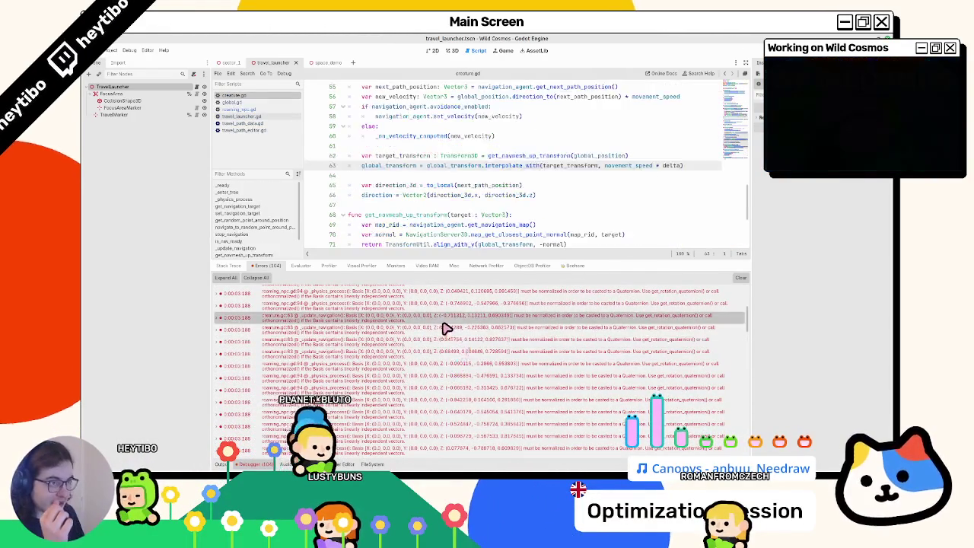
double_click(437, 364)
double_click(422, 390)
scroll(423, 400, "up", 4)
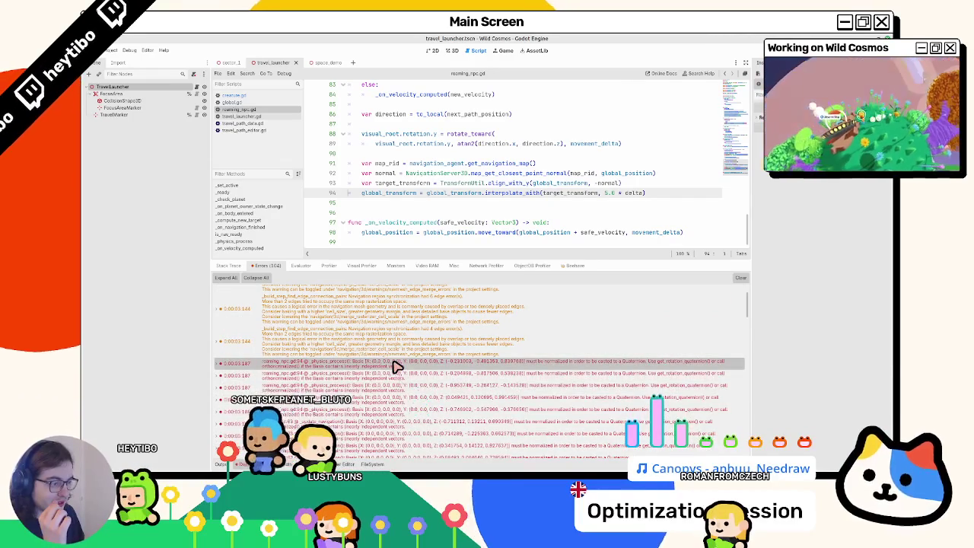
scroll(396, 367, "up", 3)
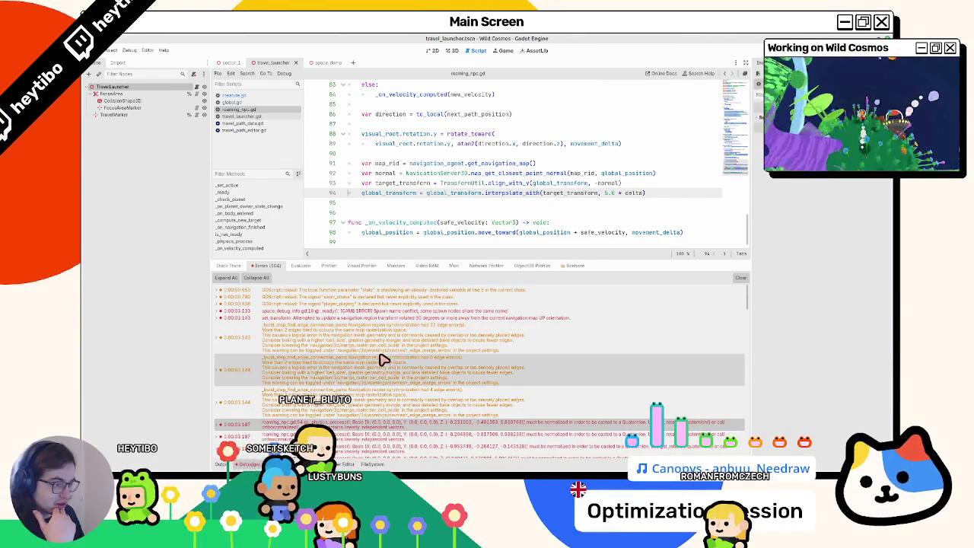
scroll(381, 360, "down", 10)
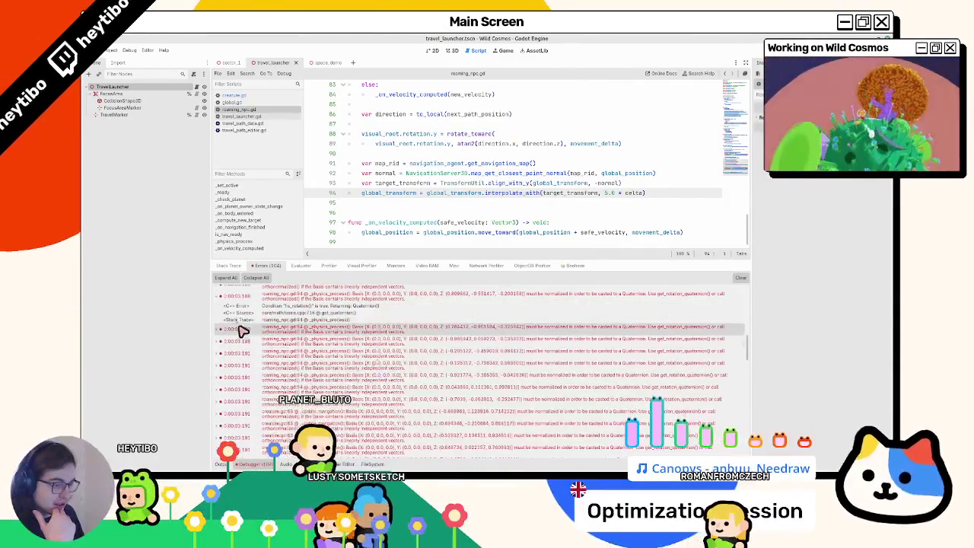
Collapse the error details and hide the error panel to see more of roaming_npc.gd.
left_click(217, 296)
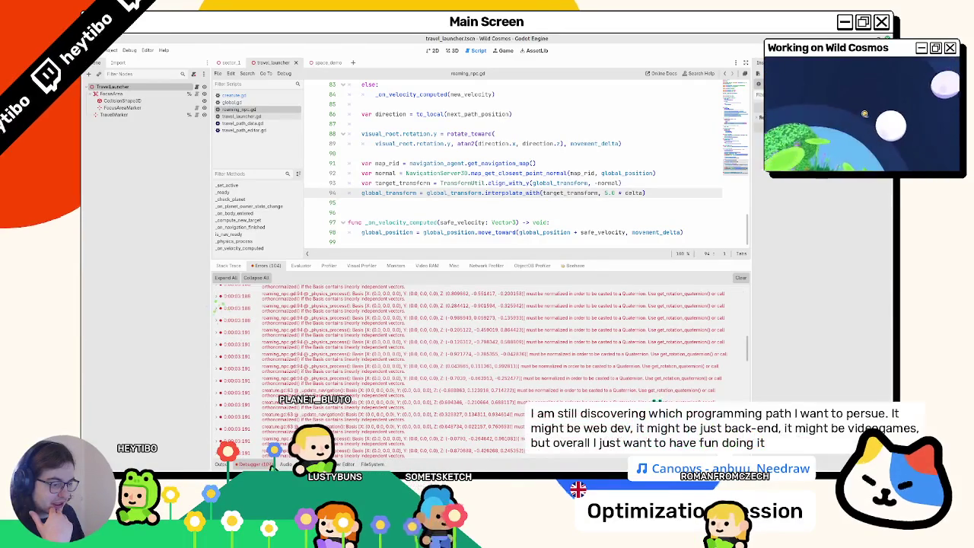
left_click(271, 467)
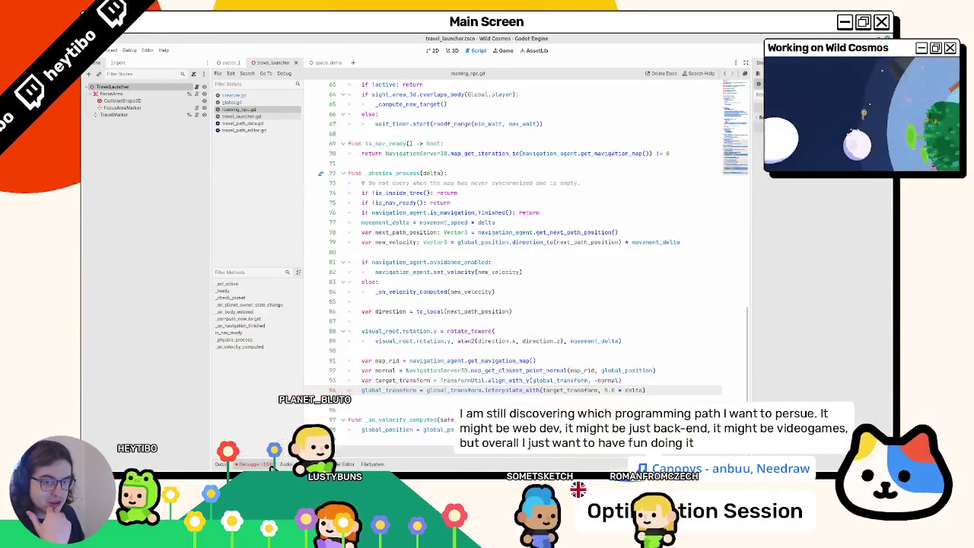
left_click(271, 466)
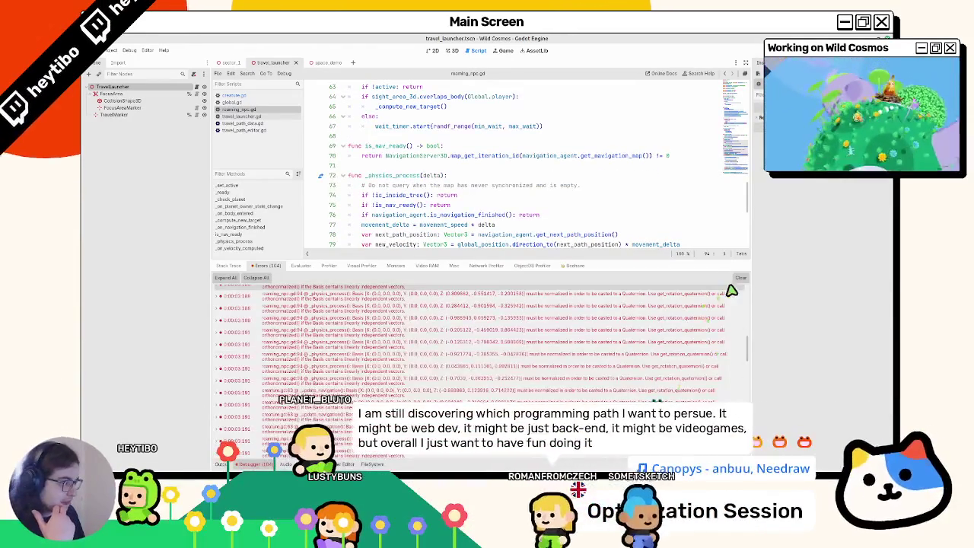
left_click(246, 463)
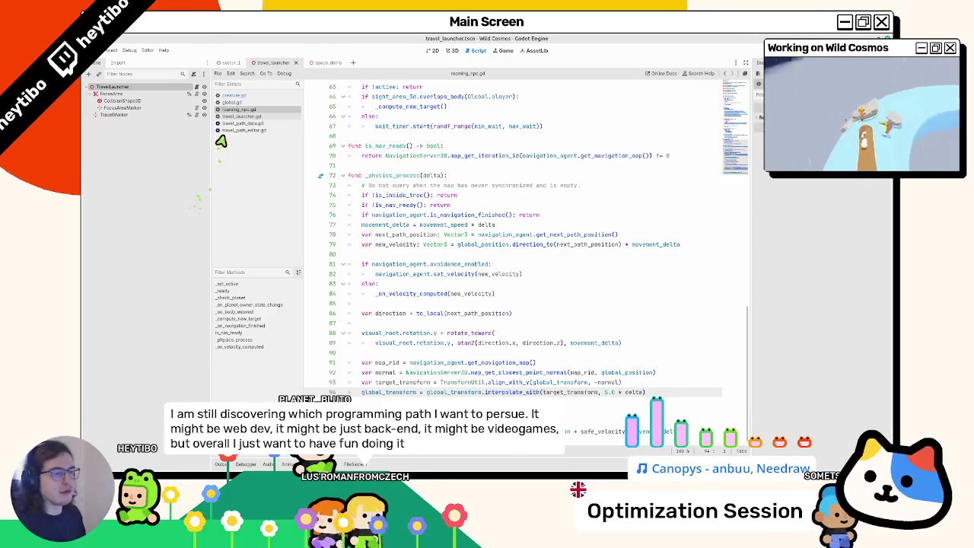
Browse global.gd, creature.gd and travel_path_data.gd, then switch to the scene workspace.
left_click(236, 103)
left_click(236, 109)
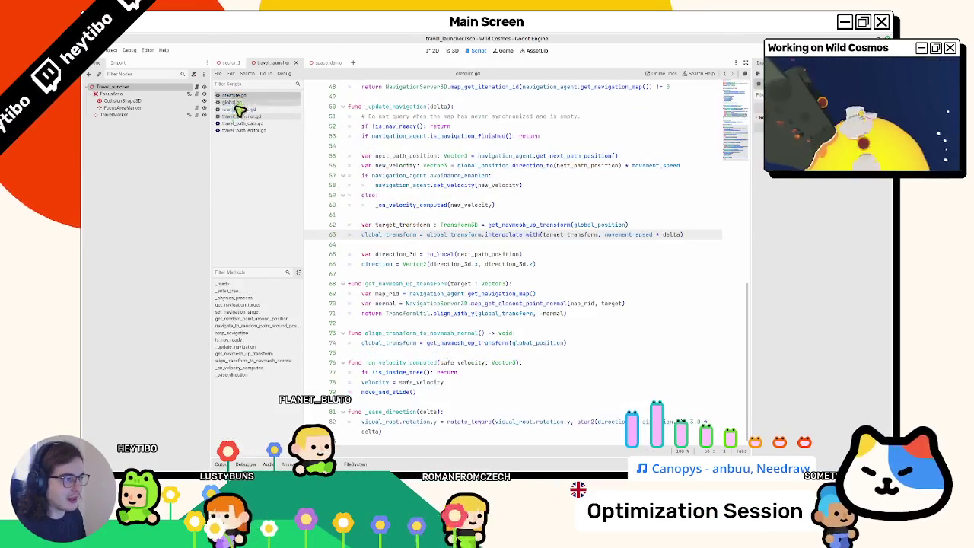
left_click(229, 123)
left_click(451, 52)
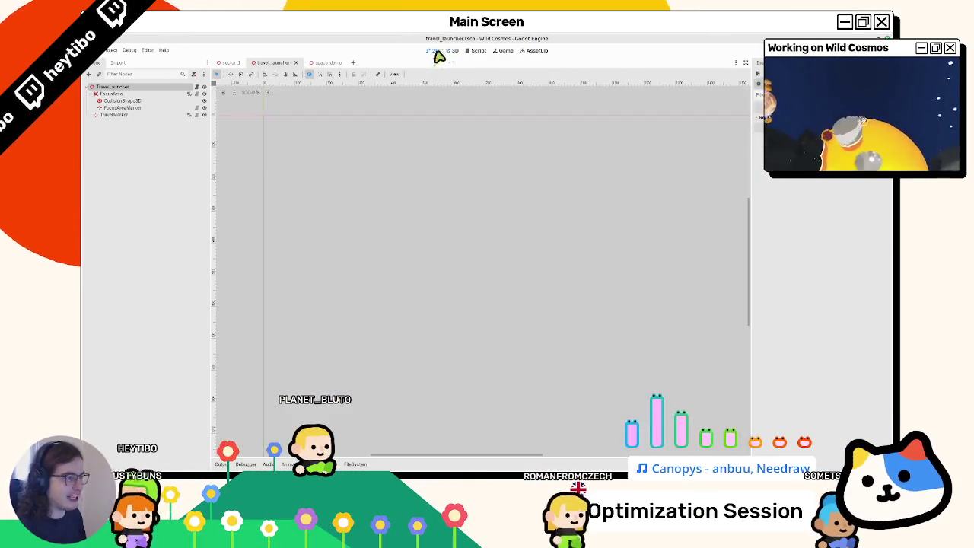
Switch to the sector_1 scene and check the git status terminal.
left_click(224, 65)
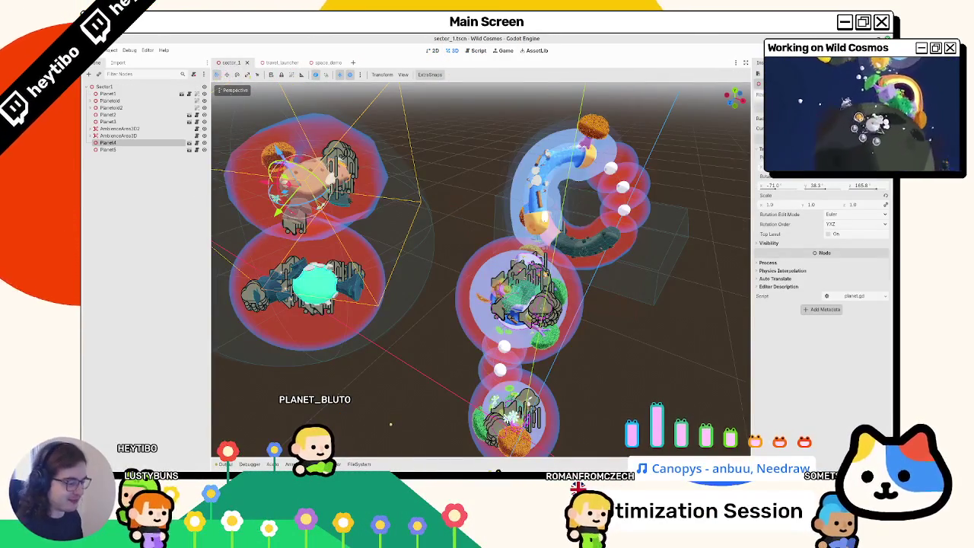
left_click(390, 450)
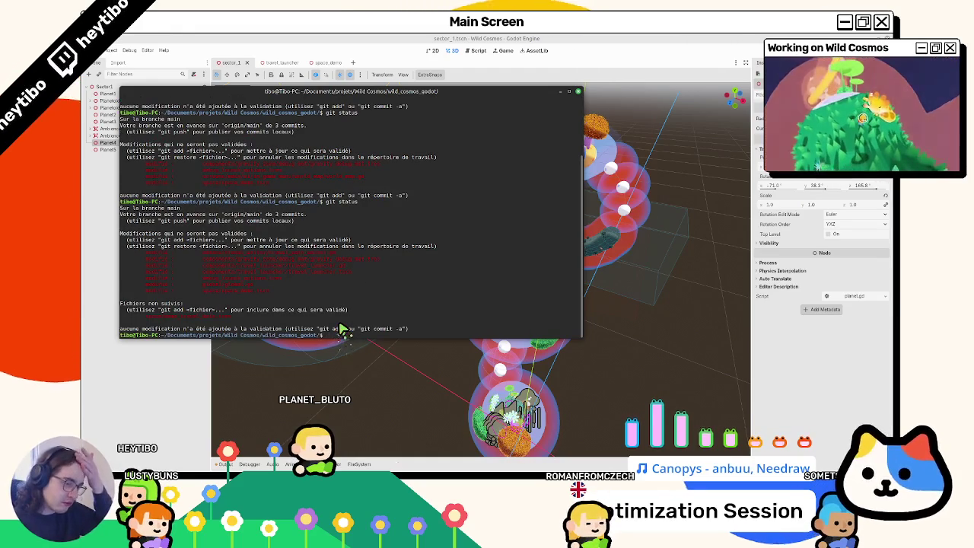
left_click(409, 444)
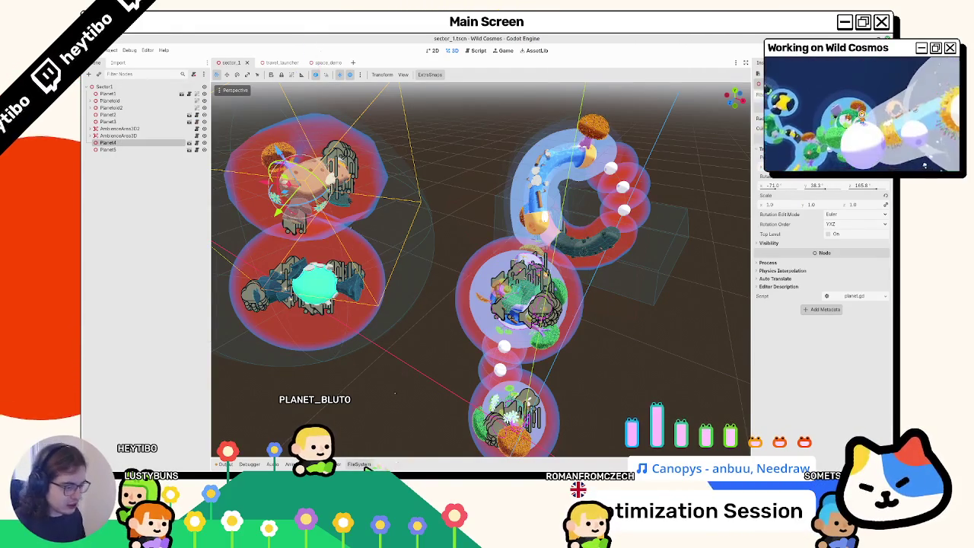
Load debug_launch_options.tres from res:// into the Inspector and start a debug run.
left_click(364, 466)
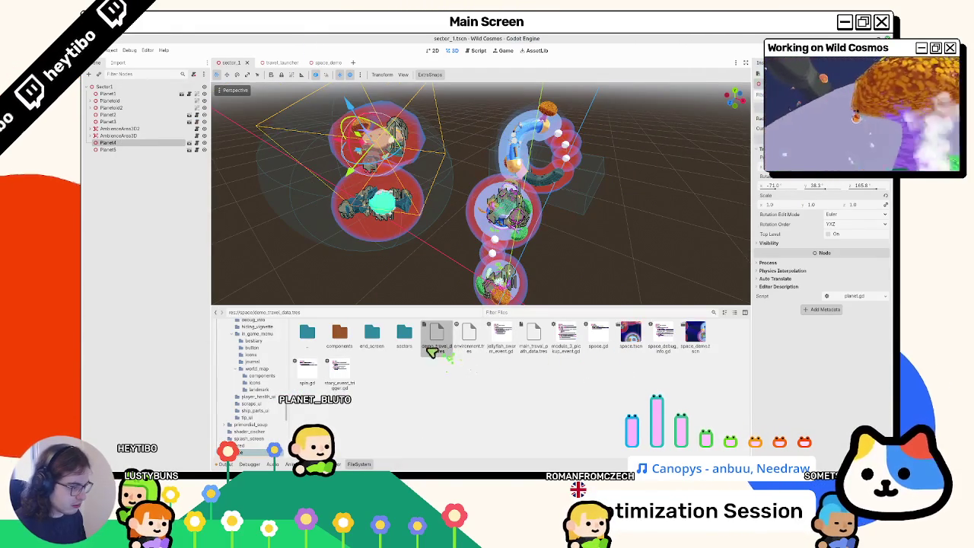
left_click(217, 312)
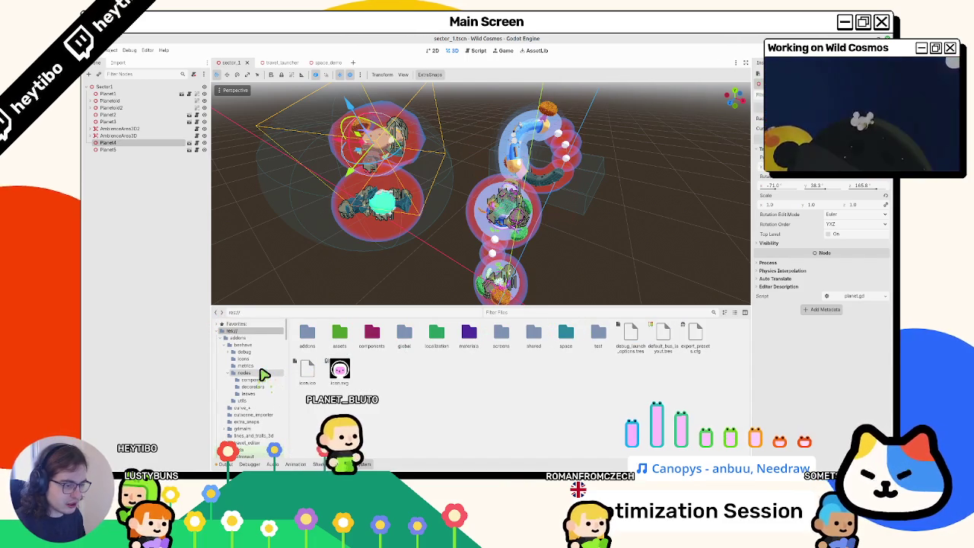
left_click(364, 465)
left_click(364, 465)
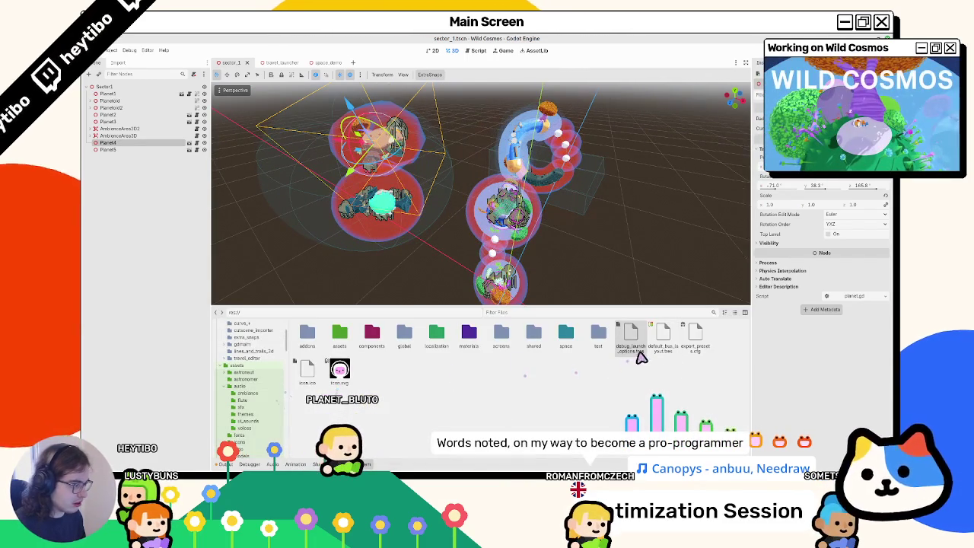
left_click(622, 345)
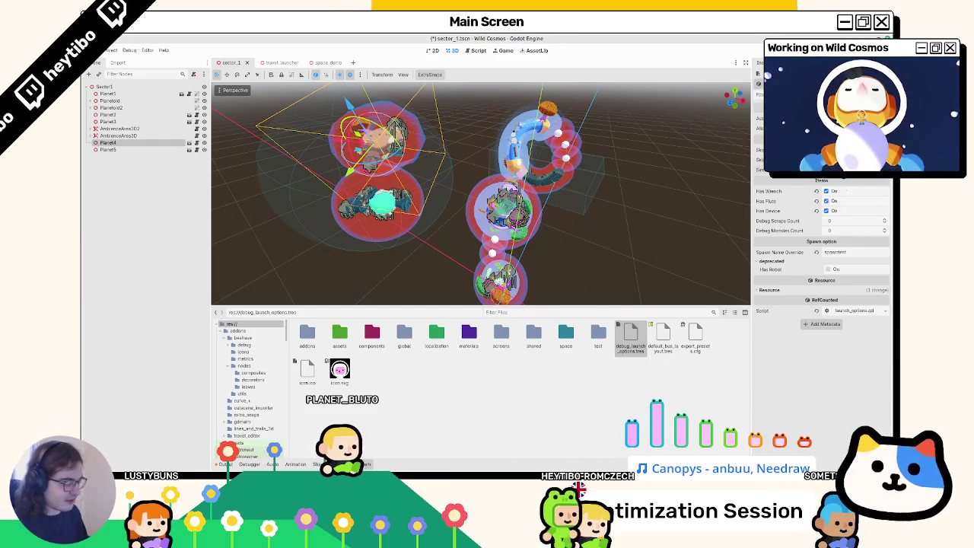
key("ctrl+shift+F5")
Run the debug playtest in a maximized window, play a while, then close the game.
key("Return")
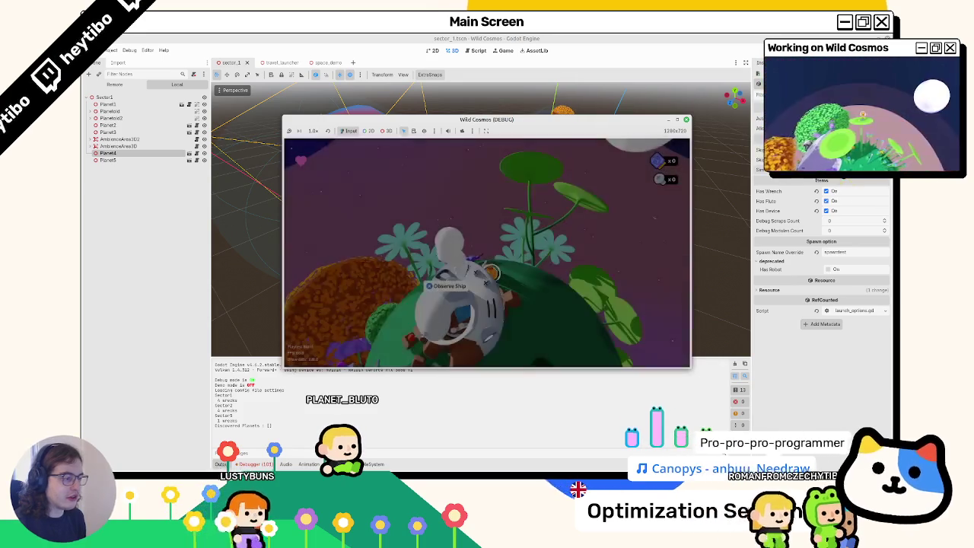
left_click(676, 122)
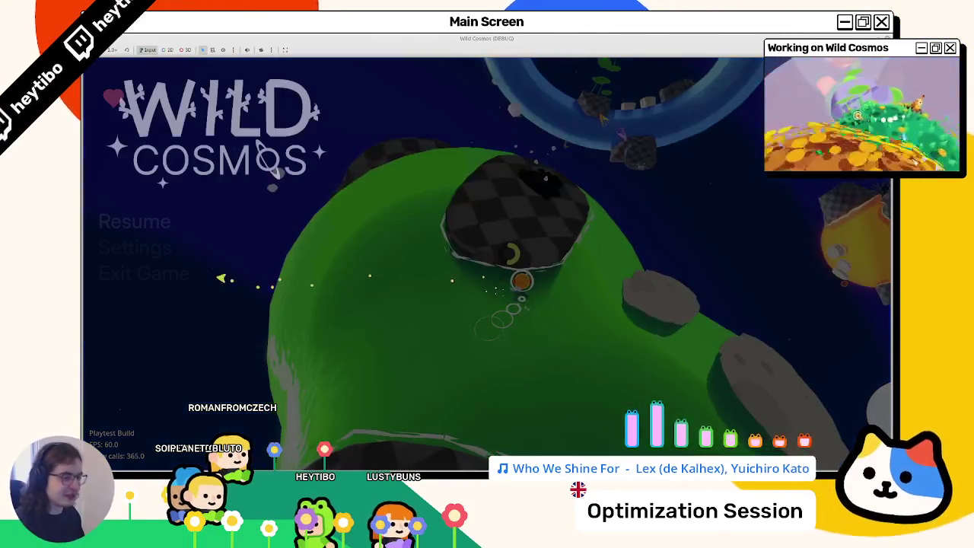
left_click(128, 276)
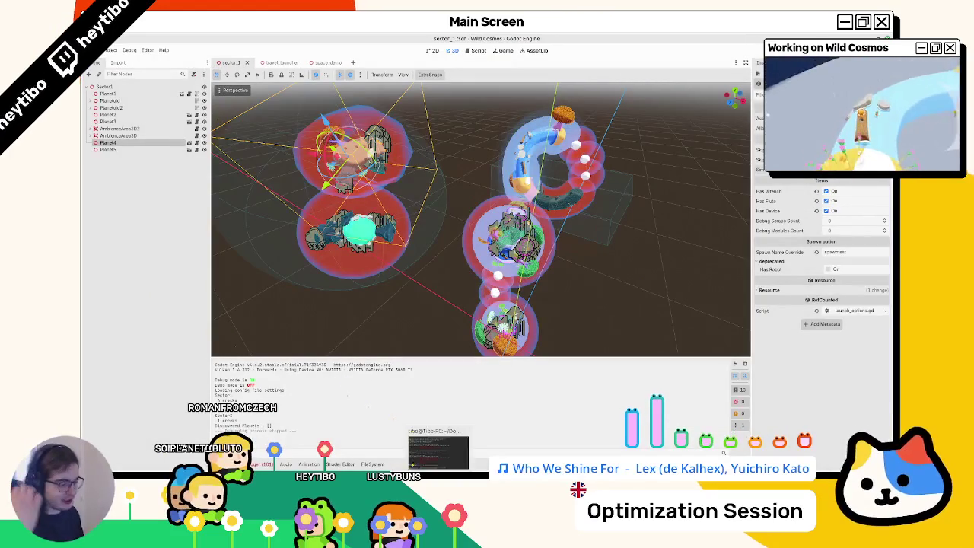
Return to the sector_1 scene, clear the Output log, and show the Debugger's Errors list.
left_click(438, 450)
left_click(377, 84)
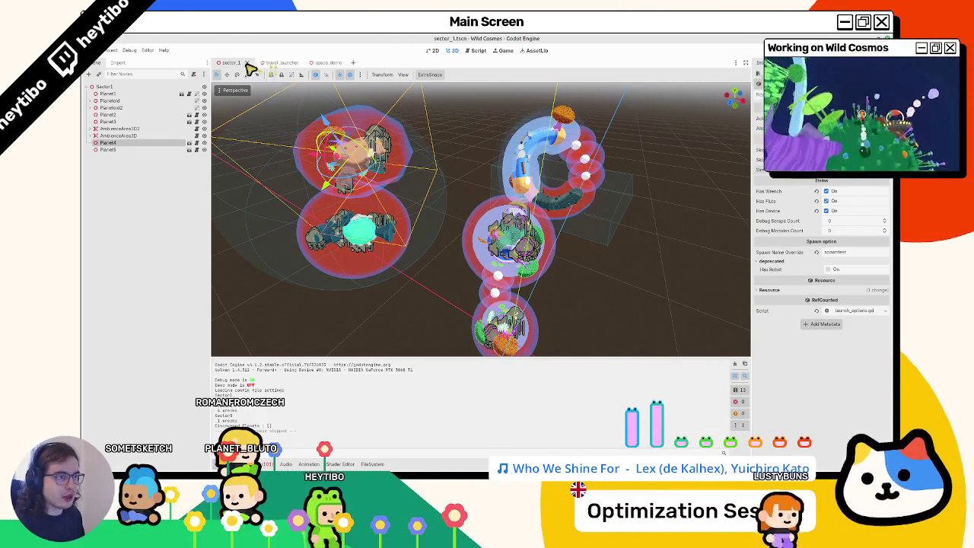
left_click(274, 62)
left_click(228, 63)
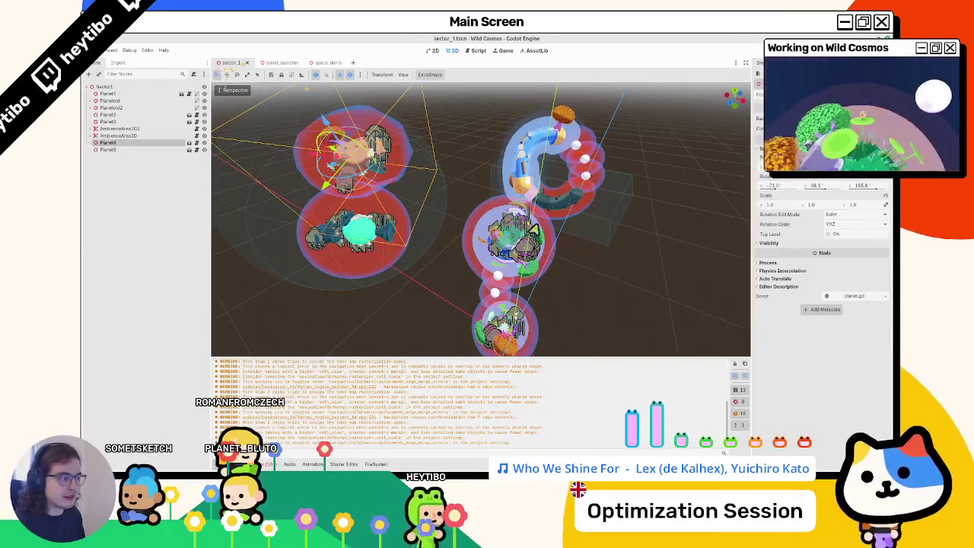
left_click(739, 366)
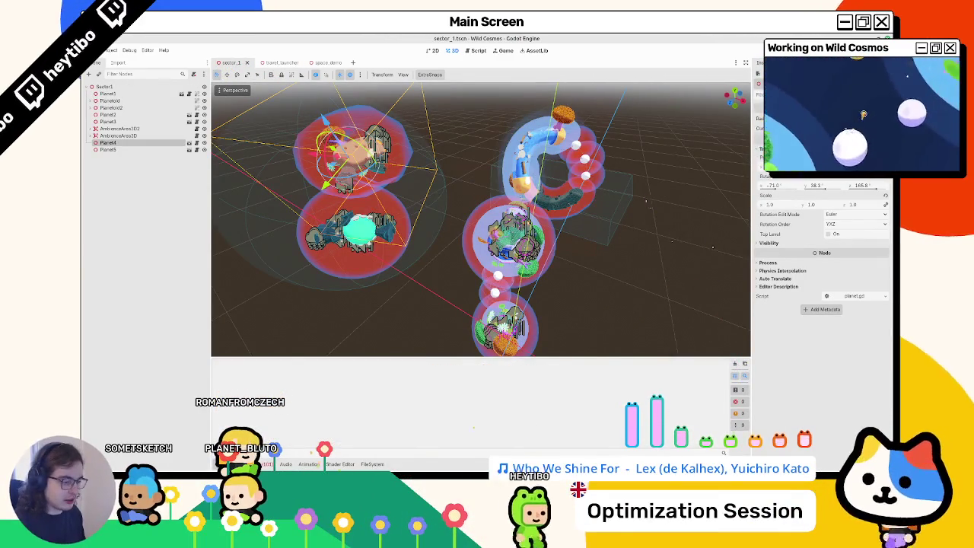
left_click(371, 465)
left_click(266, 464)
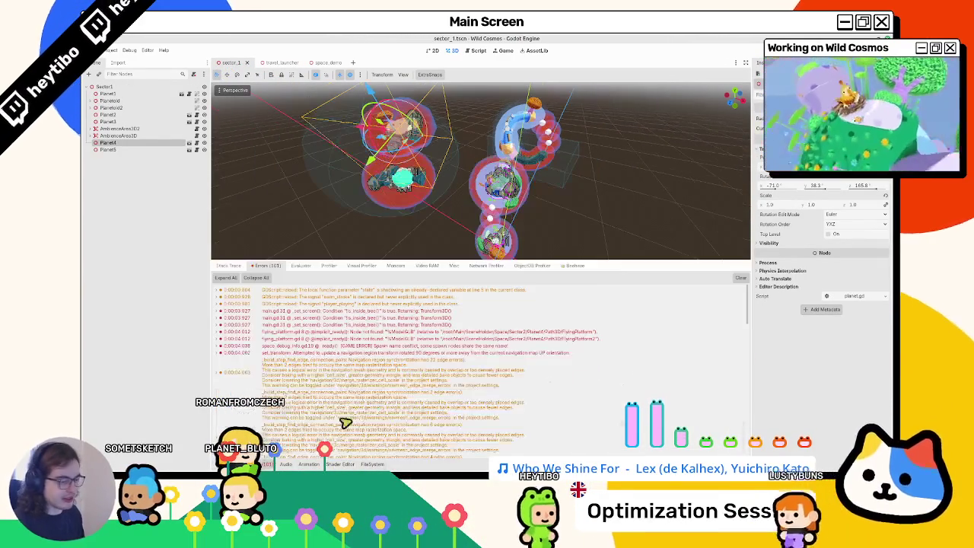
Inspect the creature.gd line 63 error and its _update_navigation function.
double_click(399, 382)
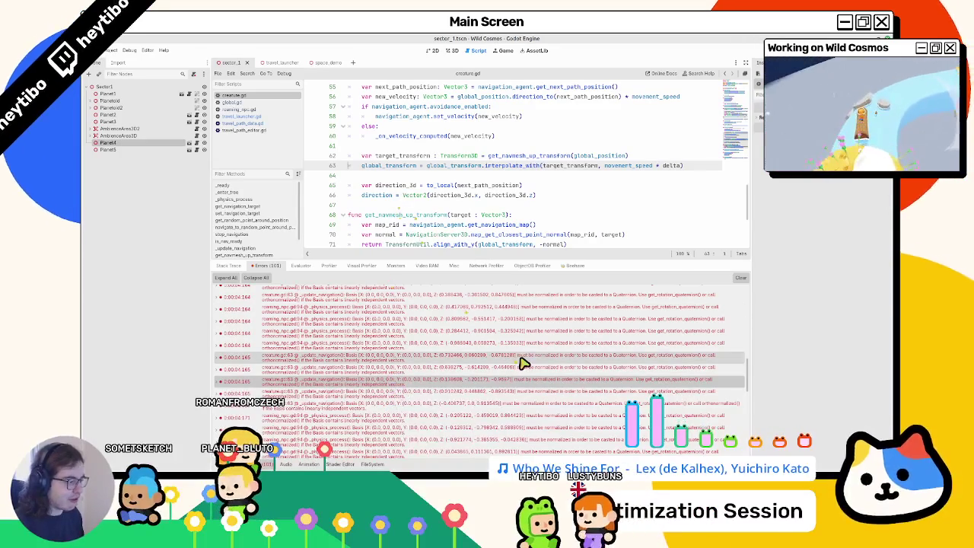
scroll(522, 361, "down", 1)
scroll(415, 222, "up", 4)
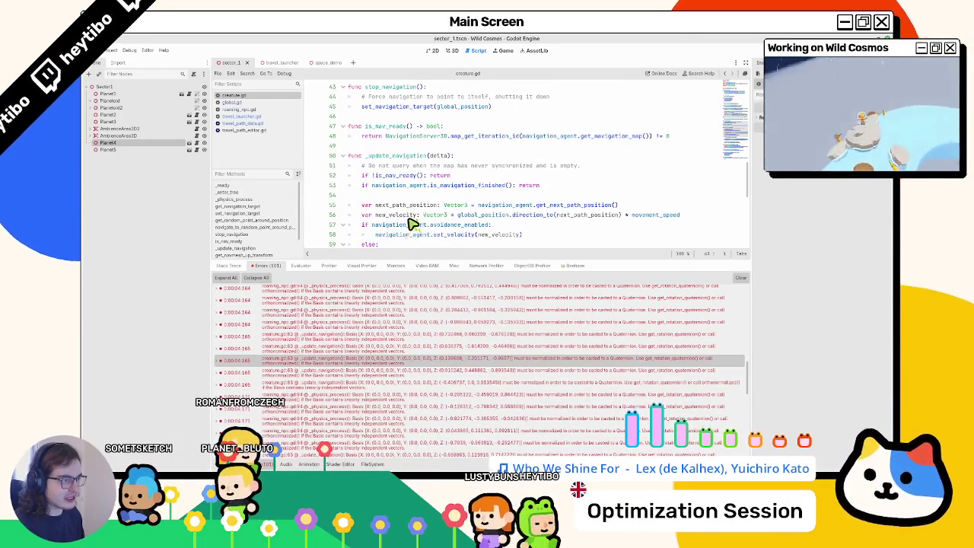
scroll(405, 166, "down", 5)
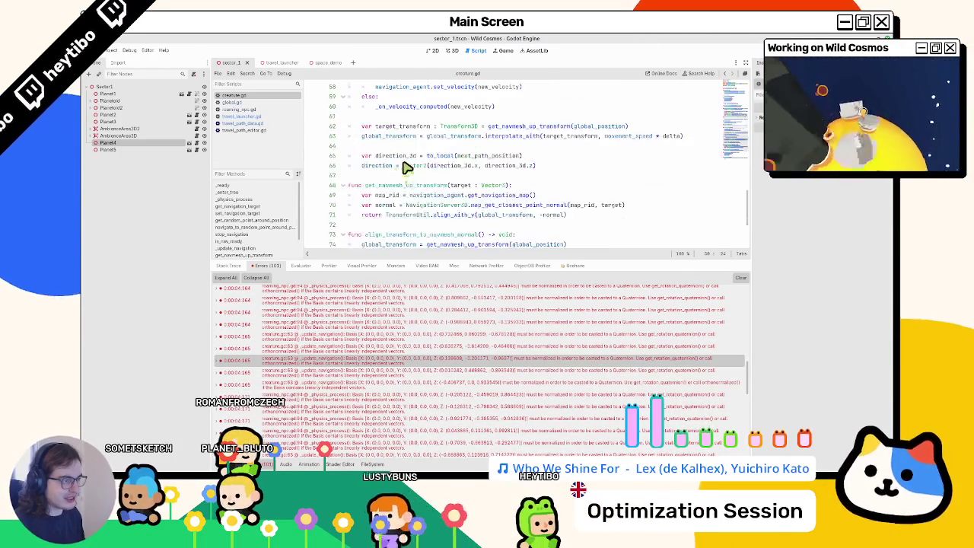
scroll(434, 182, "up", 4)
scroll(411, 198, "down", 3)
scroll(332, 364, "down", 3)
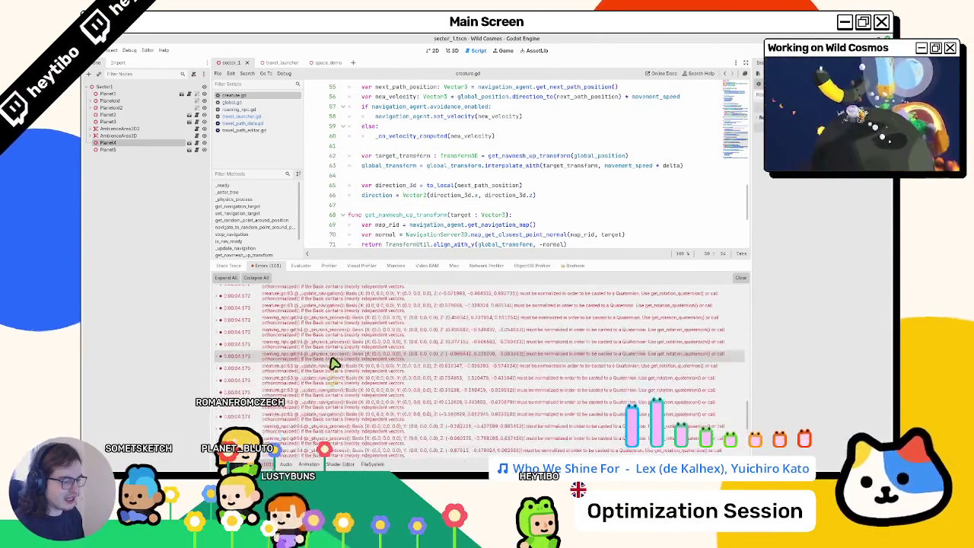
scroll(339, 358, "down", 3)
scroll(346, 350, "up", 5)
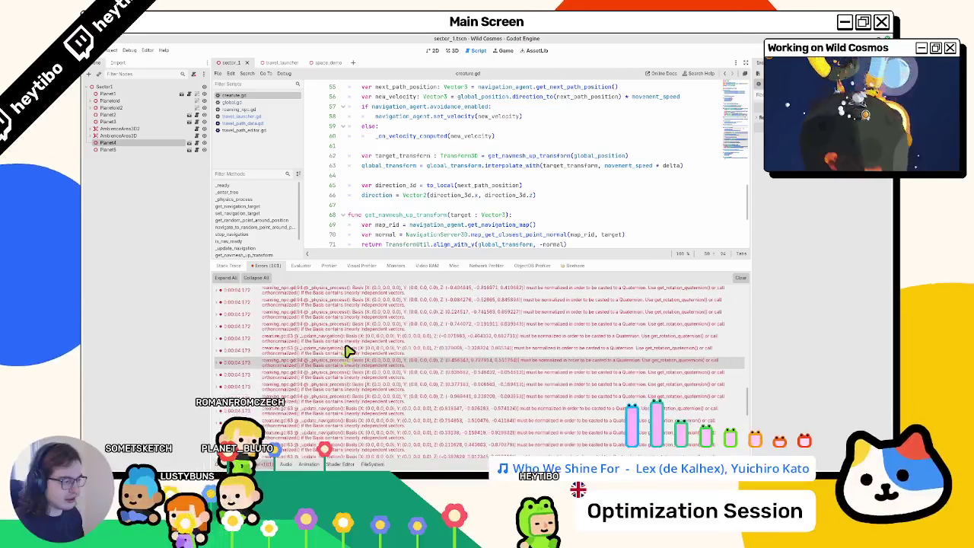
left_click(347, 305)
key("ctrl+j")
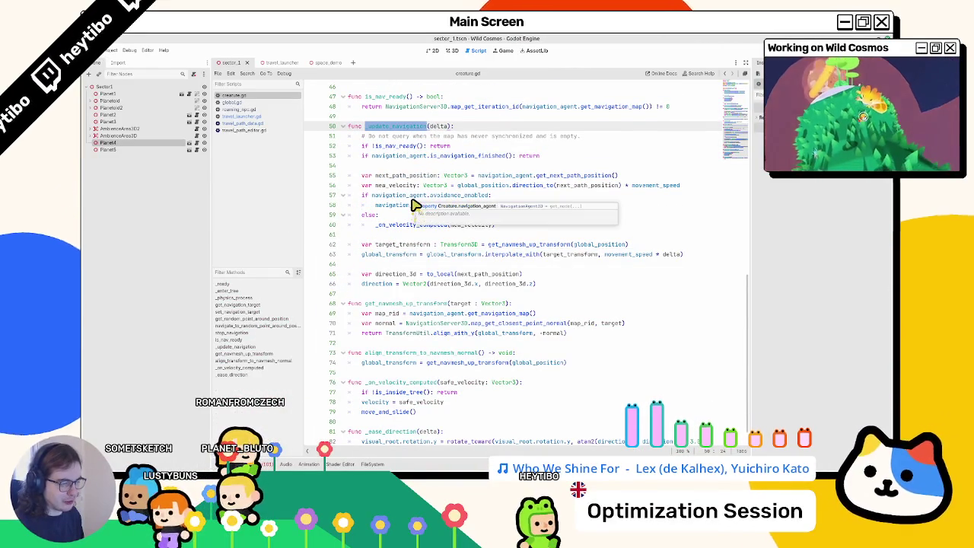
scroll(415, 206, "up", 3)
scroll(415, 205, "down", 2)
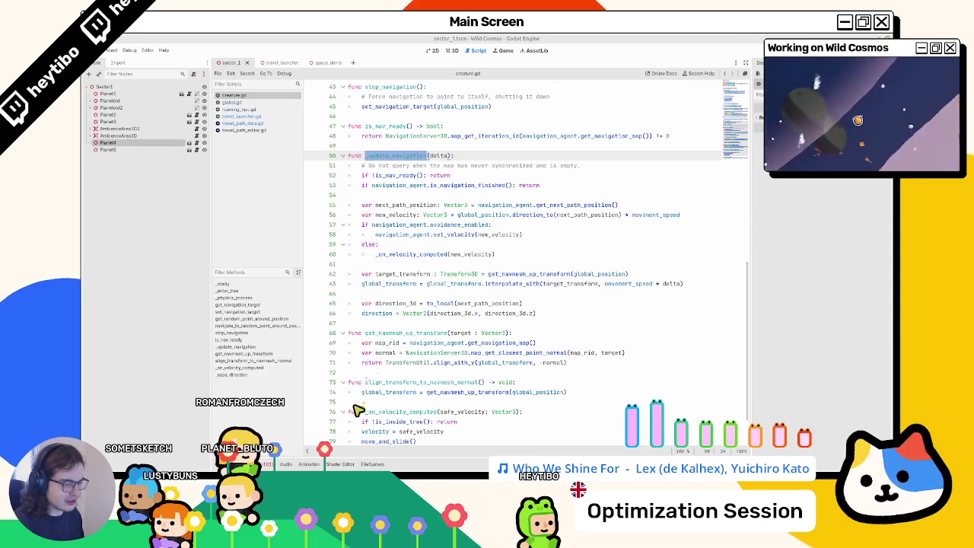
key("ctrl+j")
Comment out line 94's global_transform interpolation in roaming_npc.gd and run main.tscn.
left_click(362, 352)
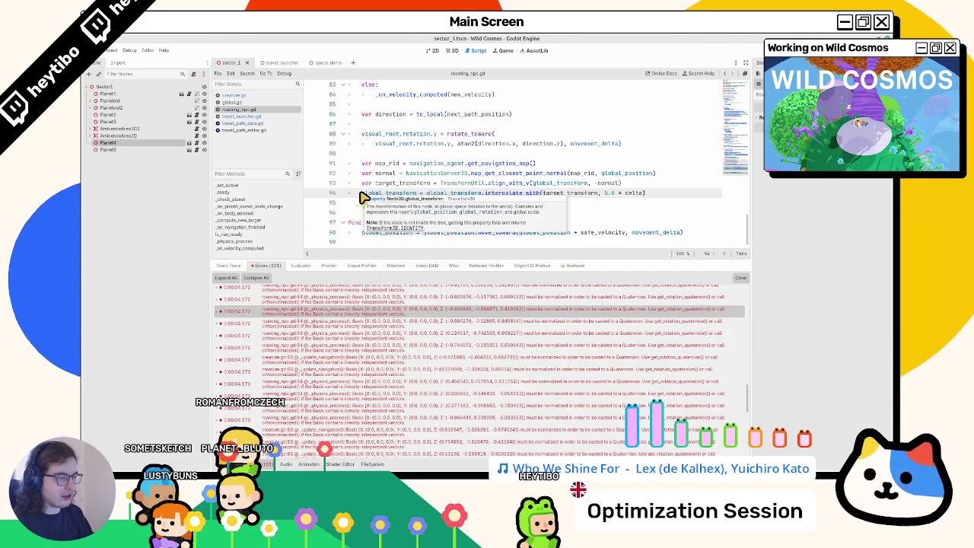
key("ctrl+k")
key("ctrl+shift+o")
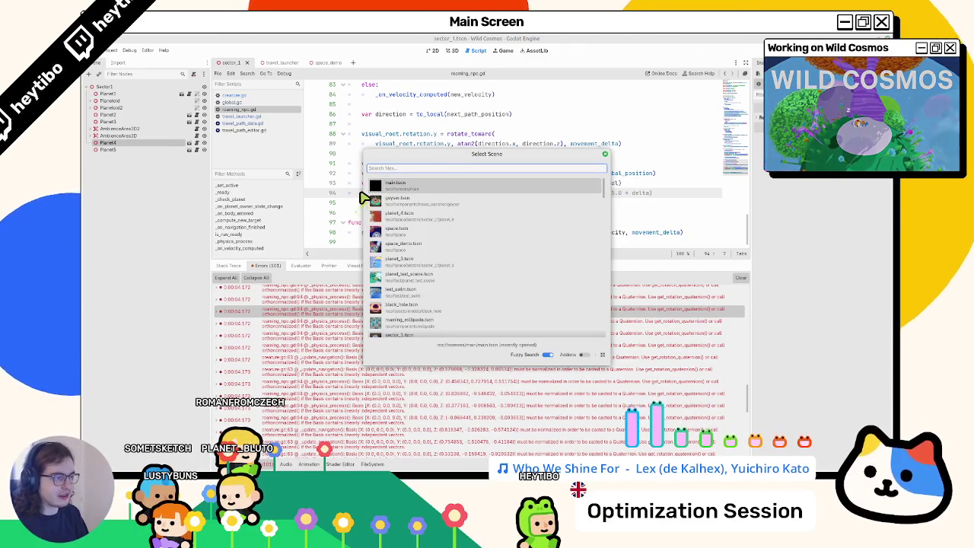
key("Return")
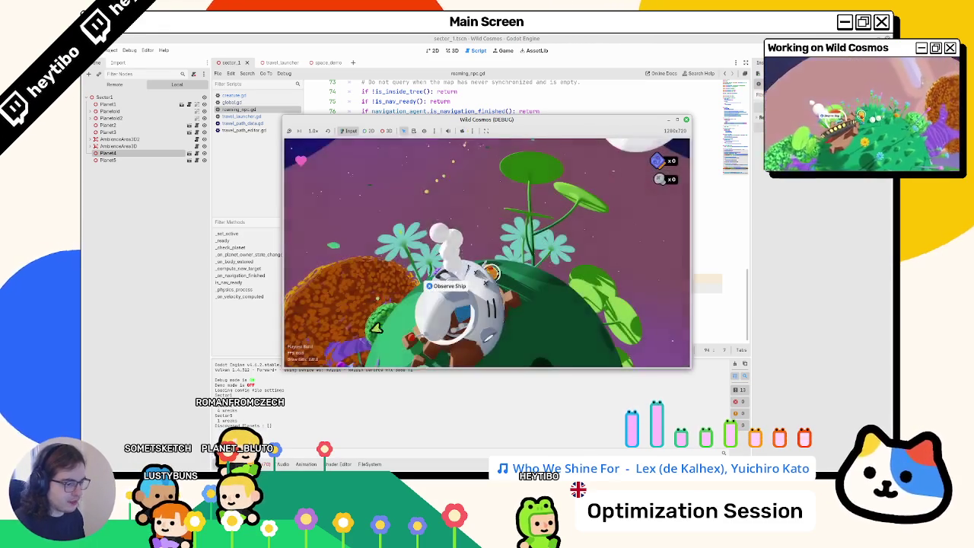
Walk the astronaut around the green planets, then stop the game and return to roaming_npc.gd.
key("w")
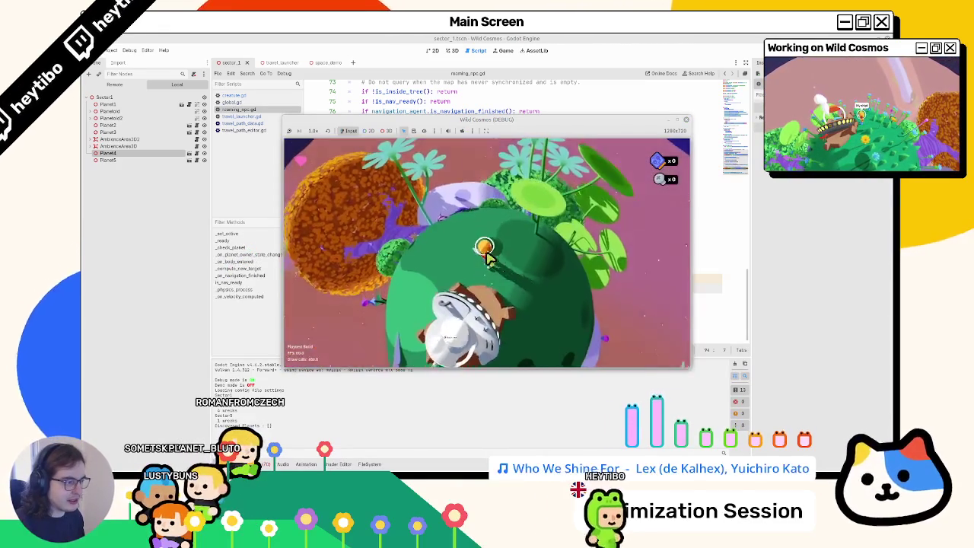
key("w")
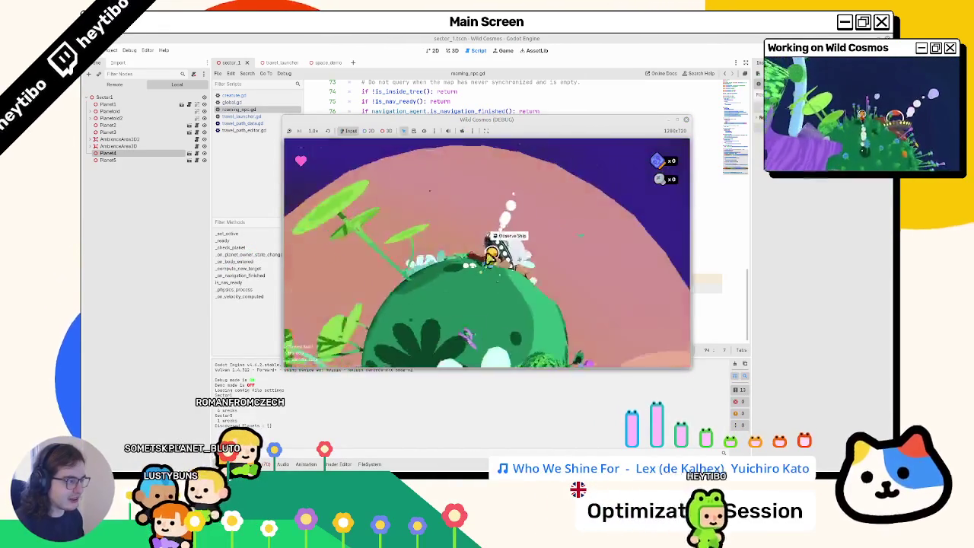
key("w")
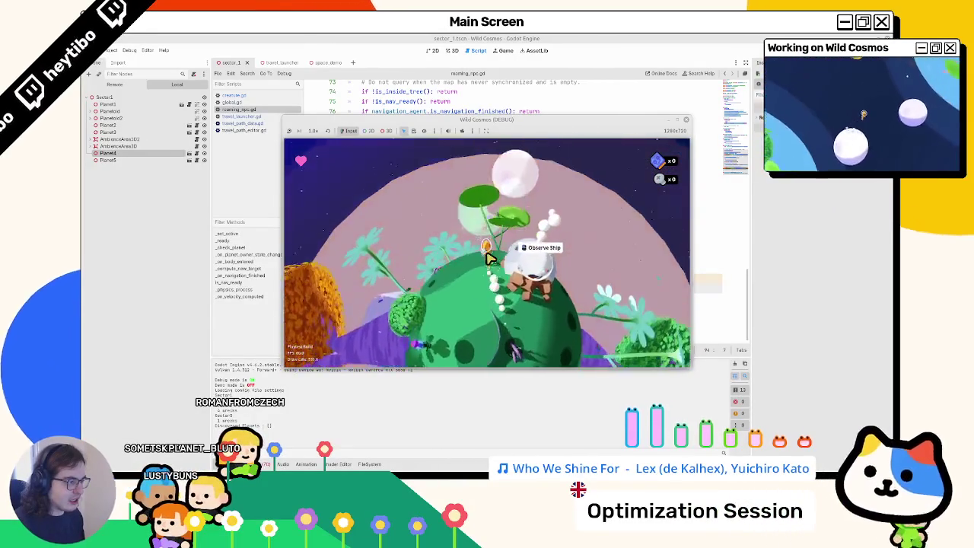
key("w")
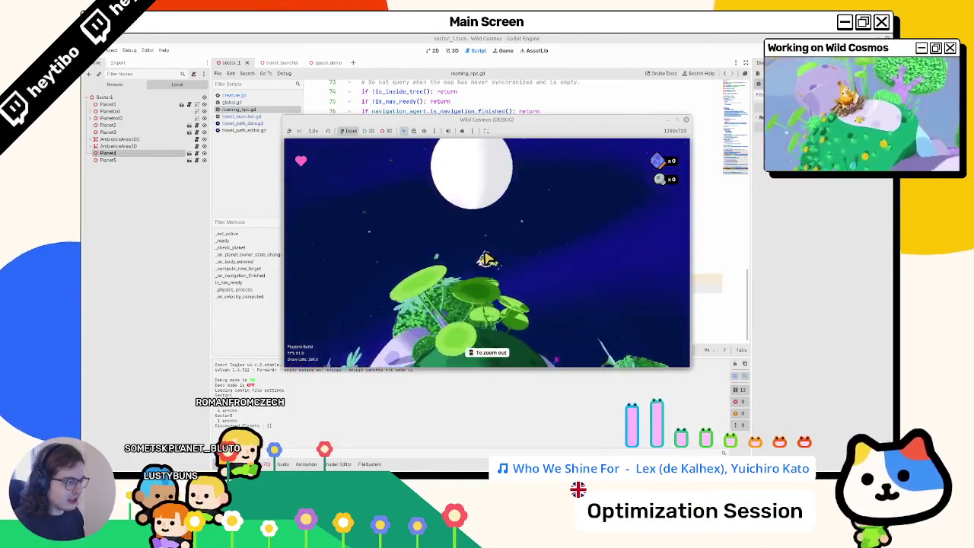
key("w")
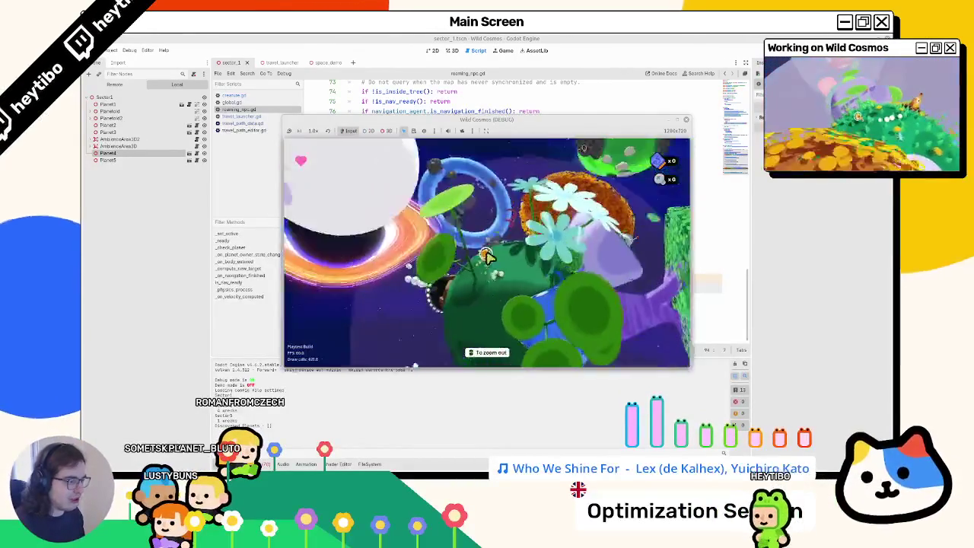
key("w")
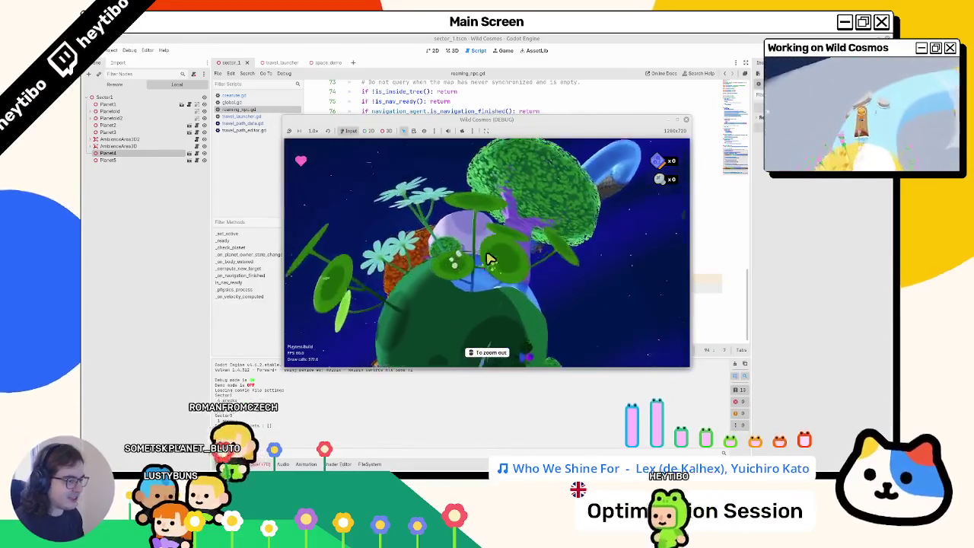
key("w")
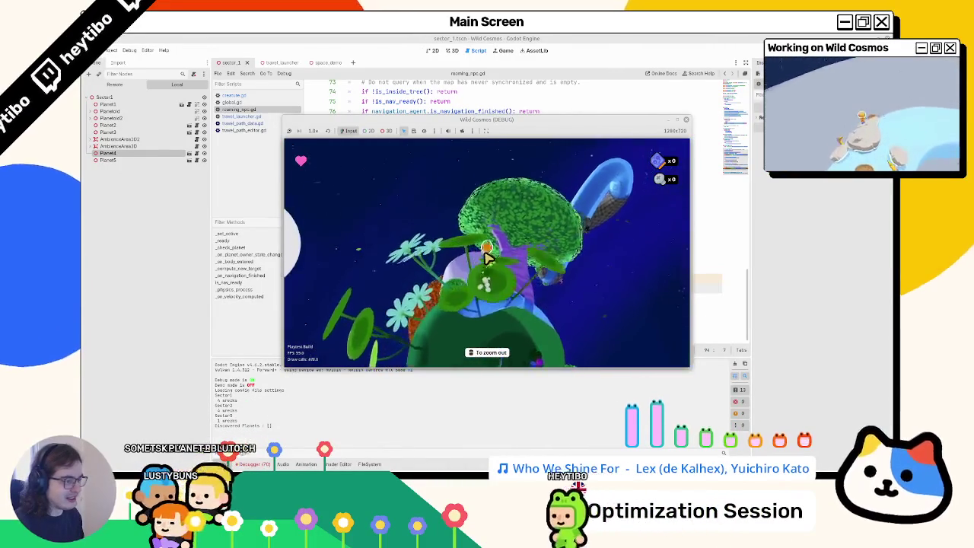
key("w")
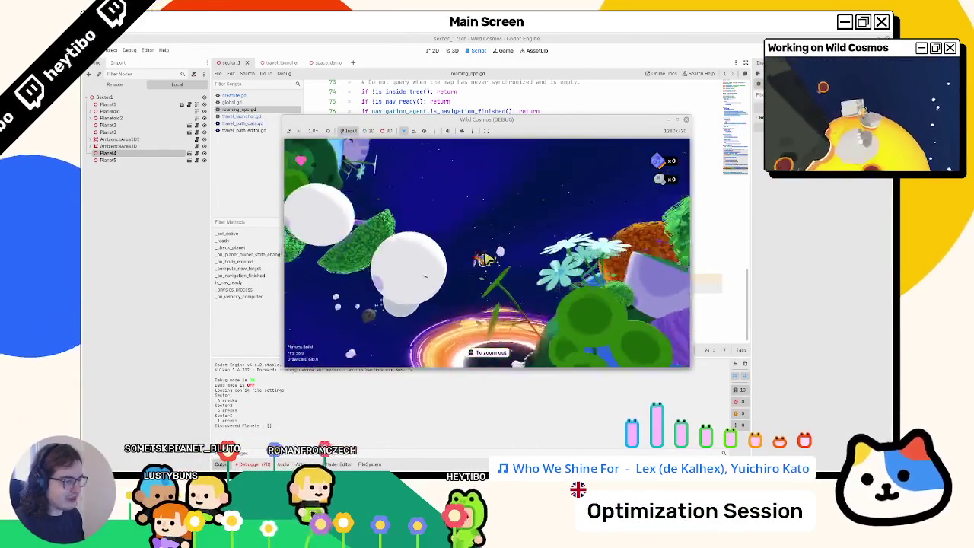
key("w")
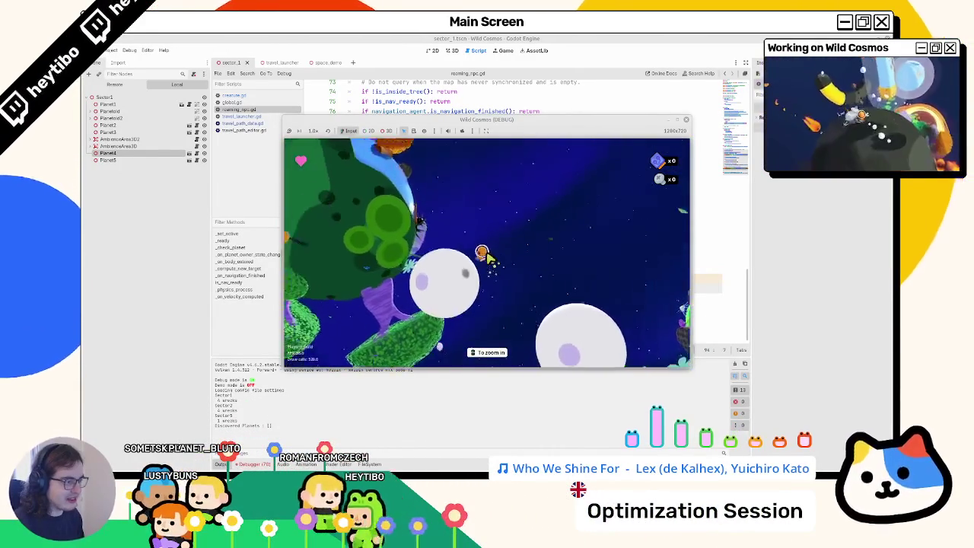
key("w")
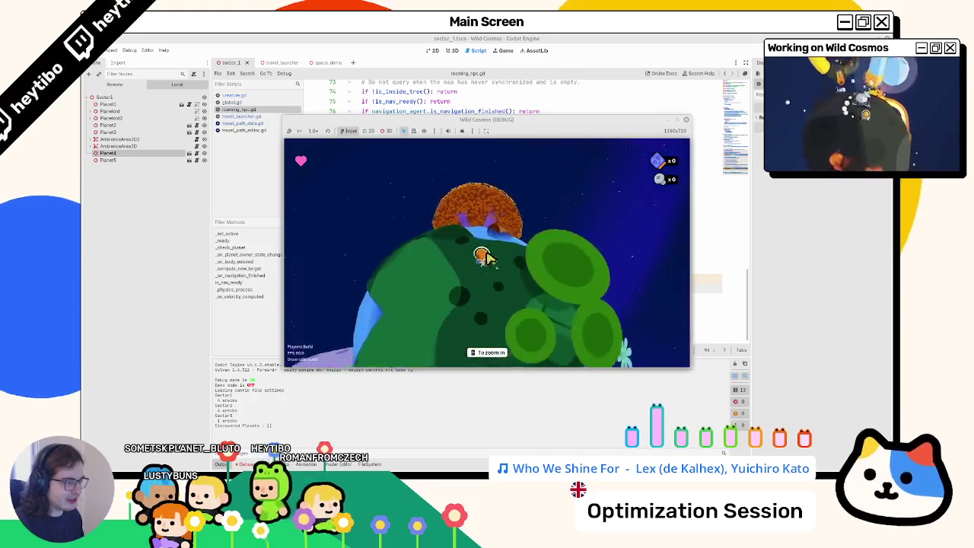
key("w")
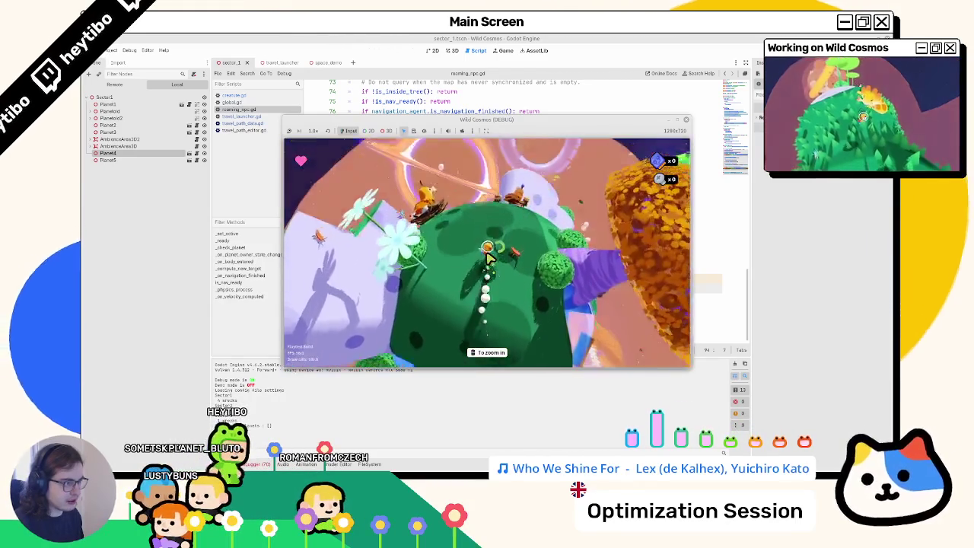
key("w")
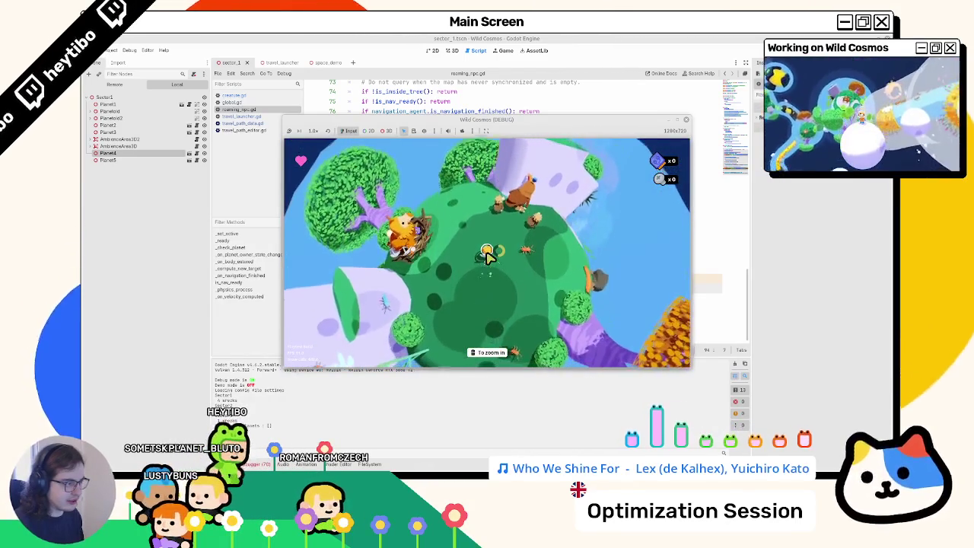
key("F8")
key("alt+Tab")
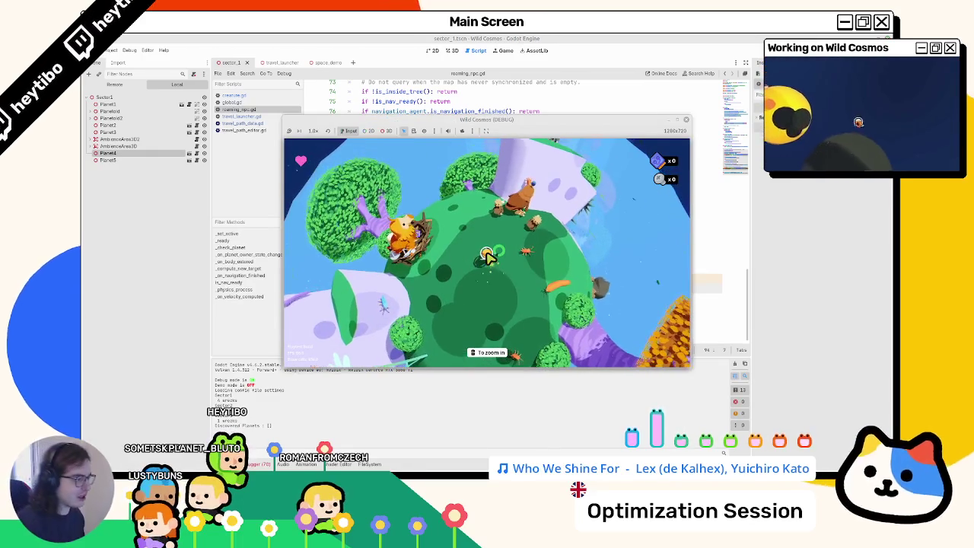
key("alt+Tab")
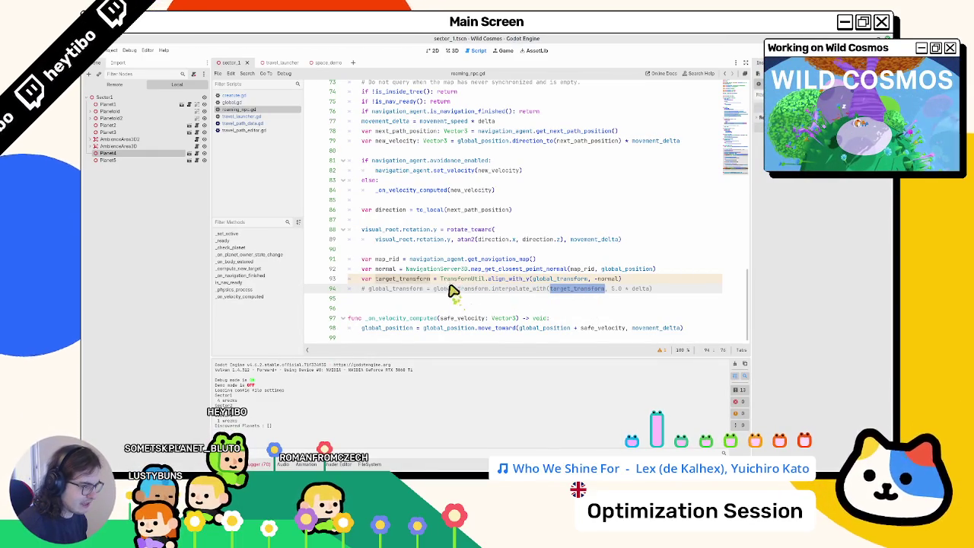
On line 95, write global_position = global_position.move_toward(target_transform.origin, 5.0 * delta).
left_click(421, 297)
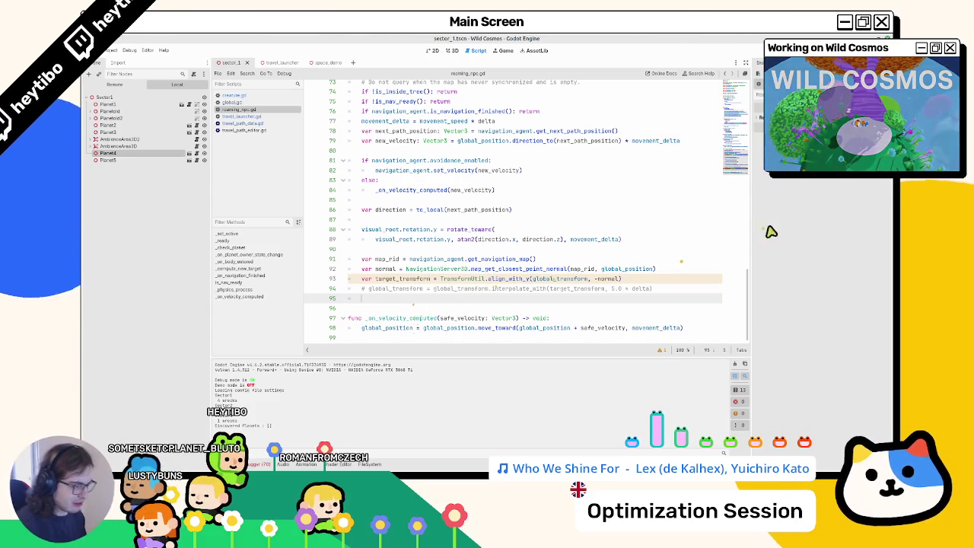
type("global_")
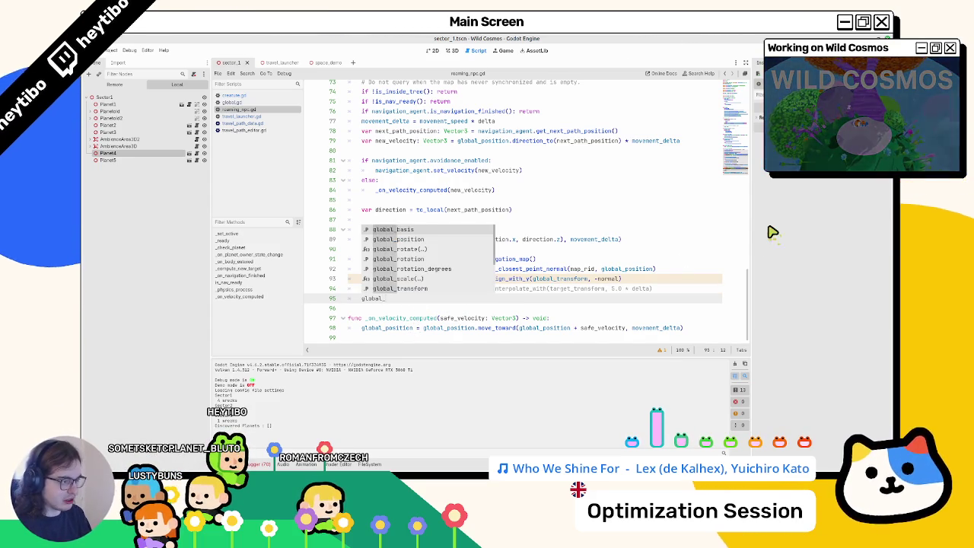
type("position = global_position.")
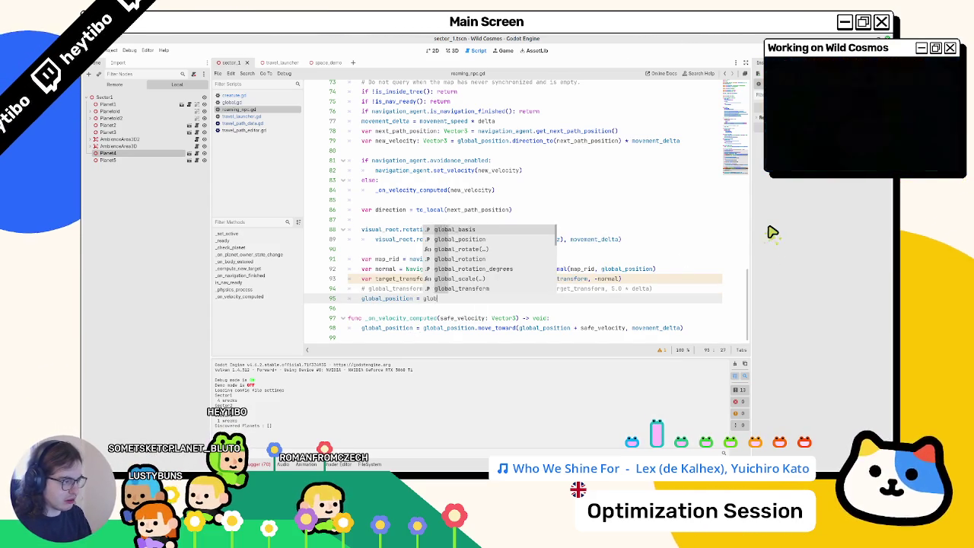
type("move_toward(")
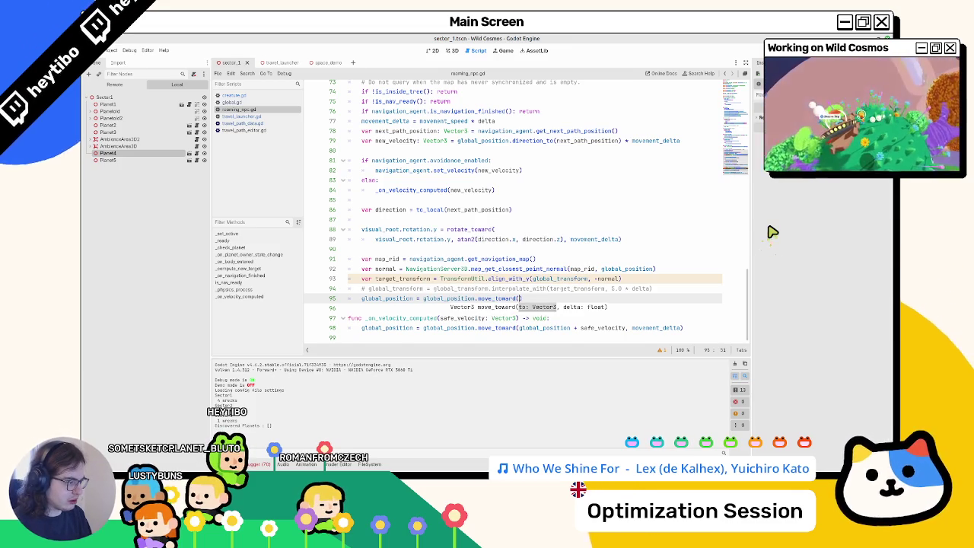
type("t")
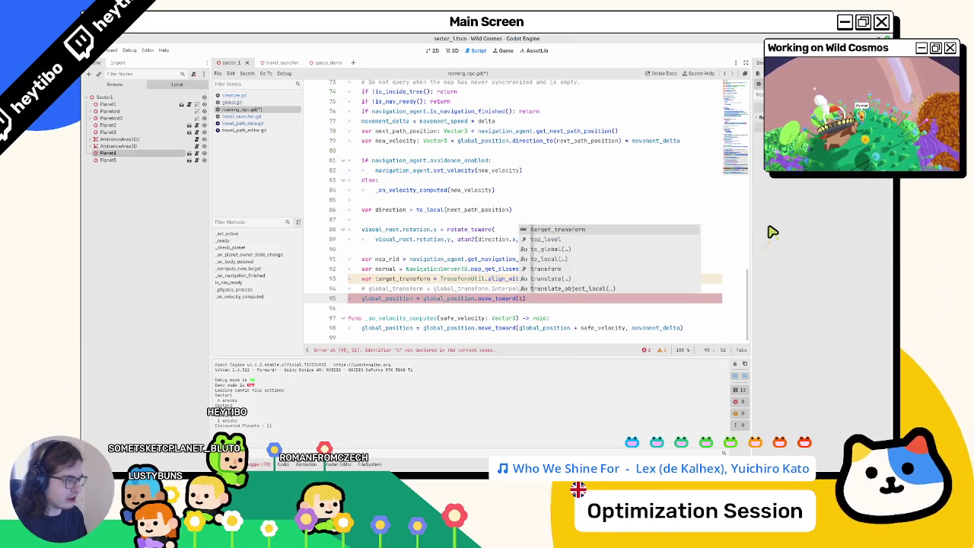
key("Return")
type(".global")
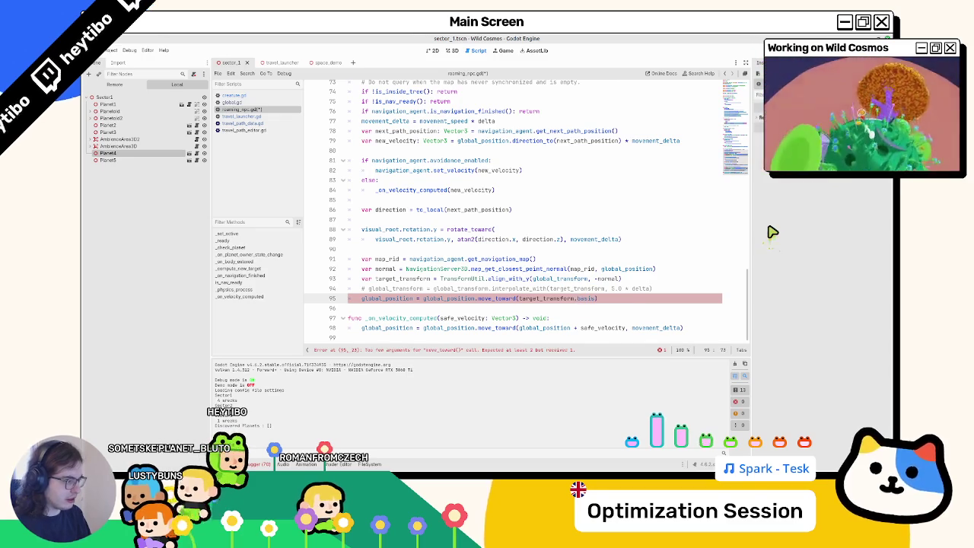
type("gin, ")
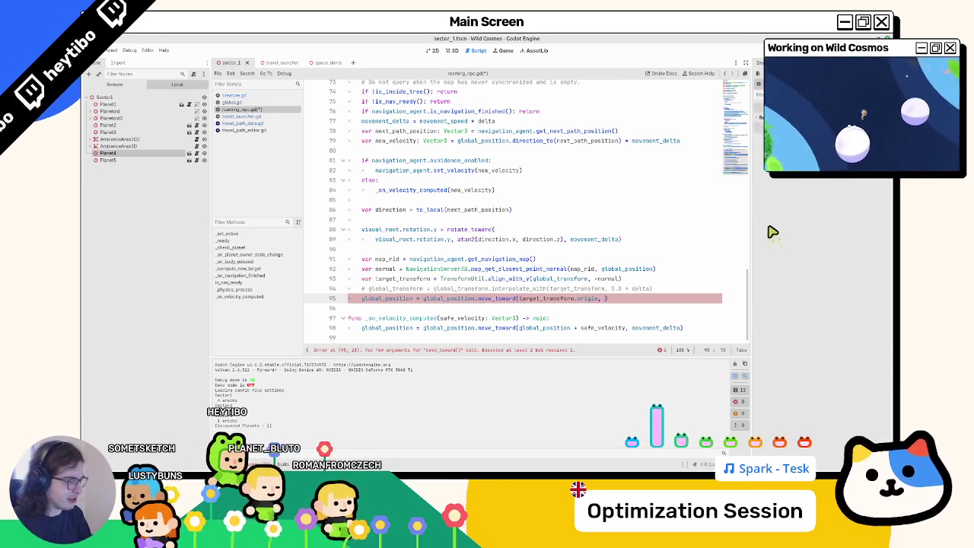
type("5.0 * d")
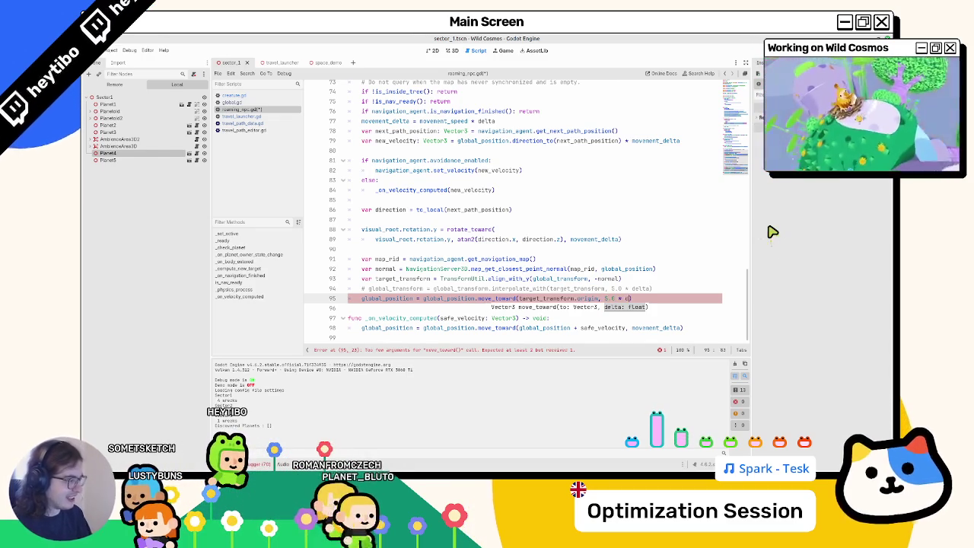
type("elta")
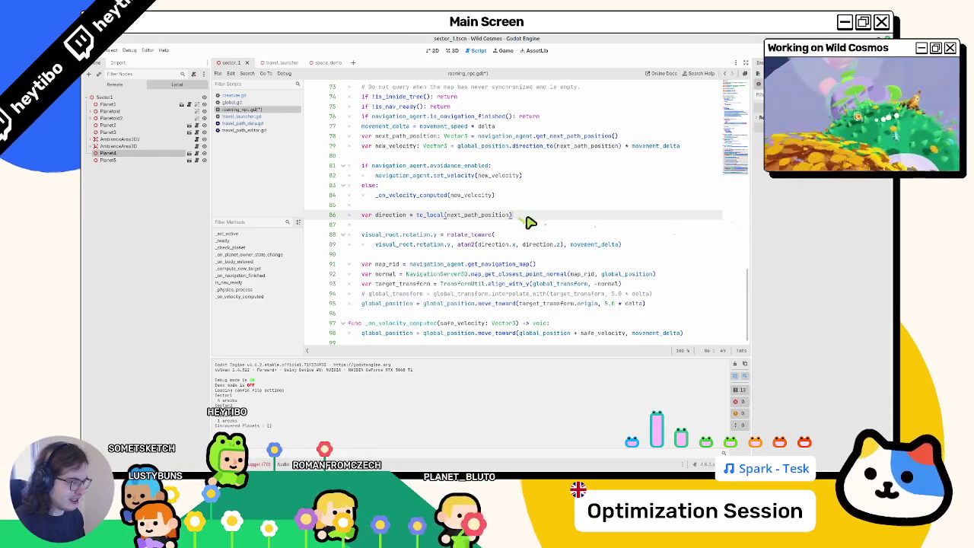
Check global_transform on line 94 against global_position on line 95.
left_click(415, 296)
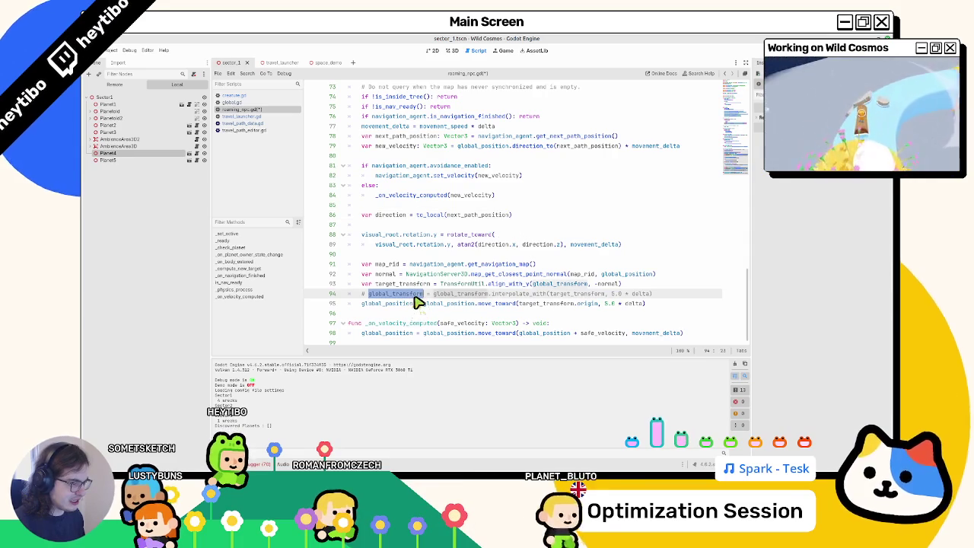
double_click(415, 296)
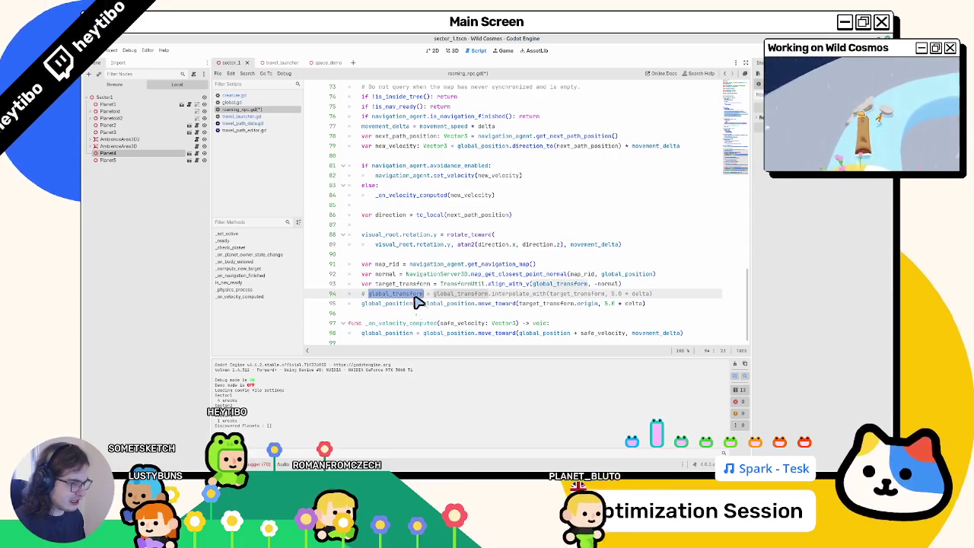
double_click(396, 305)
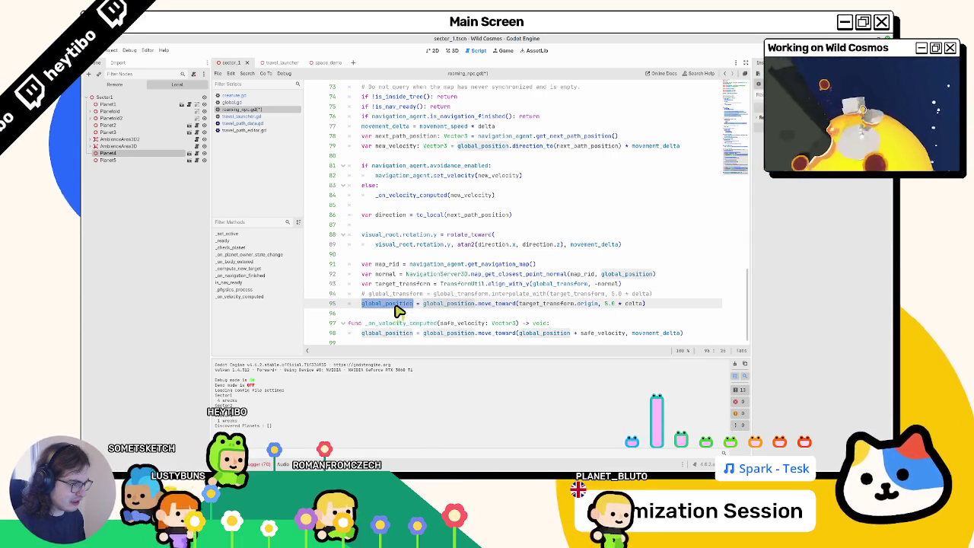
left_click(499, 304)
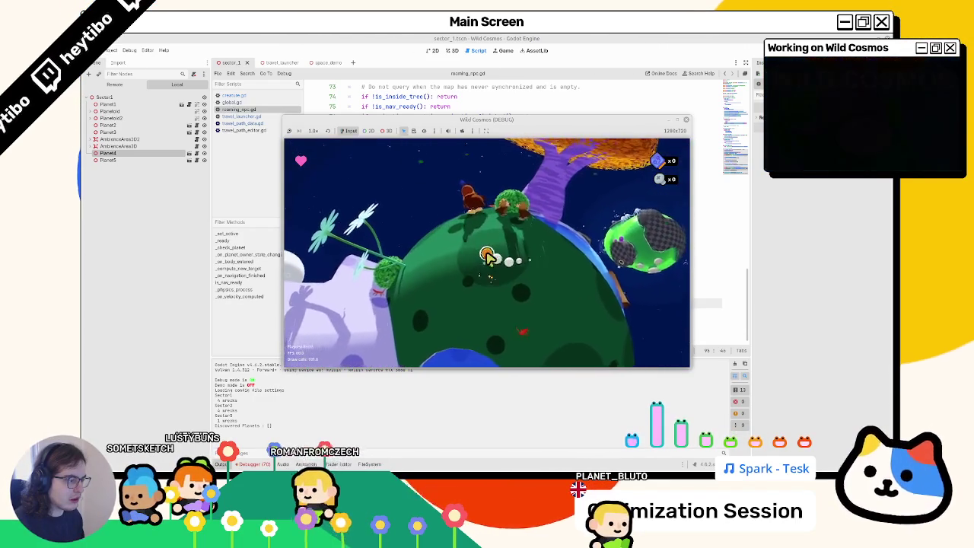
Stop the running game and close four unneeded open scripts.
key("F8")
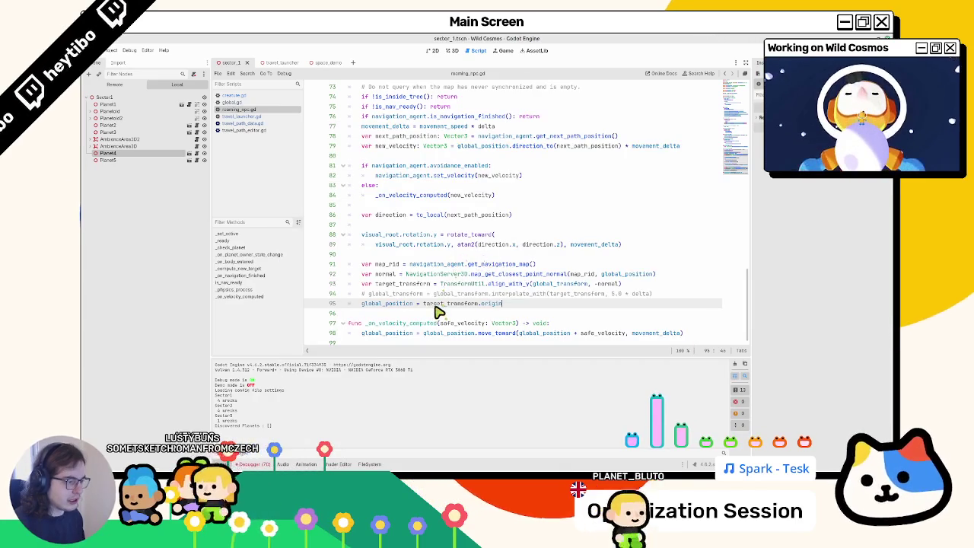
mouse_move(397, 303)
left_mouse_down()
mouse_move(376, 309)
mouse_move(357, 294)
left_mouse_up()
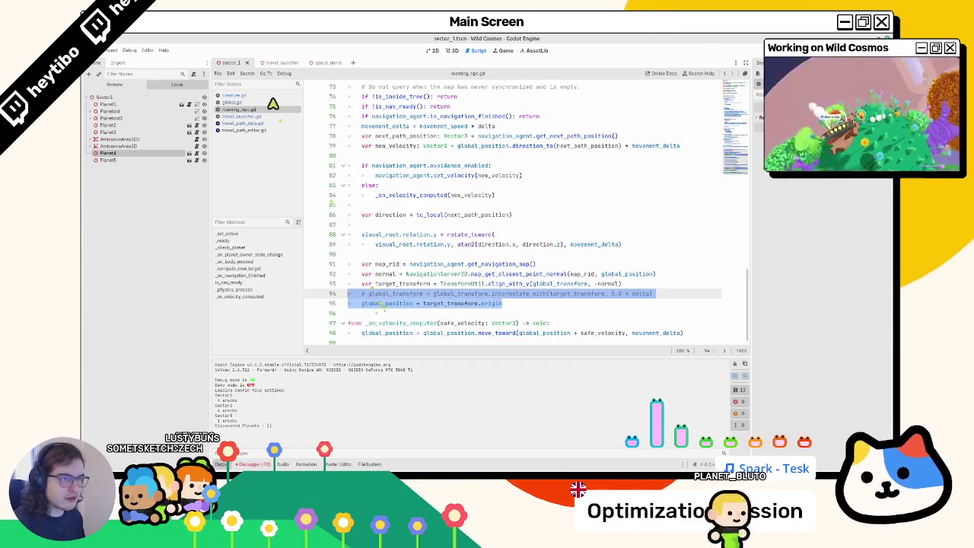
middle_click(257, 122)
middle_click(251, 116)
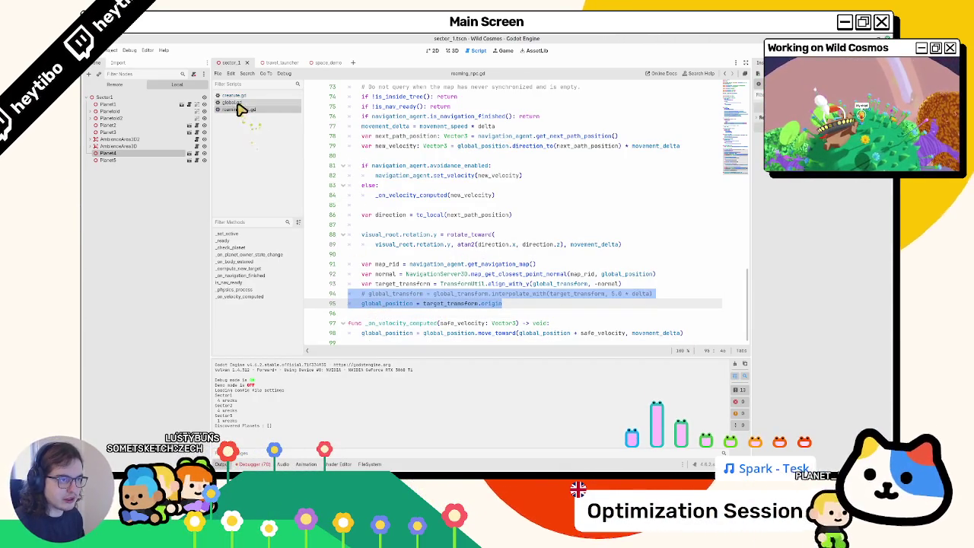
middle_click(248, 102)
middle_click(247, 108)
Open creature.gd and select its interpolate_with line 63.
left_click(252, 104)
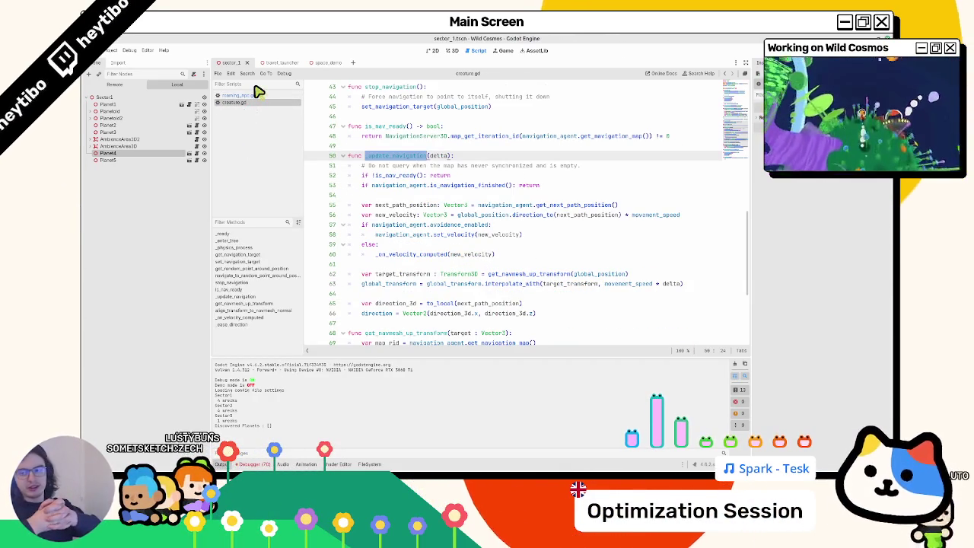
scroll(423, 169, "down", 5)
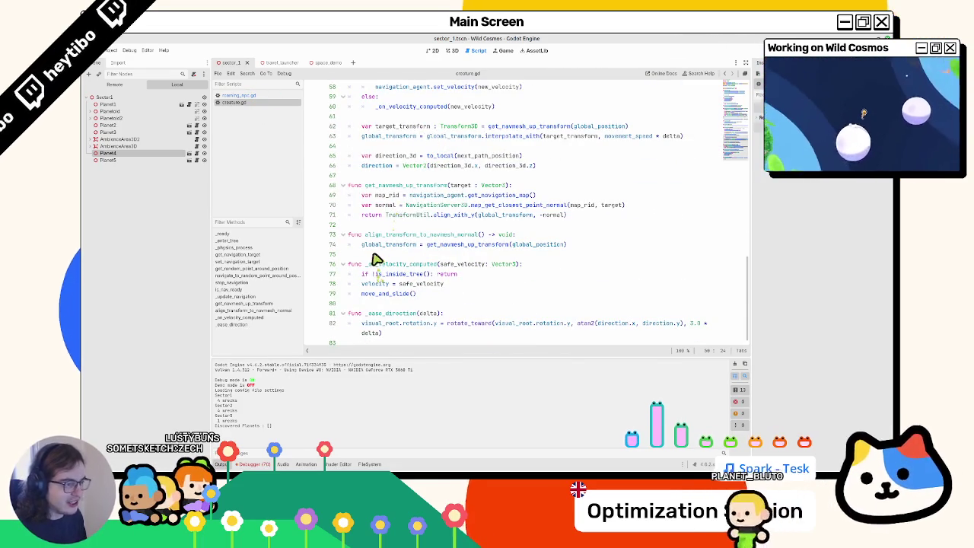
scroll(375, 256, "up", 1)
scroll(375, 257, "up", 3)
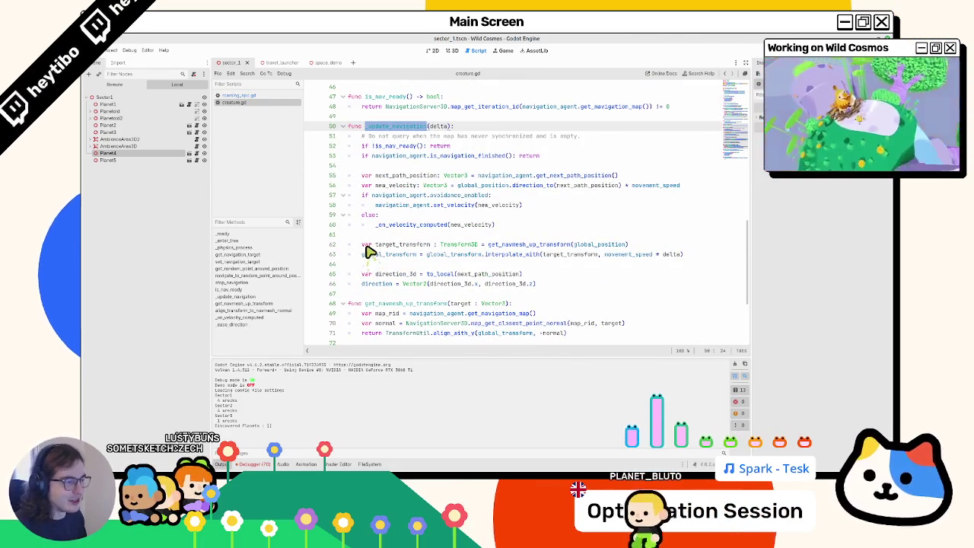
triple_click(366, 254)
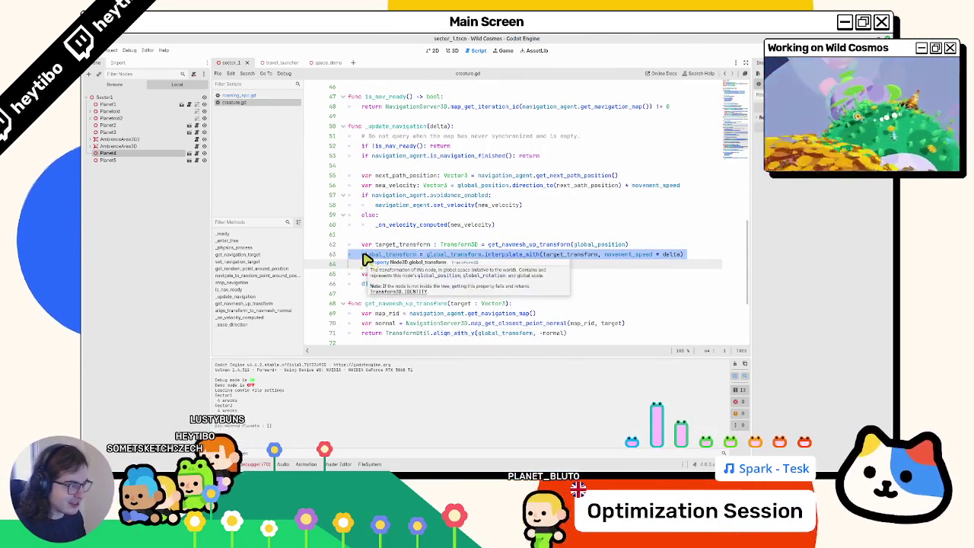
left_click(362, 256)
triple_click(358, 256)
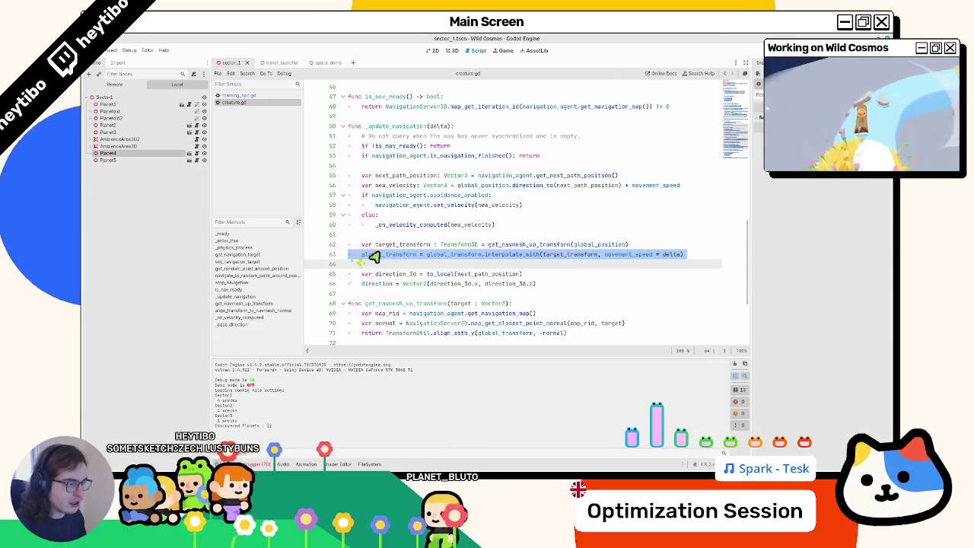
In roaming_npc.gd, search for movement_speed and step through its matches.
left_click(251, 97)
scroll(487, 251, "up", 20)
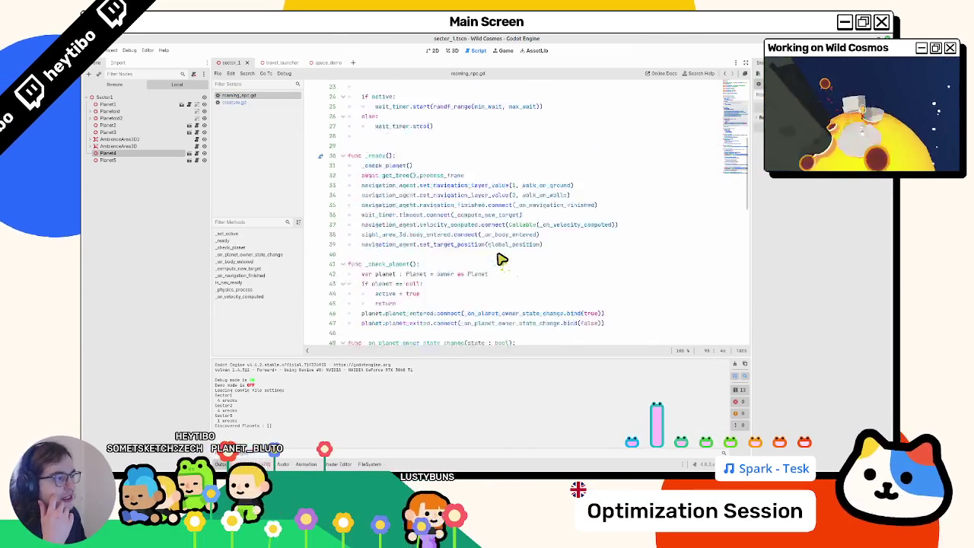
scroll(493, 252, "down", 20)
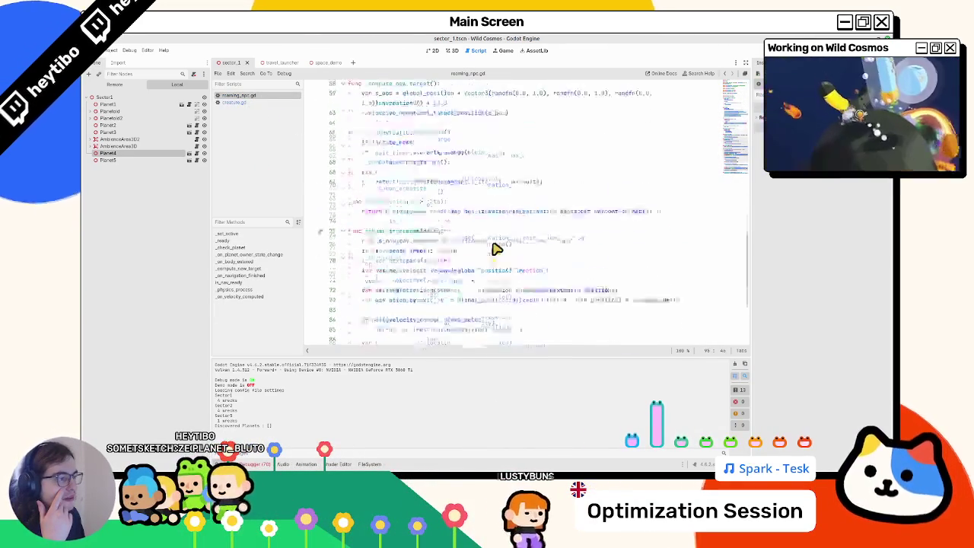
scroll(495, 249, "down", 1)
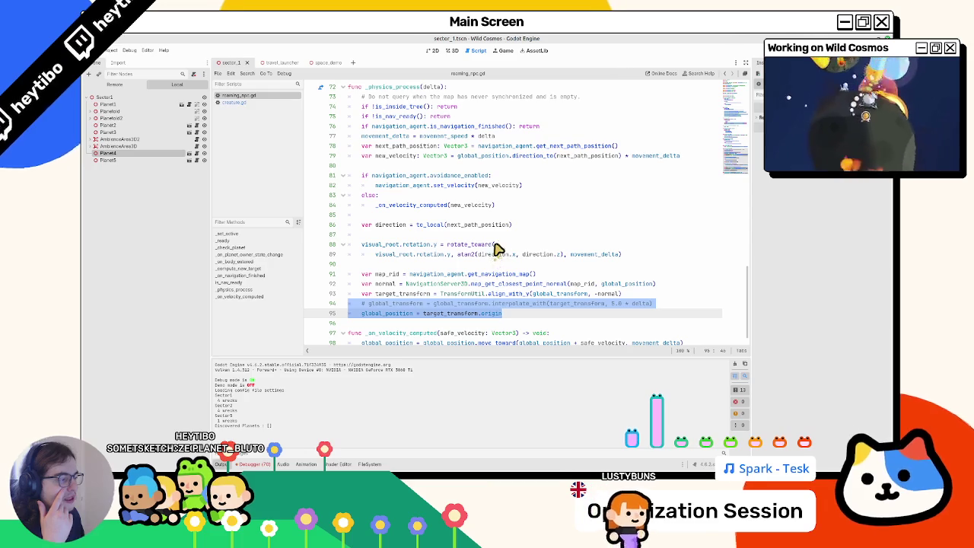
left_click(508, 246)
key("ctrl+f")
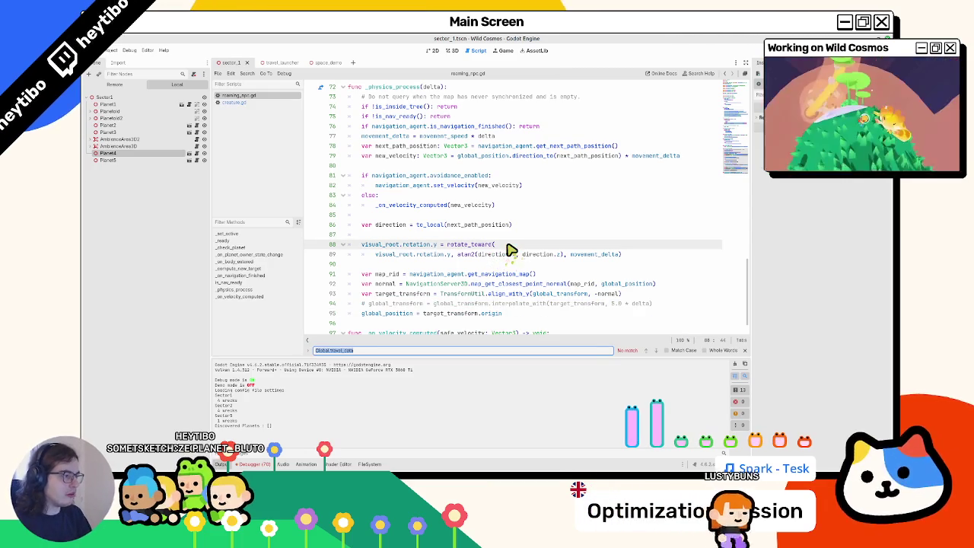
type("move")
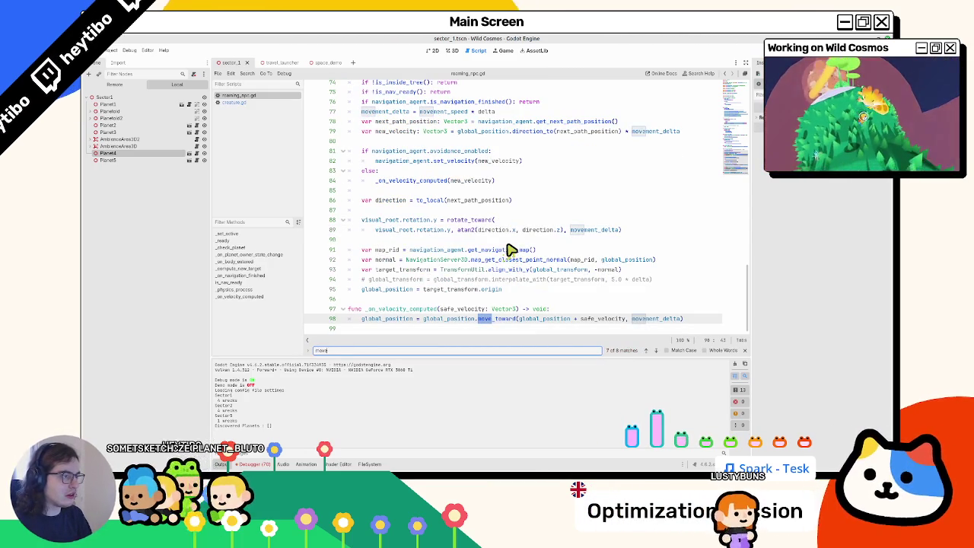
type("__speed")
key("Return")
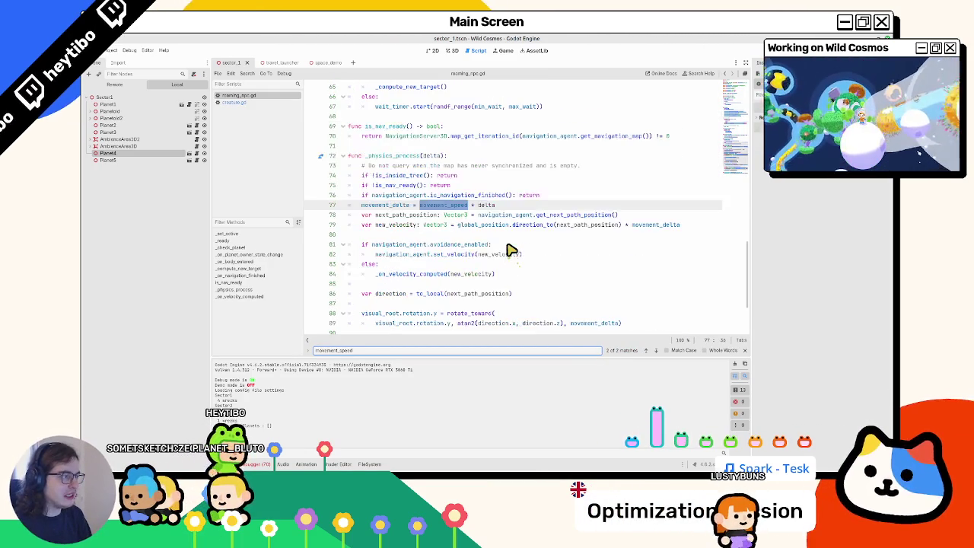
key("Return")
key("Return")
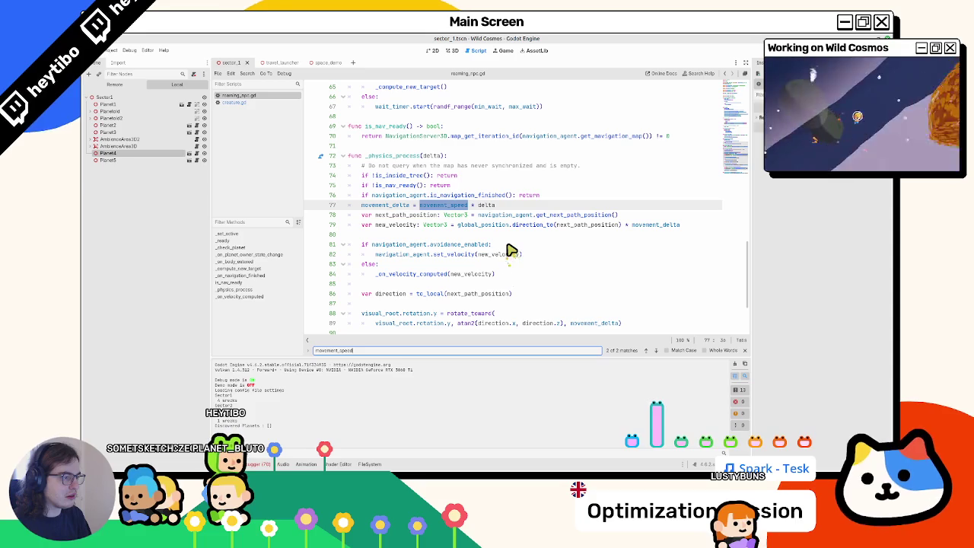
key("Escape")
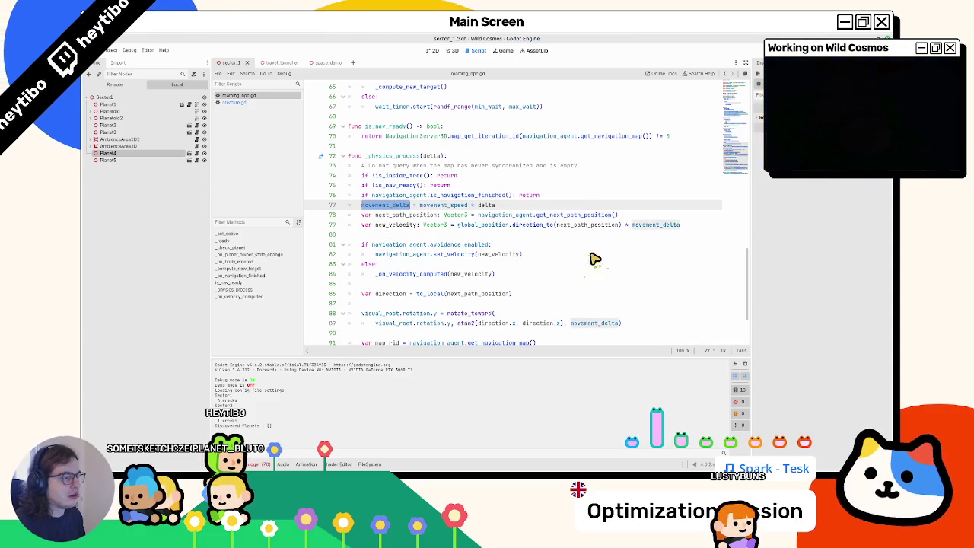
Copy roaming_npc.gd line 95, global_position = target_transform.origin.
scroll(511, 246, "down", 3)
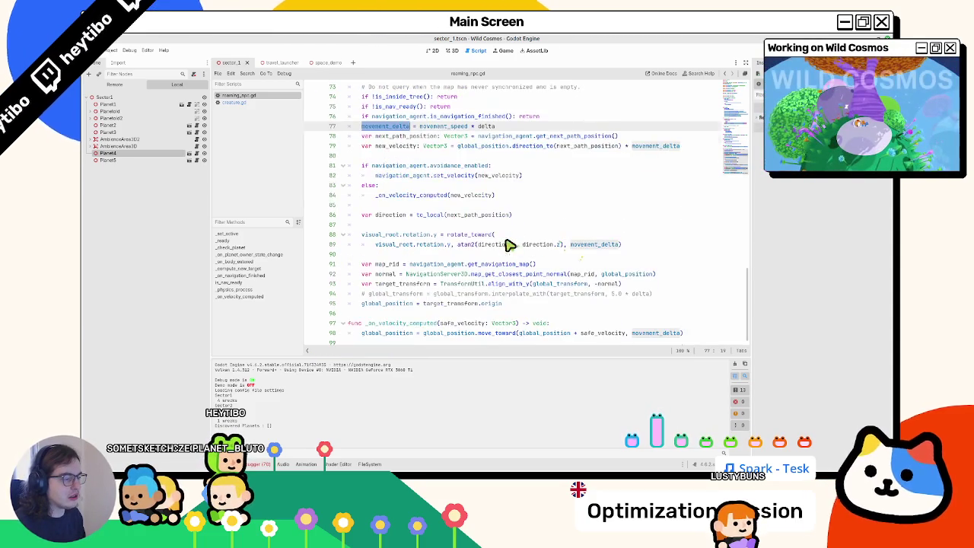
double_click(396, 293)
left_click(443, 304)
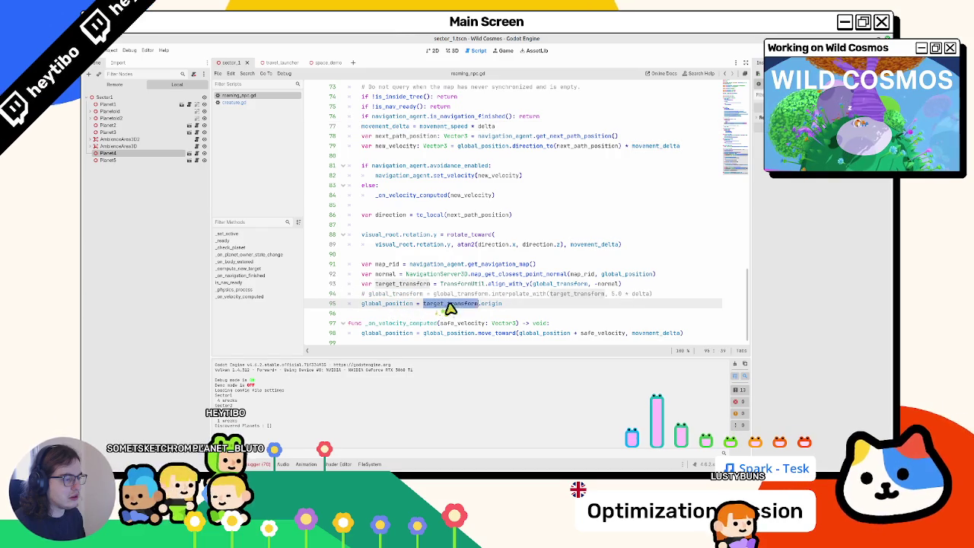
left_click(541, 304)
key("ctrl+z")
key("ctrl+z")
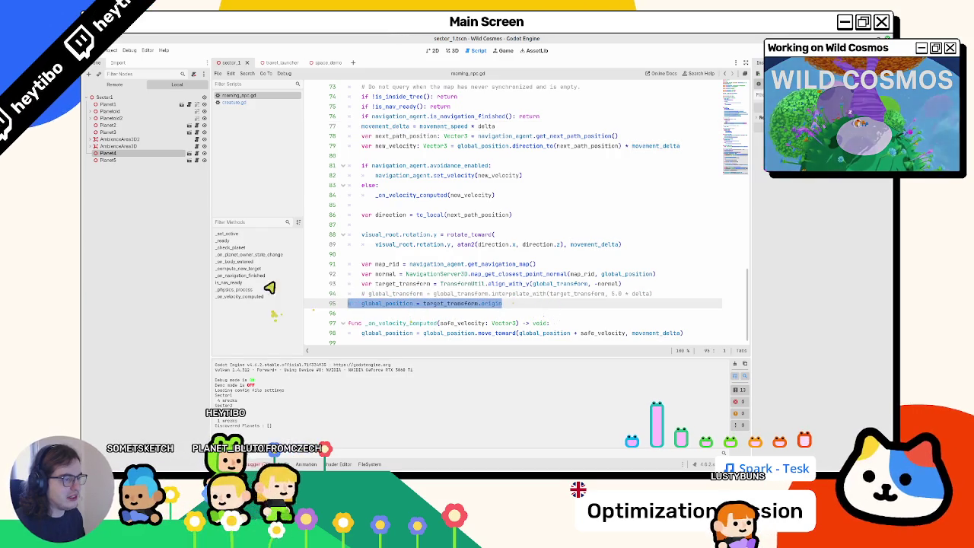
left_click(257, 104)
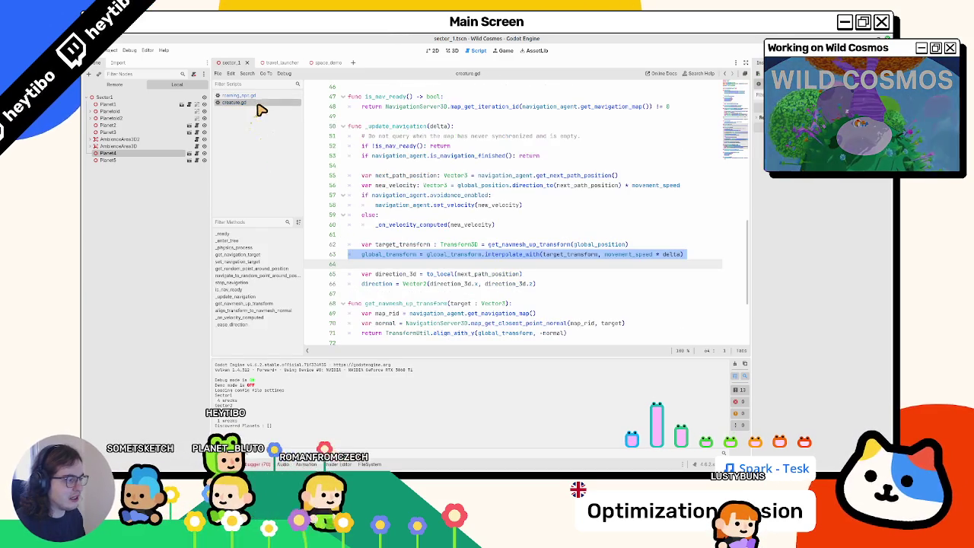
Comment out creature.gd's interpolate_with line 63 and add the global_position snap line below.
double_click(615, 255)
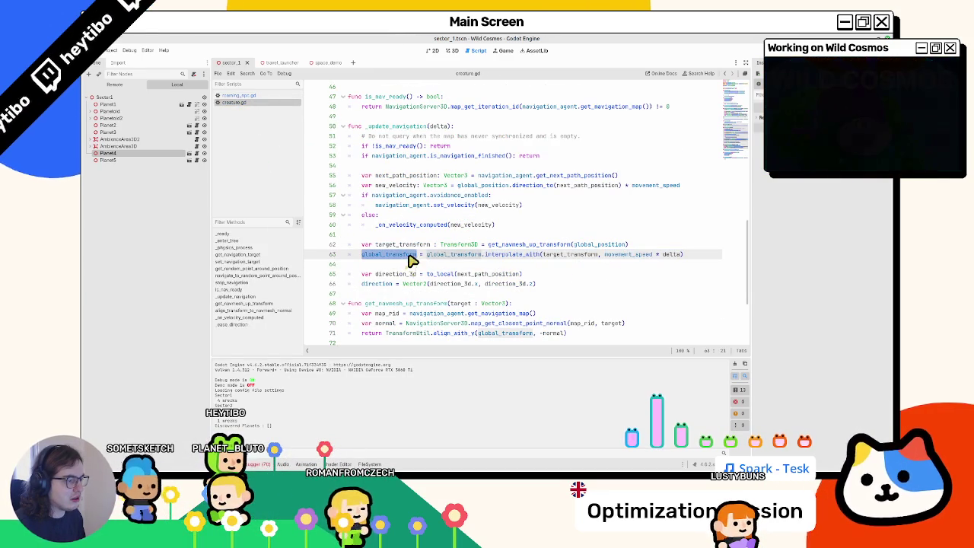
left_click_drag(411, 260, 775, 256)
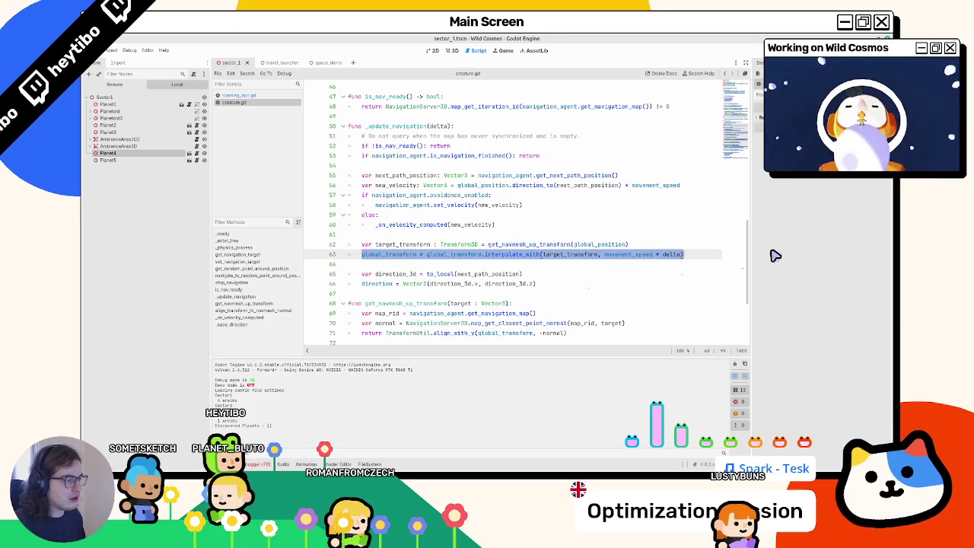
key("ctrl+k")
left_click(438, 261)
type("global_position = target_transform.origin")
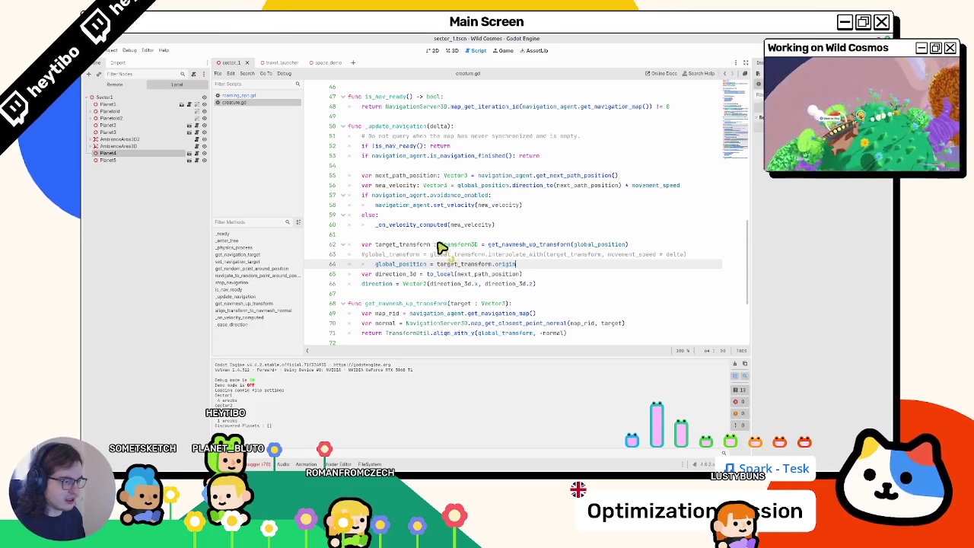
key("Return")
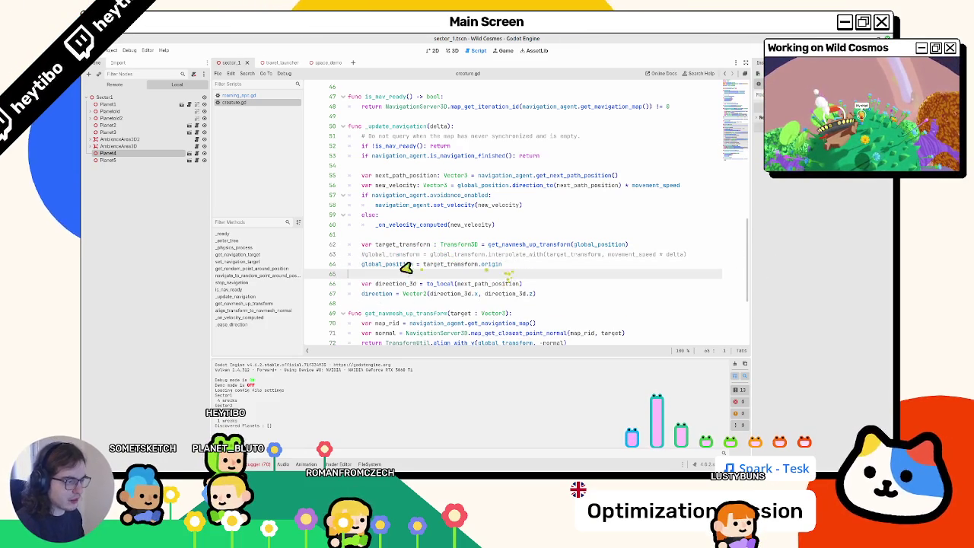
Check target_transform on line 62 and review the script's warnings list.
double_click(401, 244)
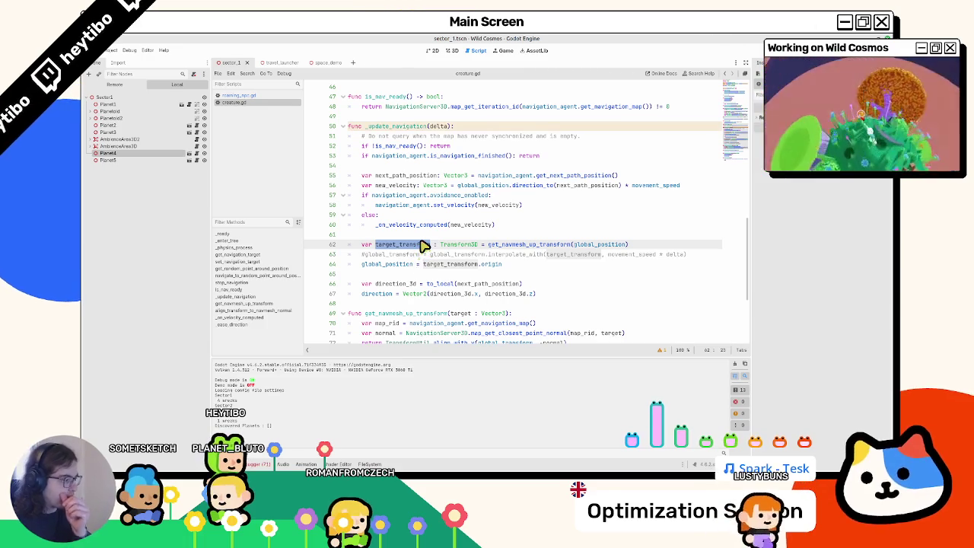
left_click(663, 352)
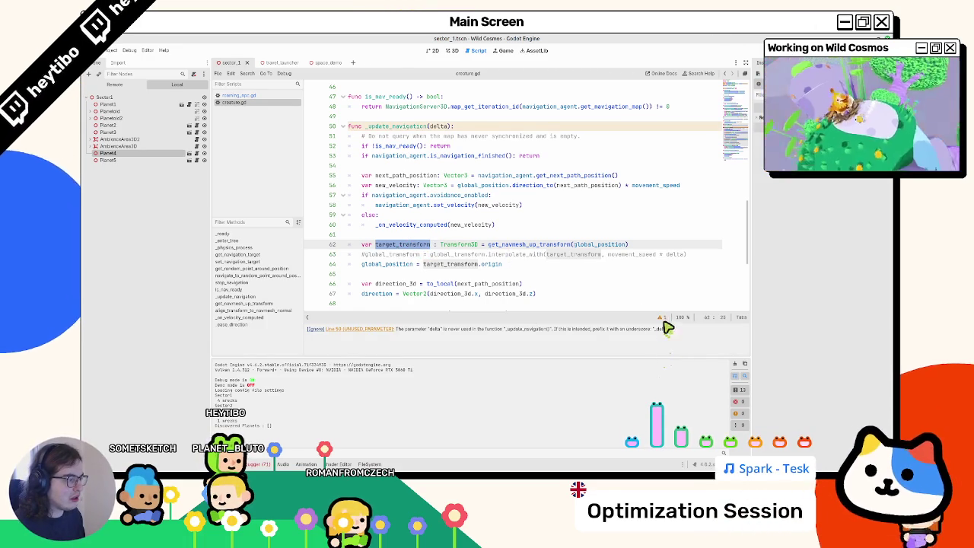
left_click(661, 318)
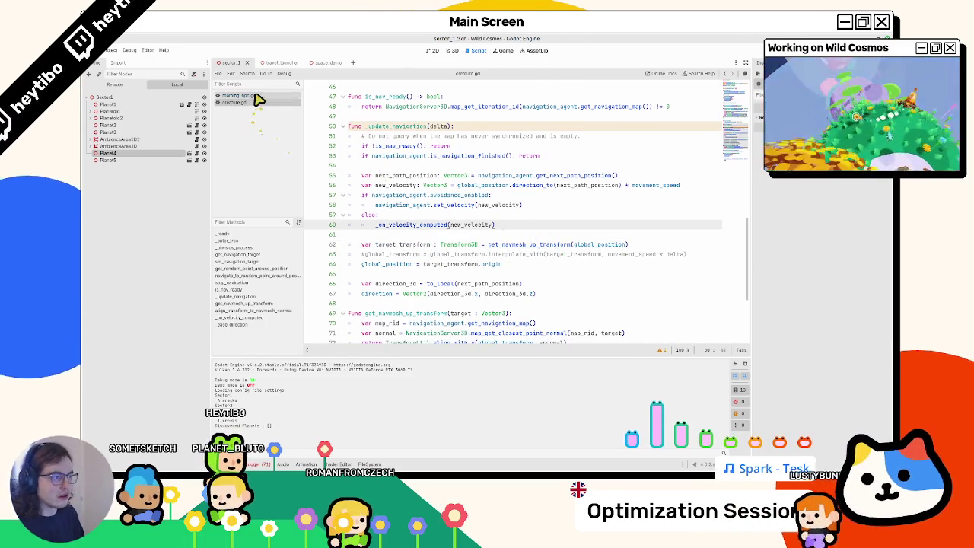
Compare the _physics_process delta and movement_speed usage in roaming_npc.gd and creature.gd.
left_click(251, 96)
scroll(414, 185, "down", 1)
double_click(431, 135)
scroll(426, 145, "down", 2)
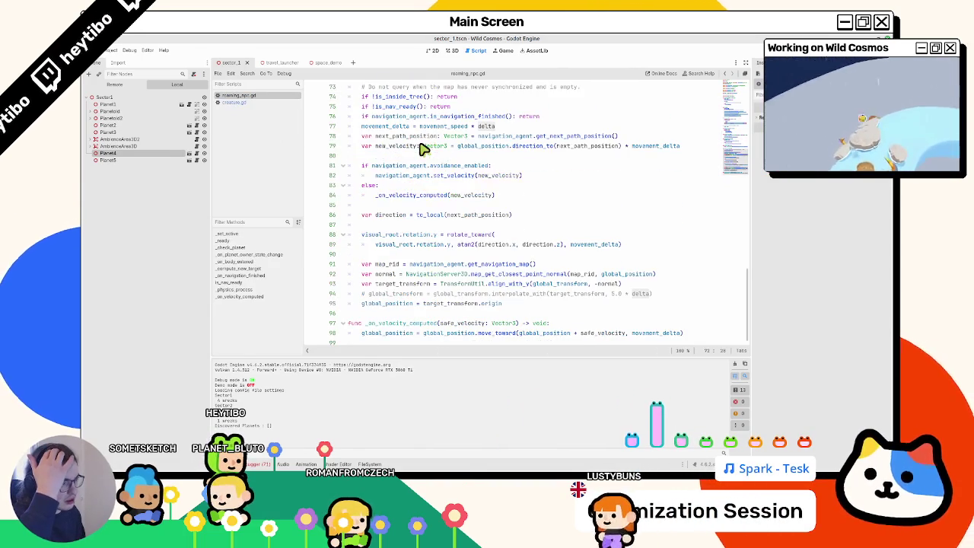
scroll(423, 148, "up", 2)
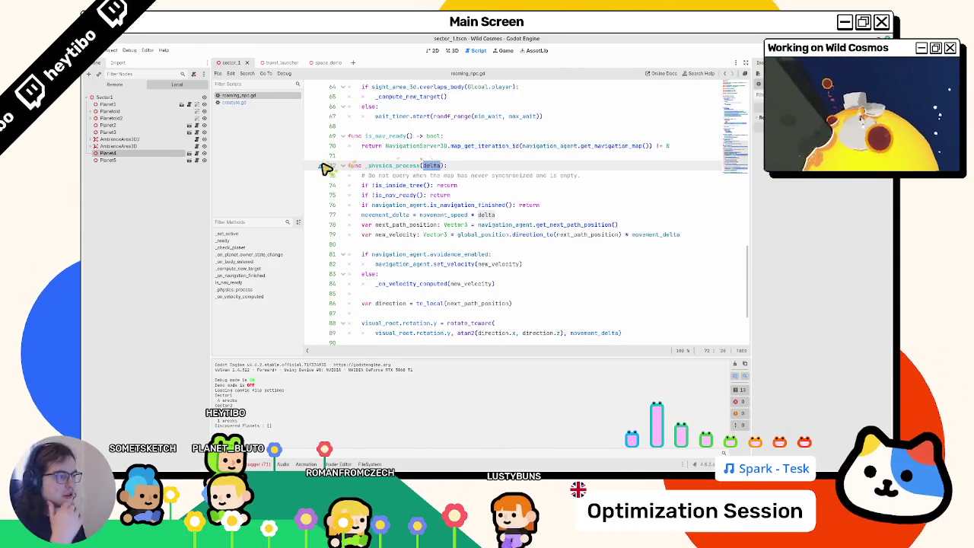
left_click(236, 102)
double_click(440, 126)
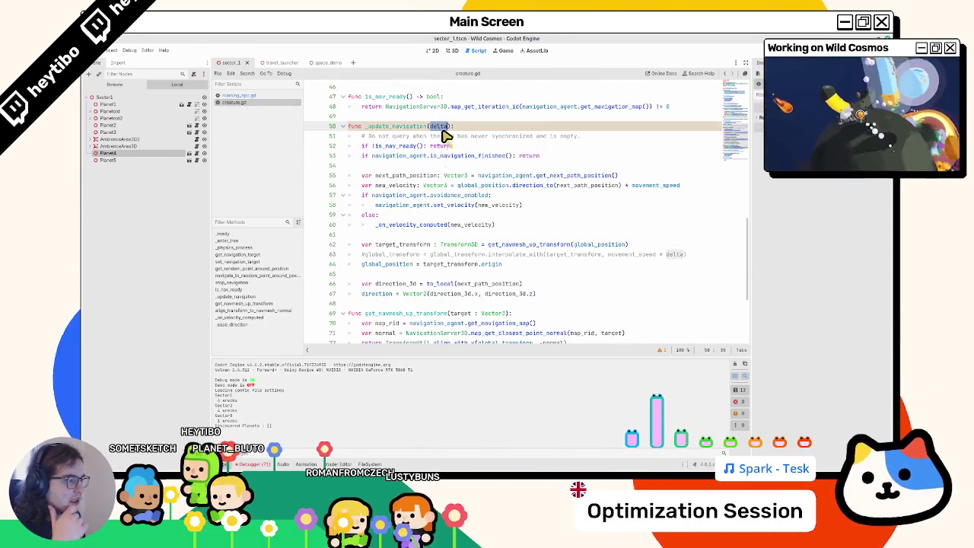
double_click(655, 185)
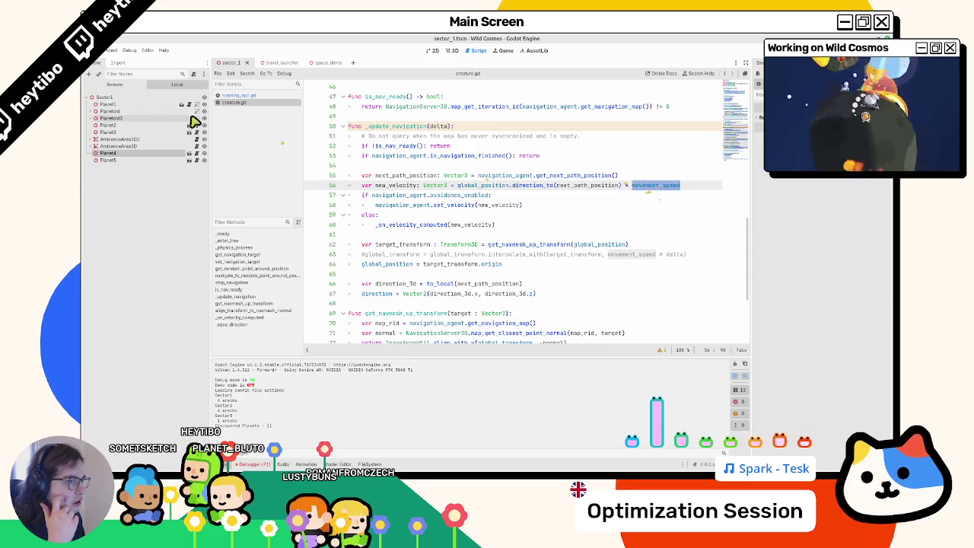
Return to roaming_npc.gd and stop the running game.
left_click(241, 96)
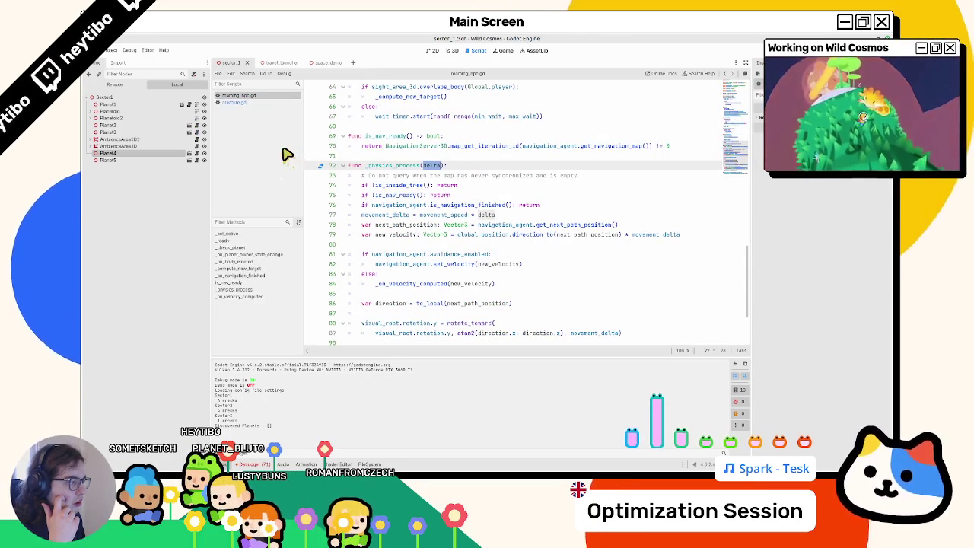
left_click(242, 103)
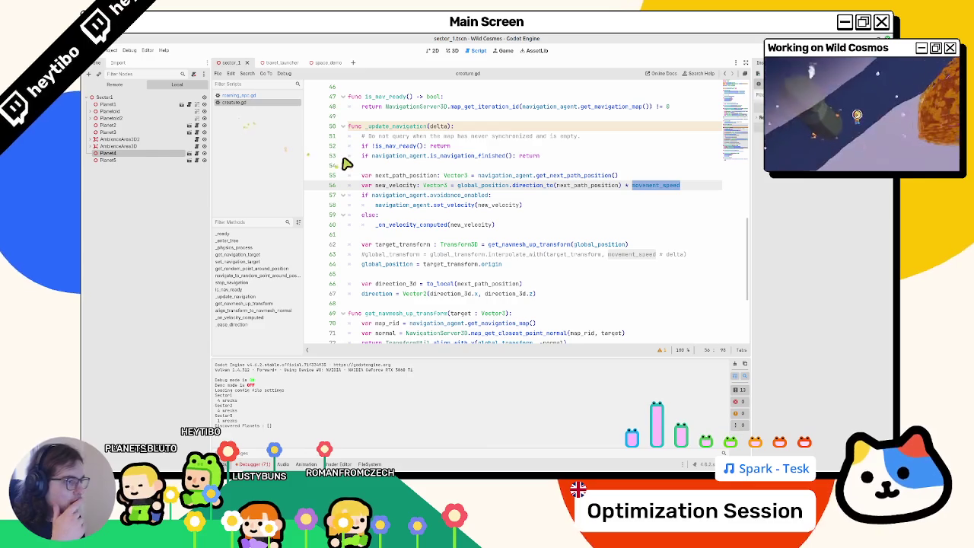
scroll(401, 175, "down", 3)
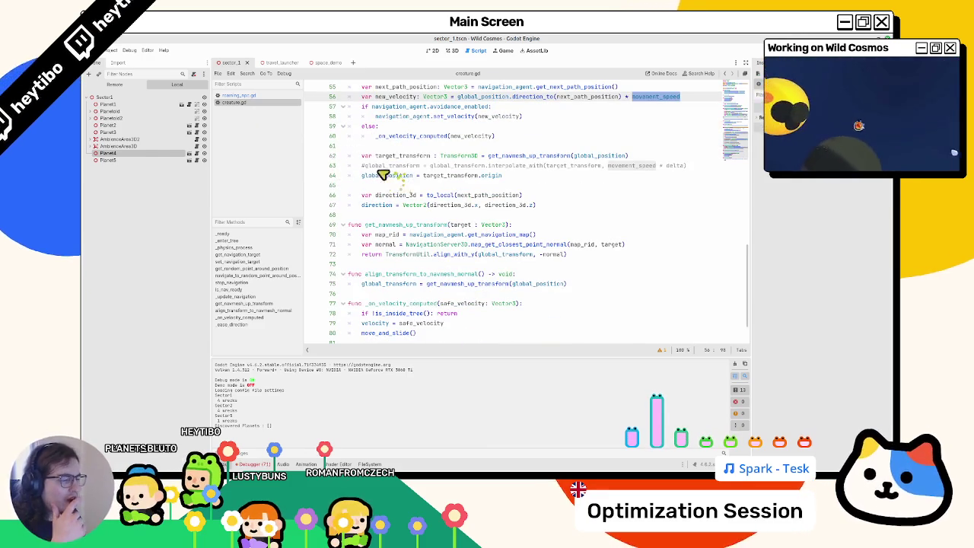
left_click(237, 97)
key("F8")
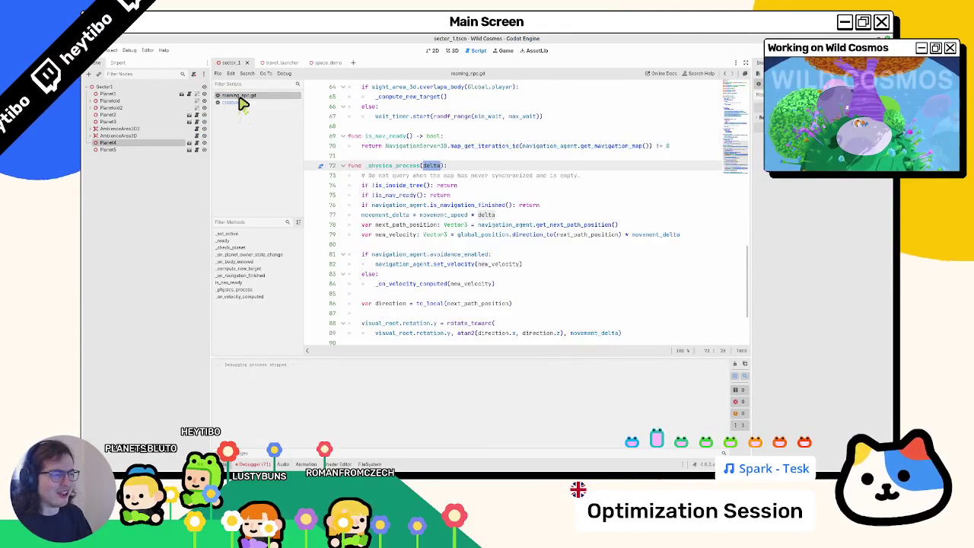
Relaunch the game and jump to the main.gd line 31 error.
key("ctrl+shift+F5")
key("Return")
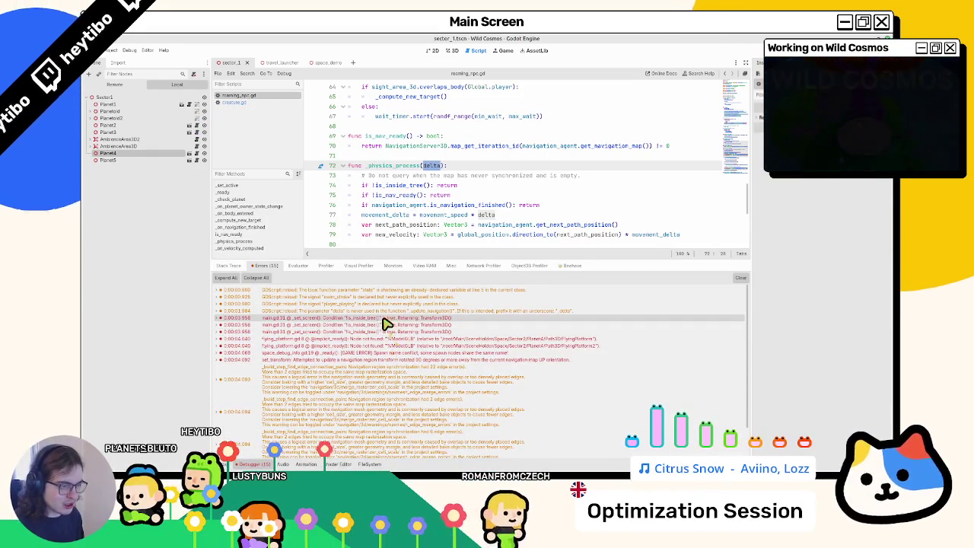
left_click(384, 333)
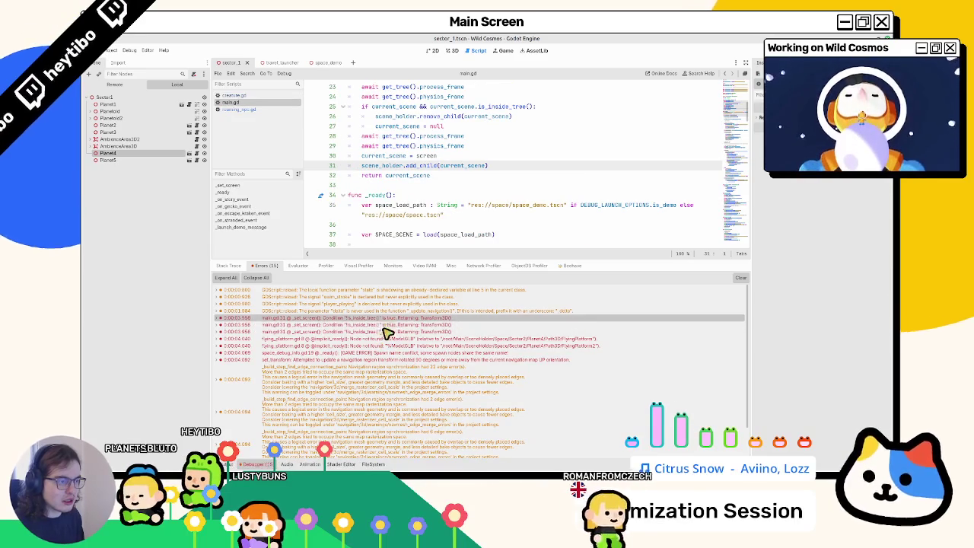
Check the neighbouring main.gd errors and both flying_platform.gd line 8 errors.
left_click(392, 325)
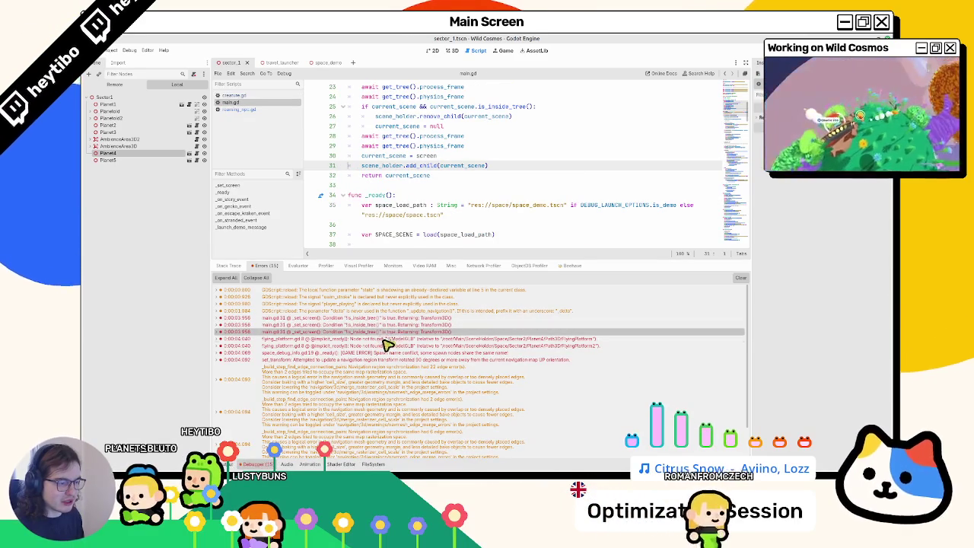
left_click(385, 341)
left_click(376, 347)
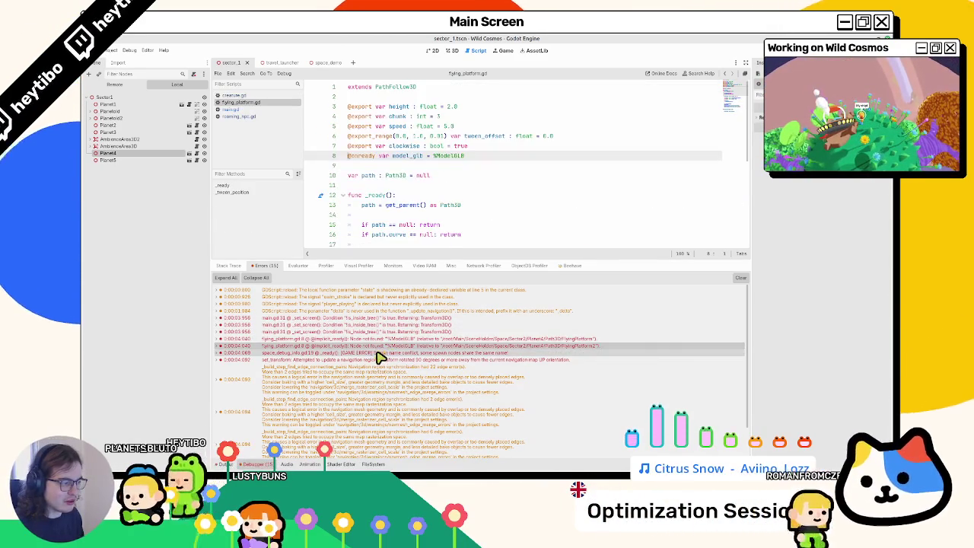
left_click(376, 339)
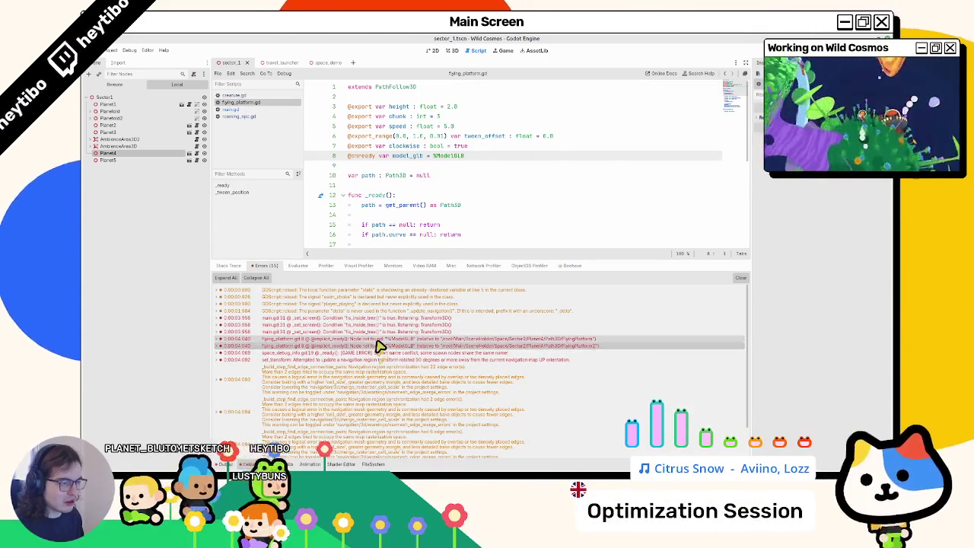
key("alt+Tab")
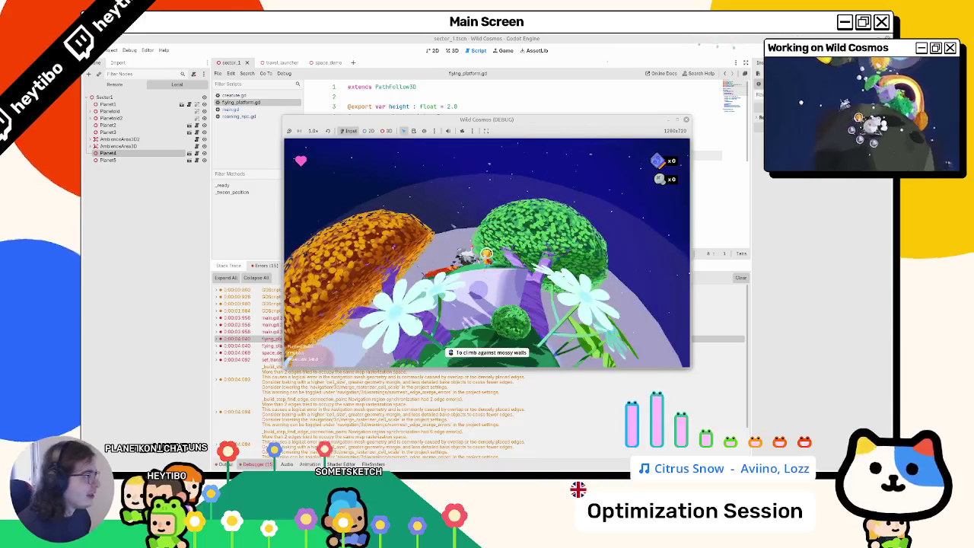
Close the playtest and show the FileSystem dock listing the res:// folders.
key("F8")
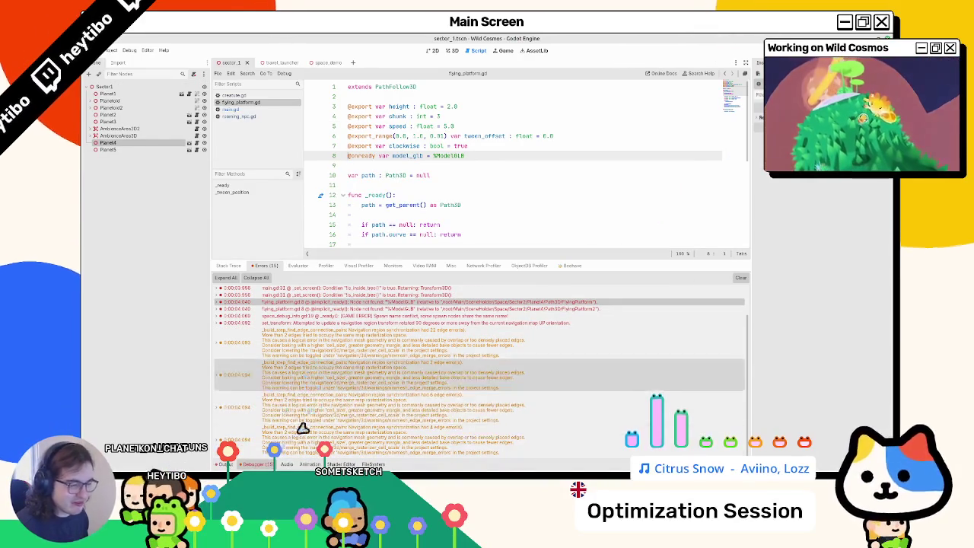
scroll(317, 408, "up", 2)
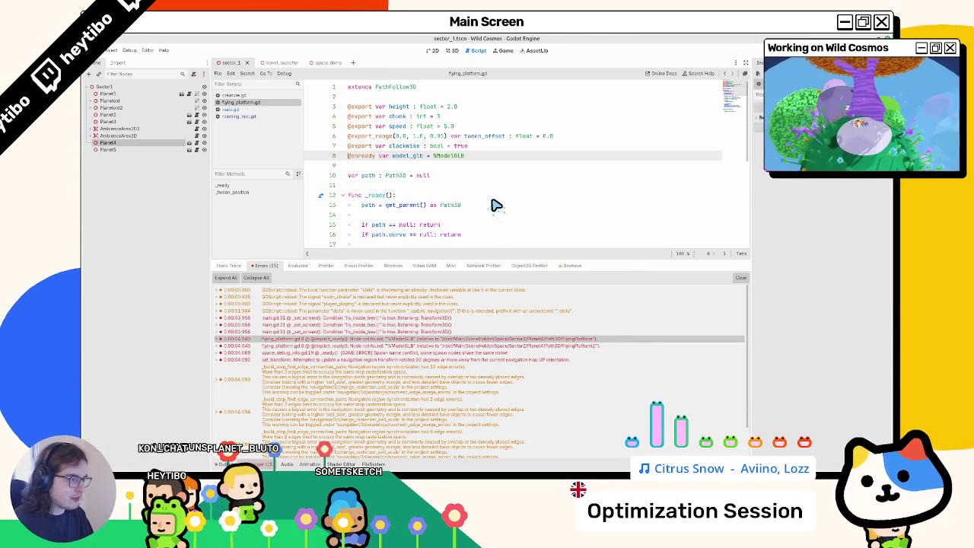
key("alt+Tab")
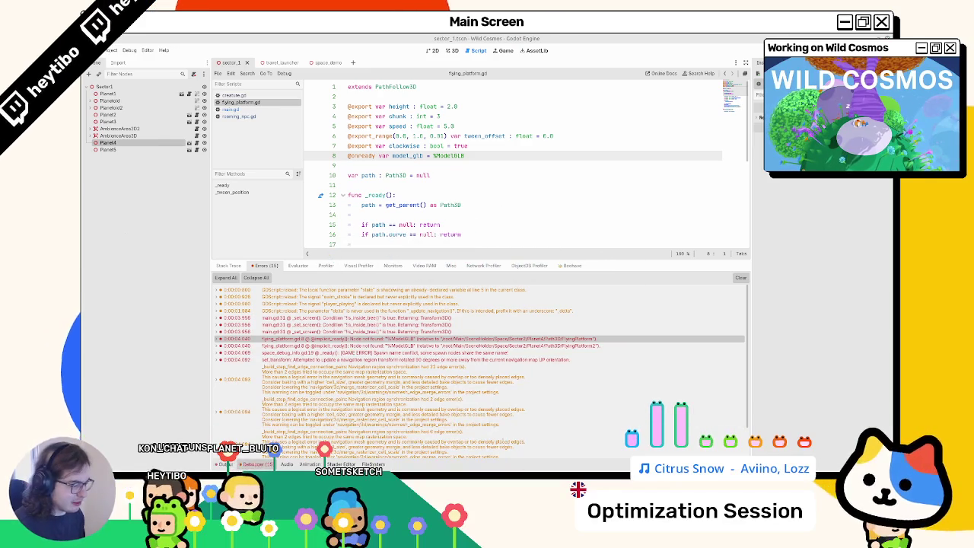
key("alt+f")
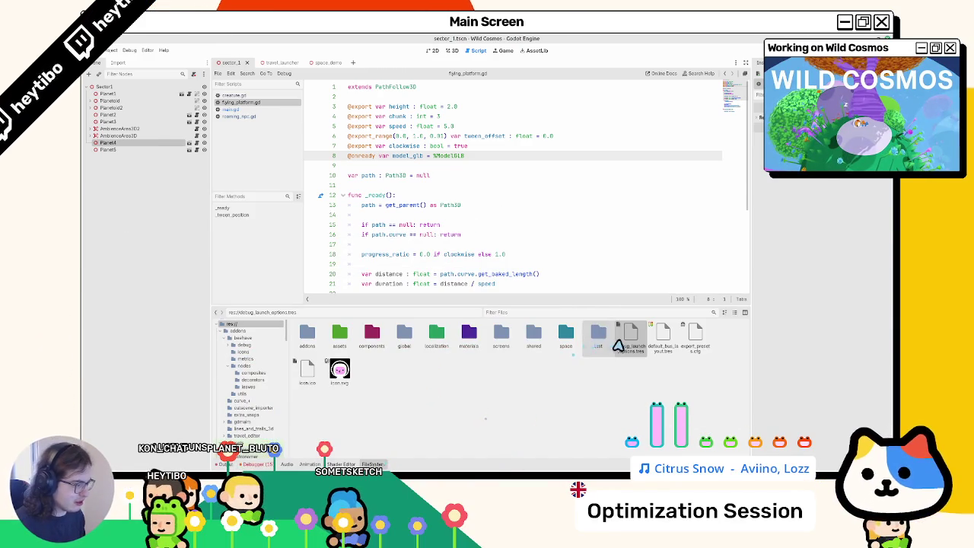
Inspect debug_launch_options.tres, then run main.tscn for a quick playtest and close it.
left_click(621, 346)
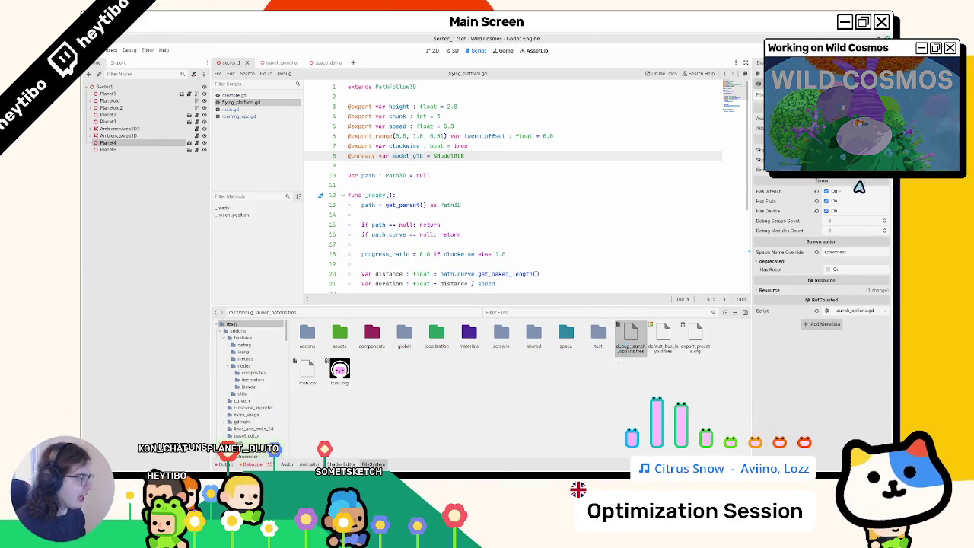
key("ctrl+shift+o")
type("m")
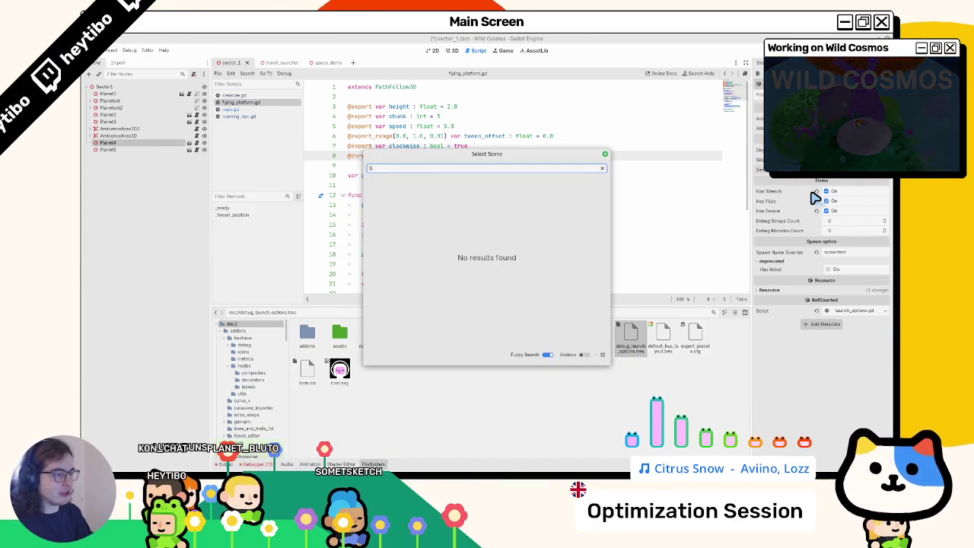
key("Return")
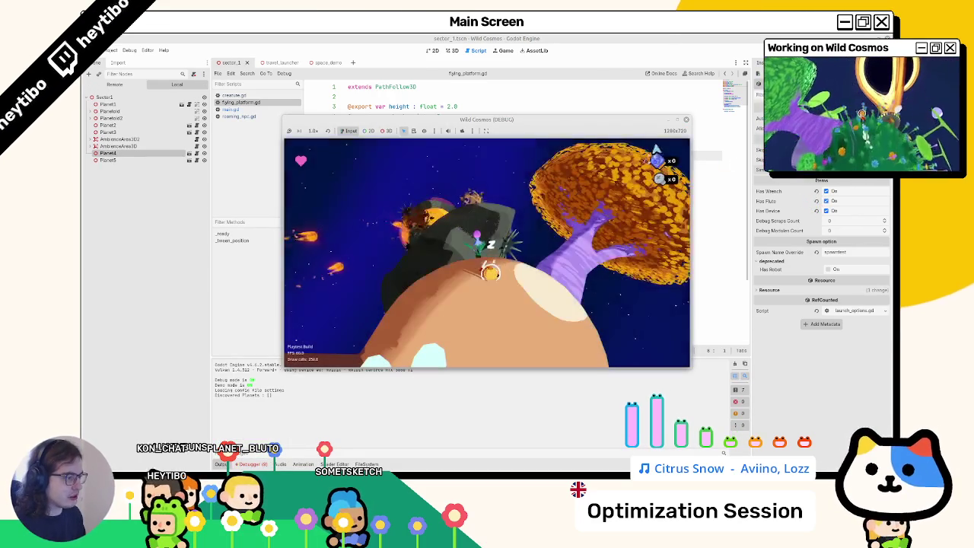
key("F8")
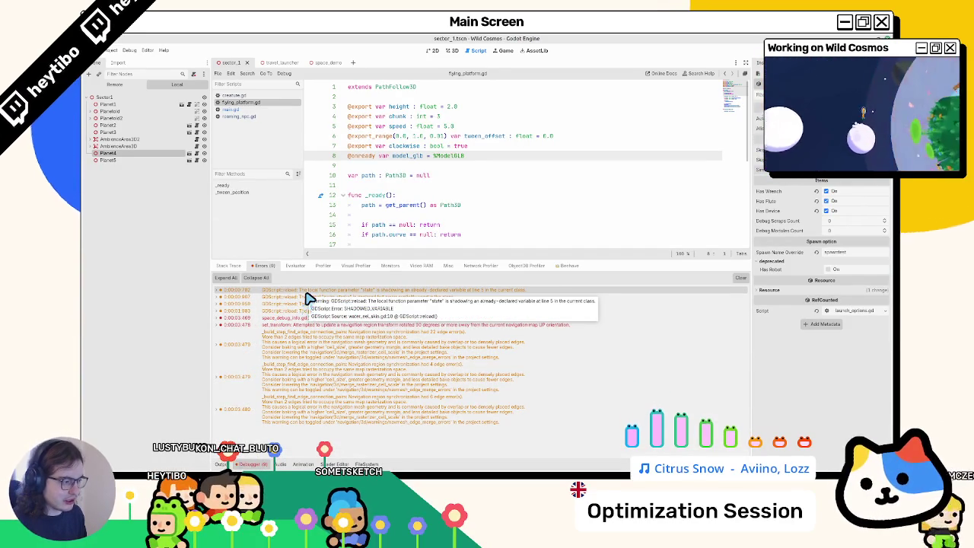
Review the water_eel_skin.gd, swim_stroke and player_playing signal warnings, then close all scripts.
left_click(310, 299)
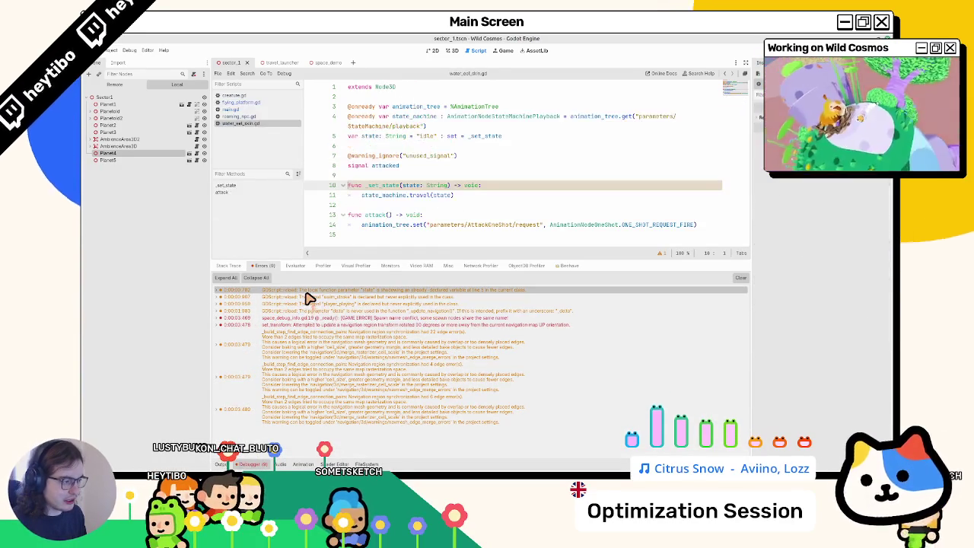
middle_click(253, 126)
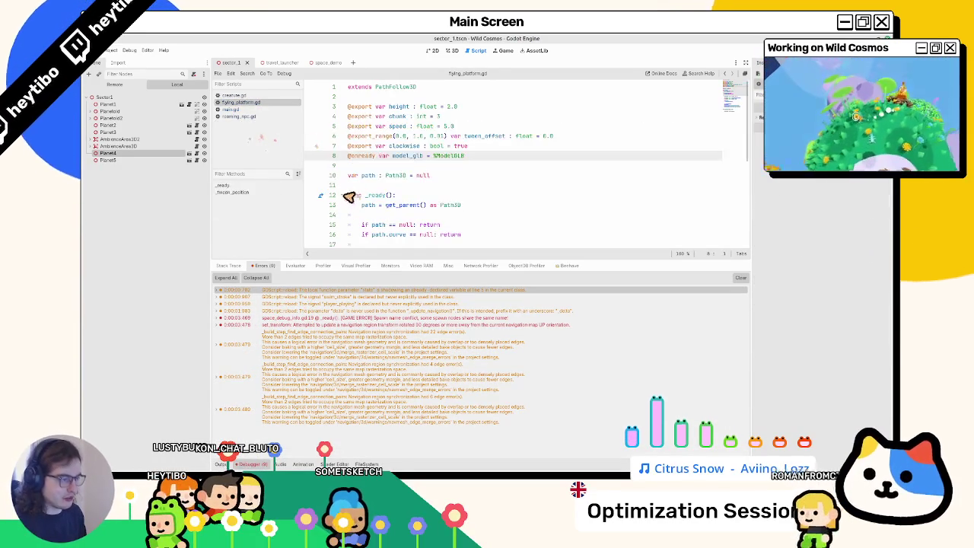
left_click(350, 298)
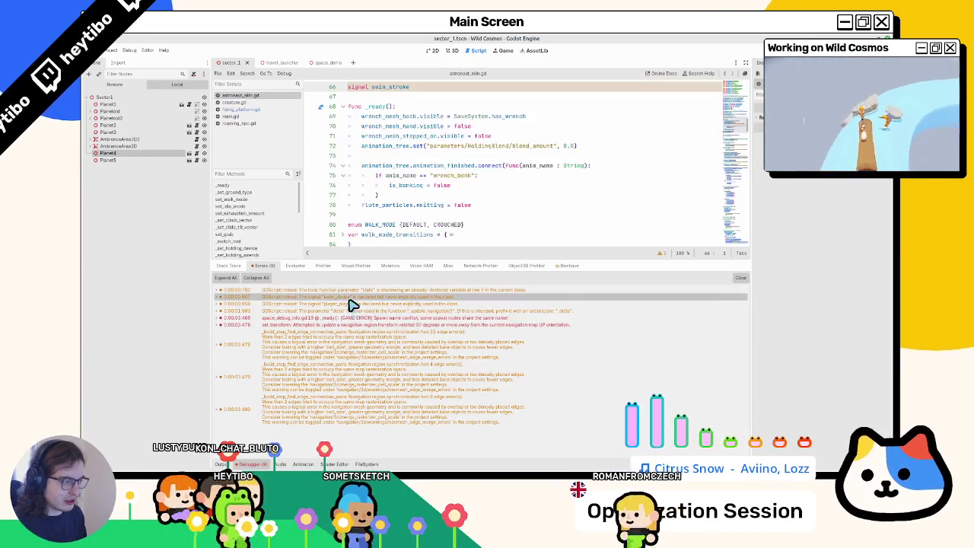
left_click(350, 304)
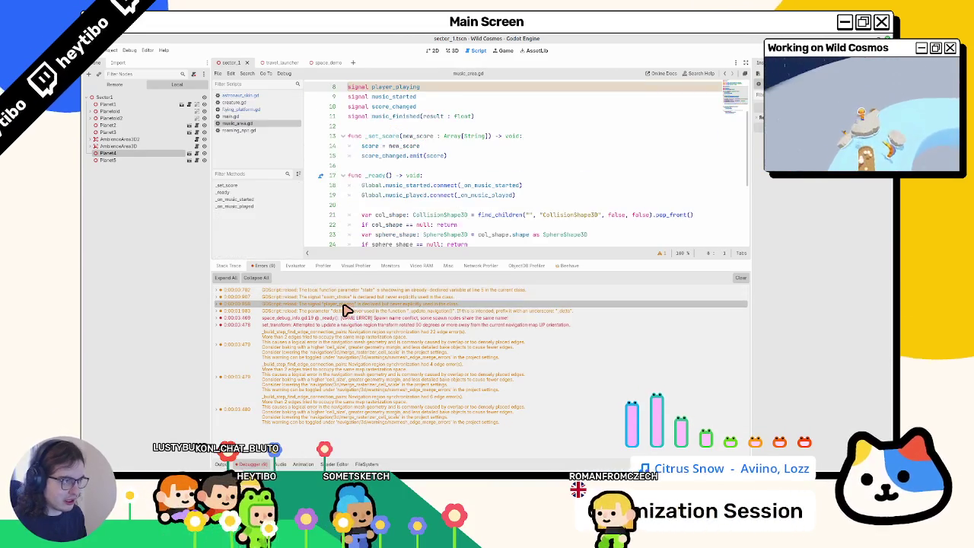
triple_click(386, 88)
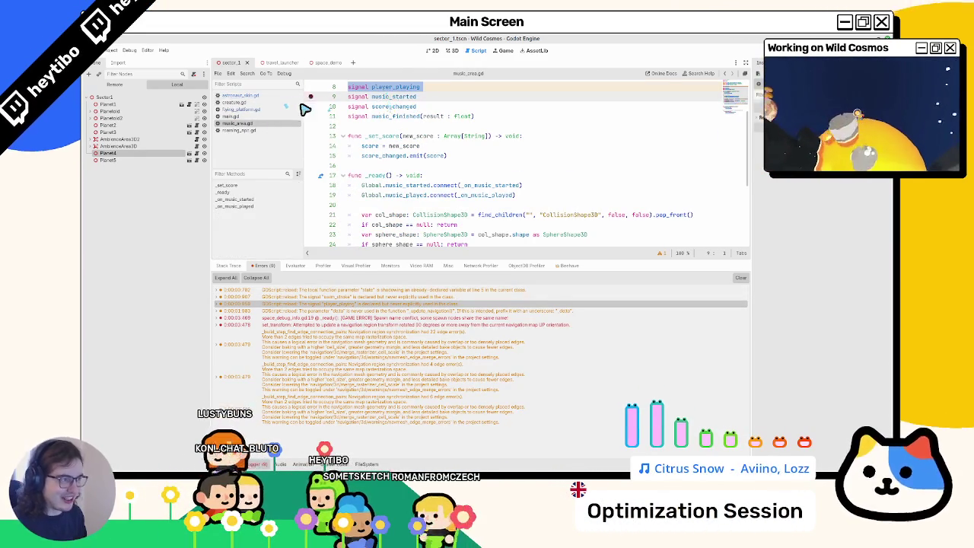
middle_click(228, 100)
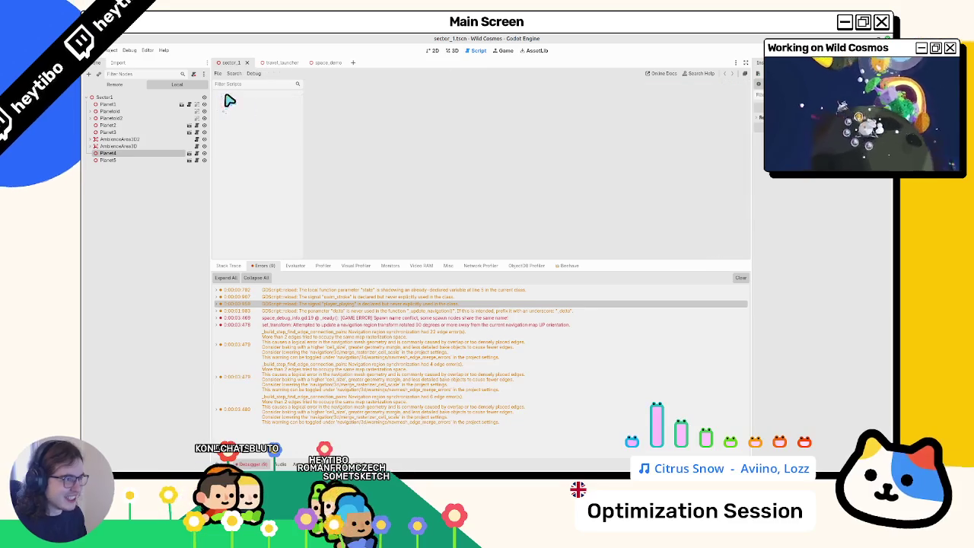
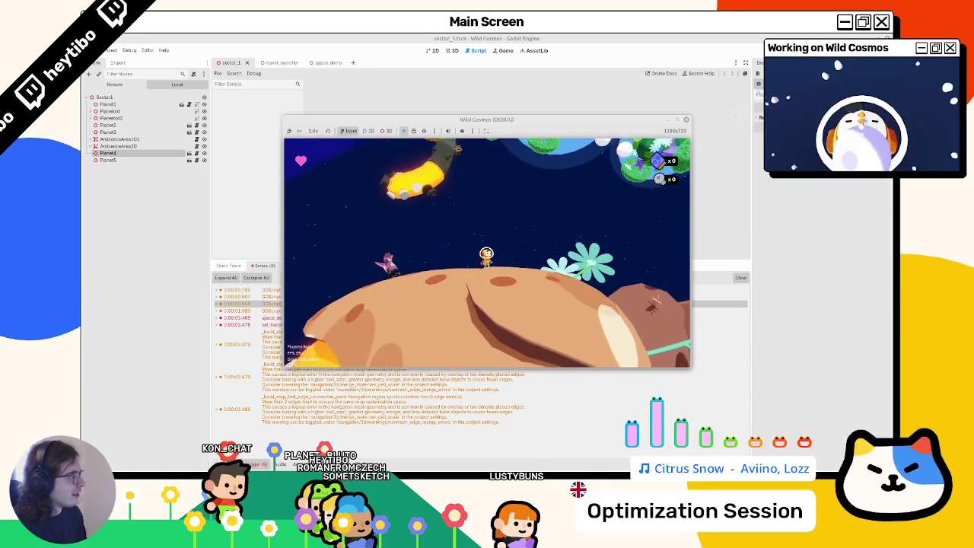
Stop the running game and show the project files in the FileSystem dock.
key("F8")
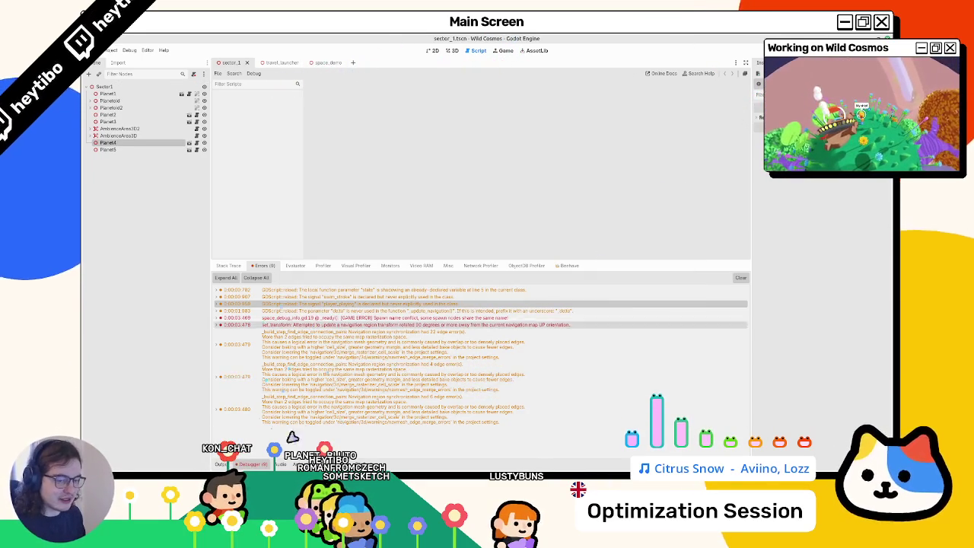
key("alt+f")
left_click(502, 50)
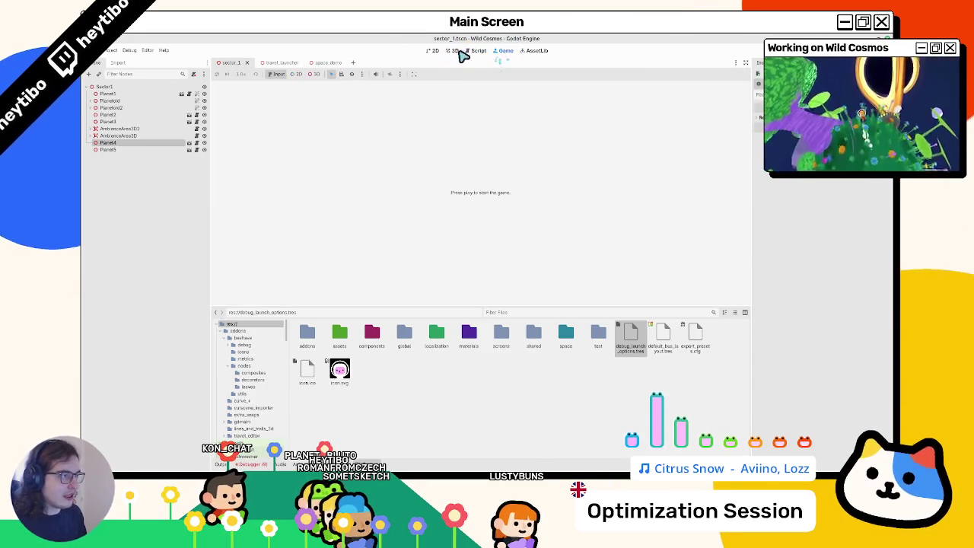
left_click(475, 50)
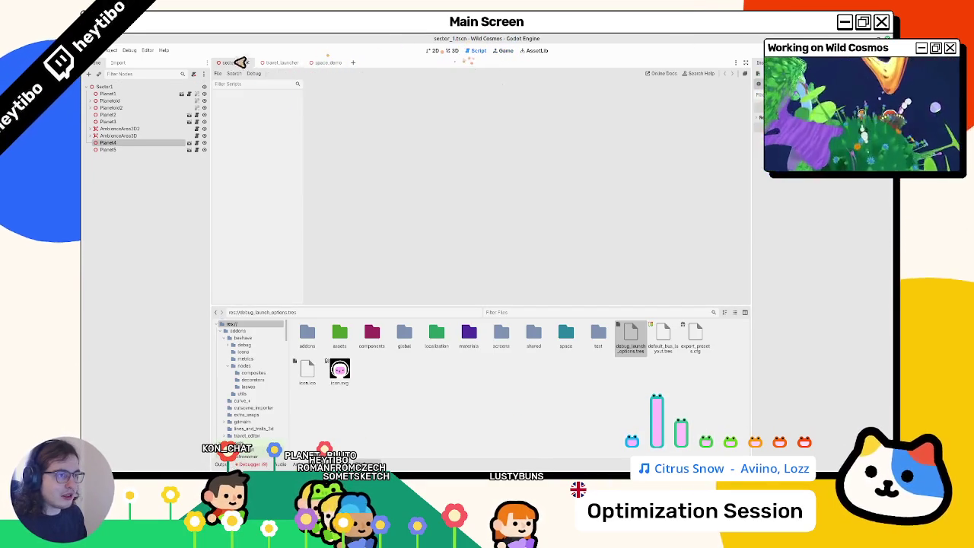
Close travel_launcher.gd and return to the sector_1 scene, then focus the file filter.
left_click(281, 63)
middle_click(262, 96)
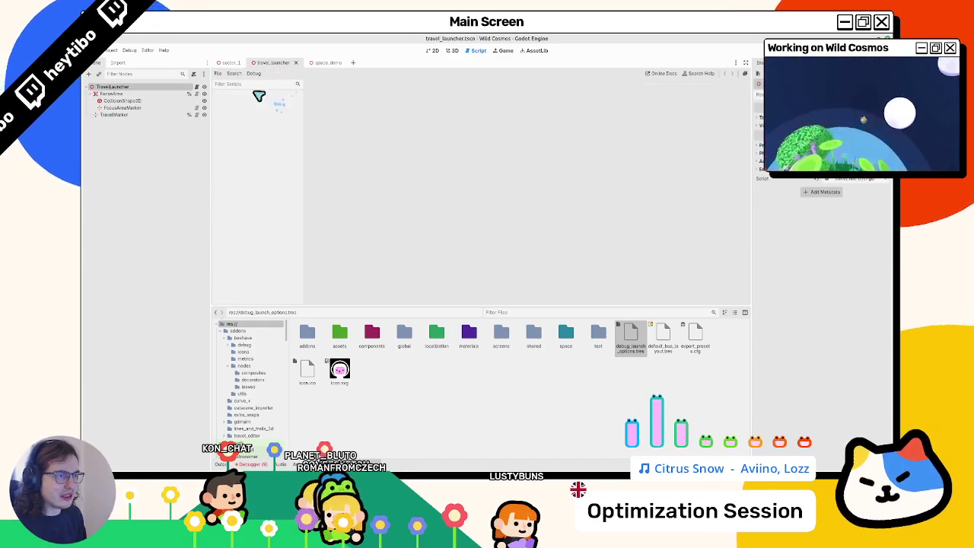
left_click(230, 62)
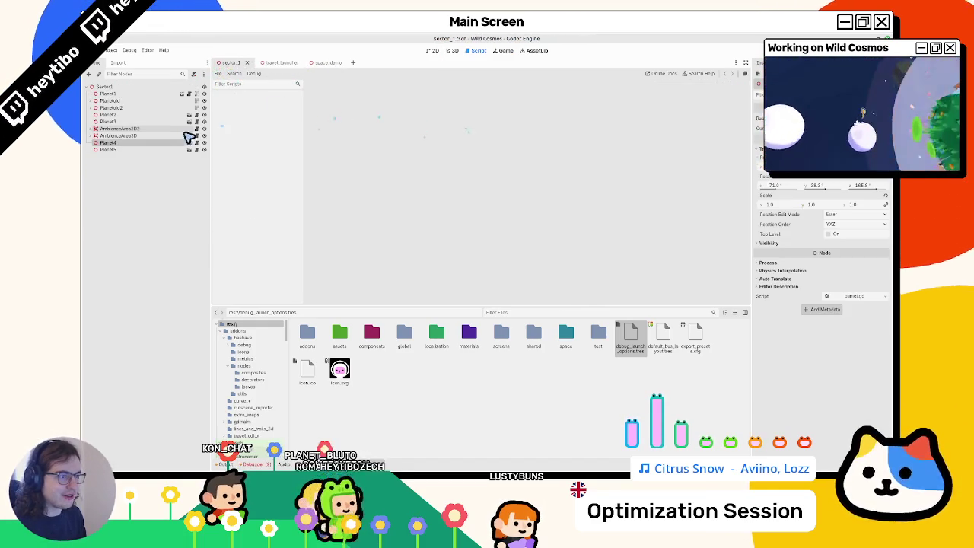
left_click(535, 313)
Open roaming_npc.gd and creature.gd via the 'roaming_' and 'creature' filters, then collapse the bottom panel.
type("roaming_")
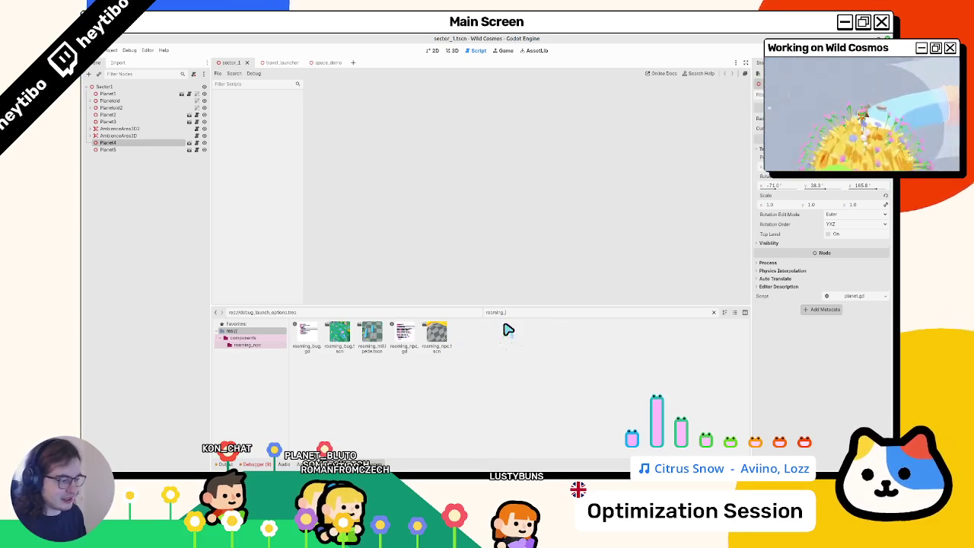
double_click(404, 340)
type("creature")
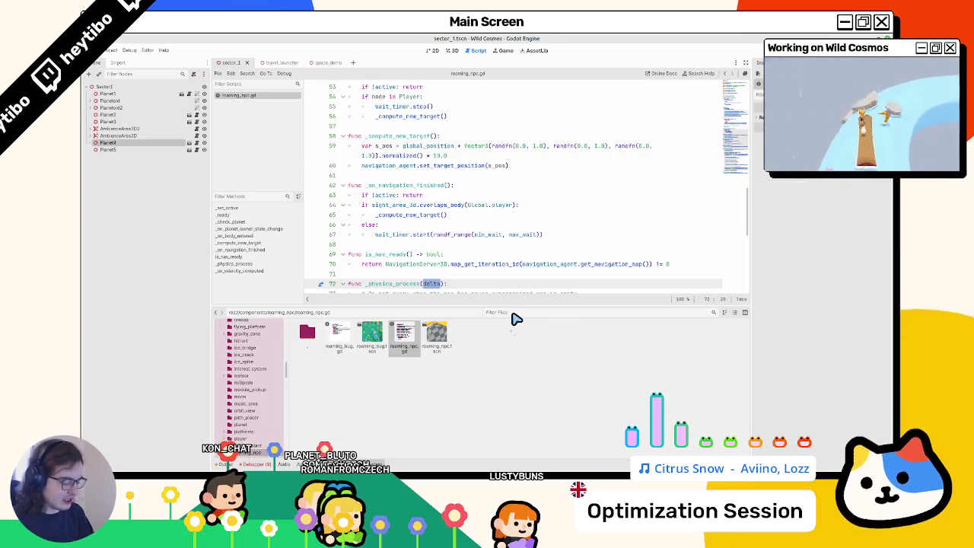
type(".t")
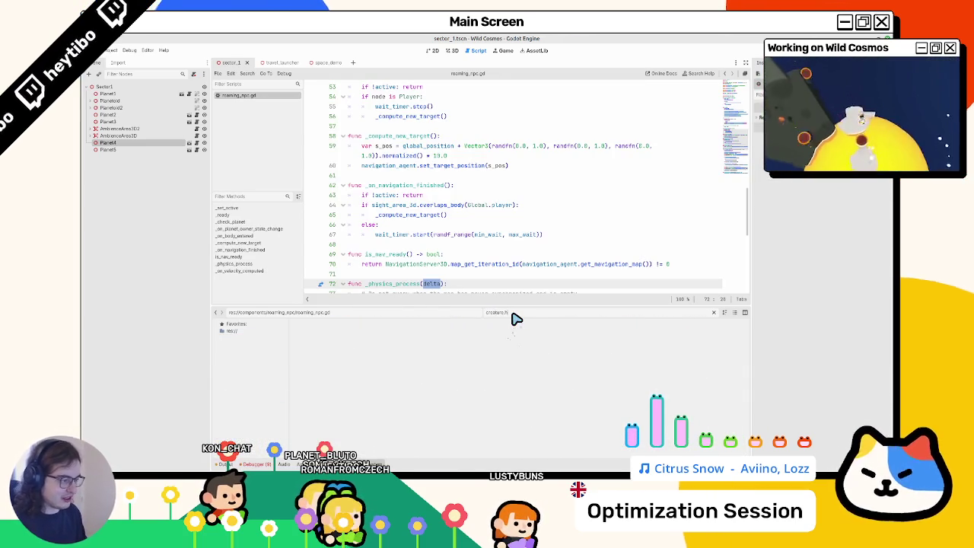
type("gd")
double_click(308, 337)
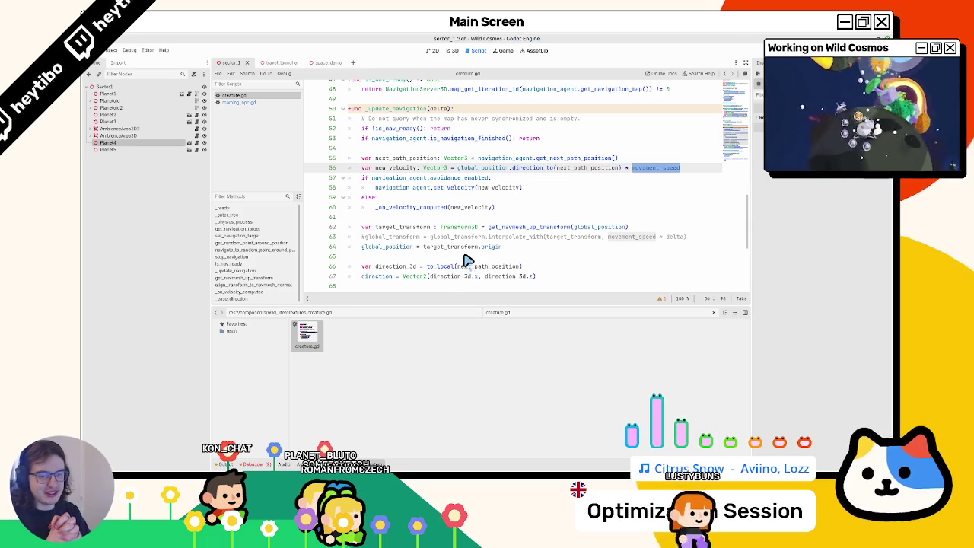
left_click(713, 313)
left_click(396, 464)
scroll(483, 302, "up", 2)
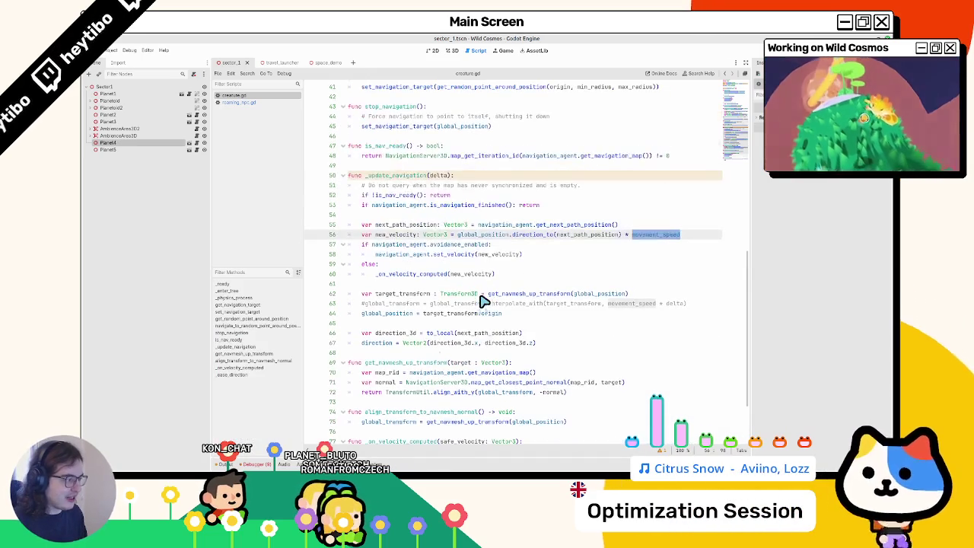
Compare creature.gd's target_transform and global_position lines against roaming_npc.gd.
double_click(395, 304)
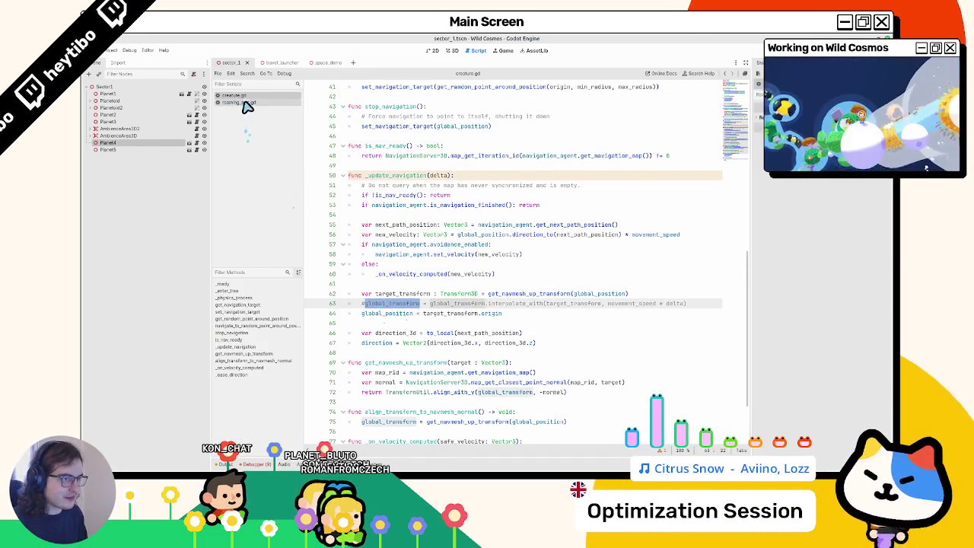
left_click(242, 103)
left_click(461, 276)
scroll(461, 281, "down", 4)
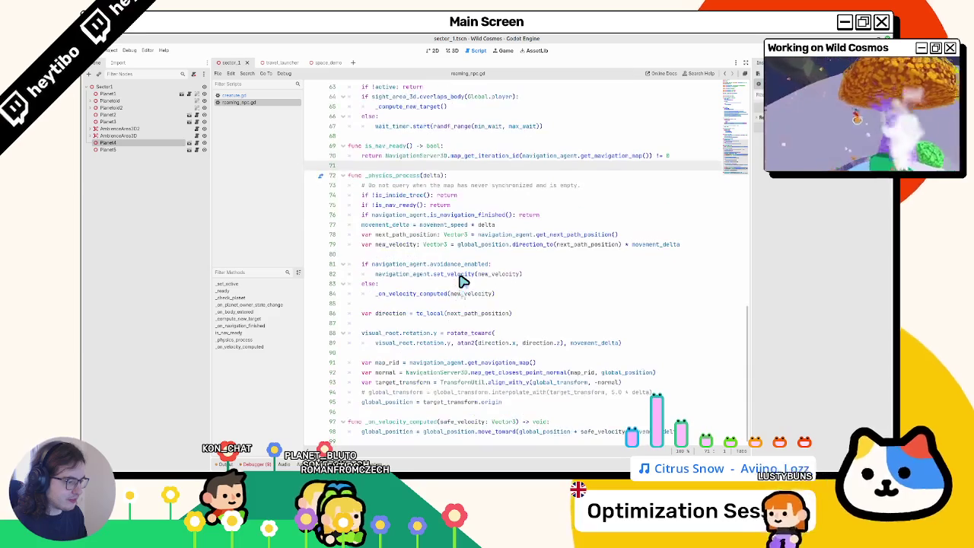
left_click(251, 96)
scroll(472, 278, "down", 2)
left_click_drag(362, 235, 505, 236)
double_click(456, 236)
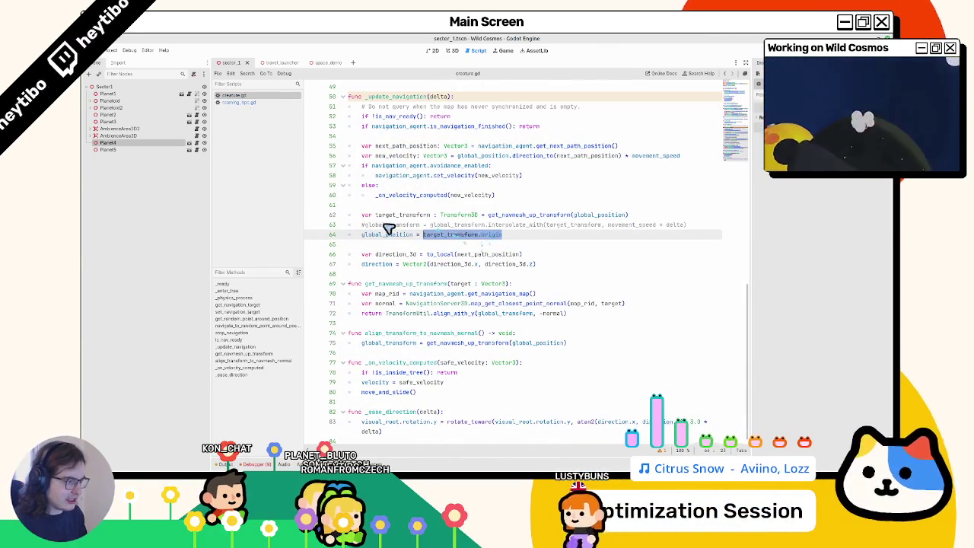
left_click(389, 226)
double_click(391, 216)
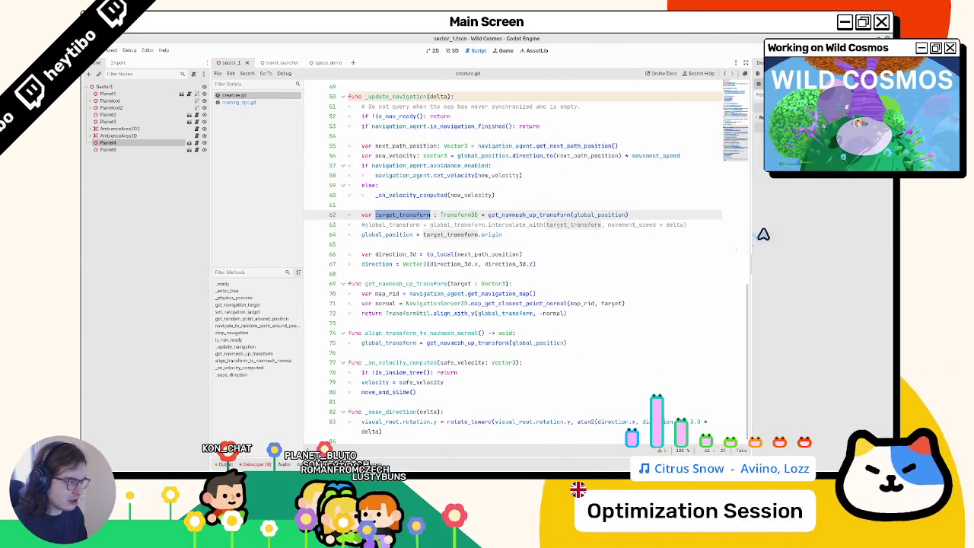
Widen the code area and trace the interpolate_with call and get_navmesh_up_transform uses.
left_click_drag(756, 234, 820, 233)
double_click(517, 235)
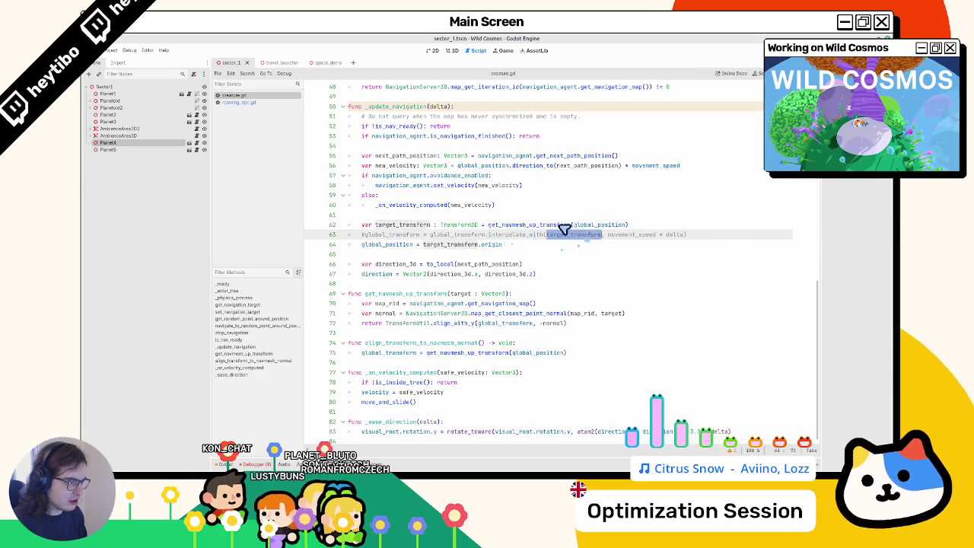
double_click(511, 226)
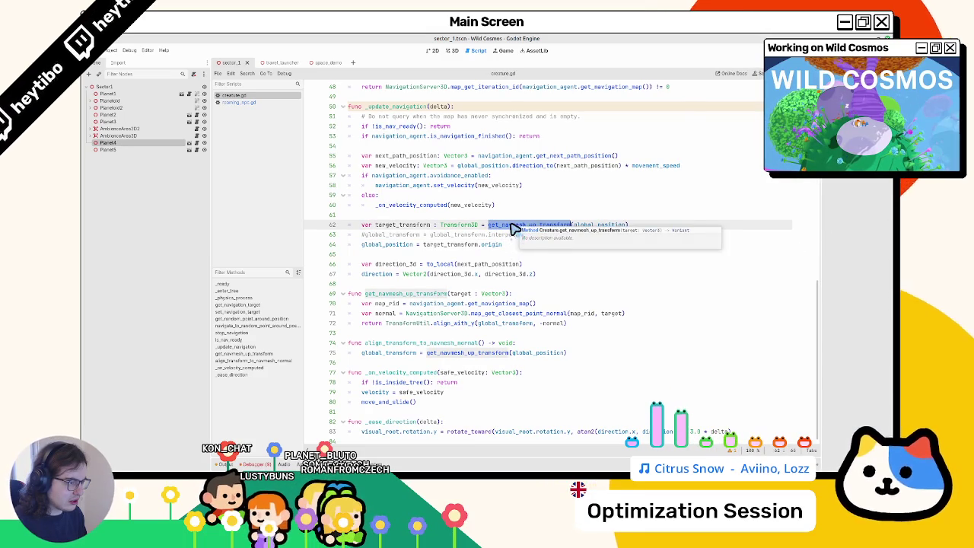
left_click(249, 102)
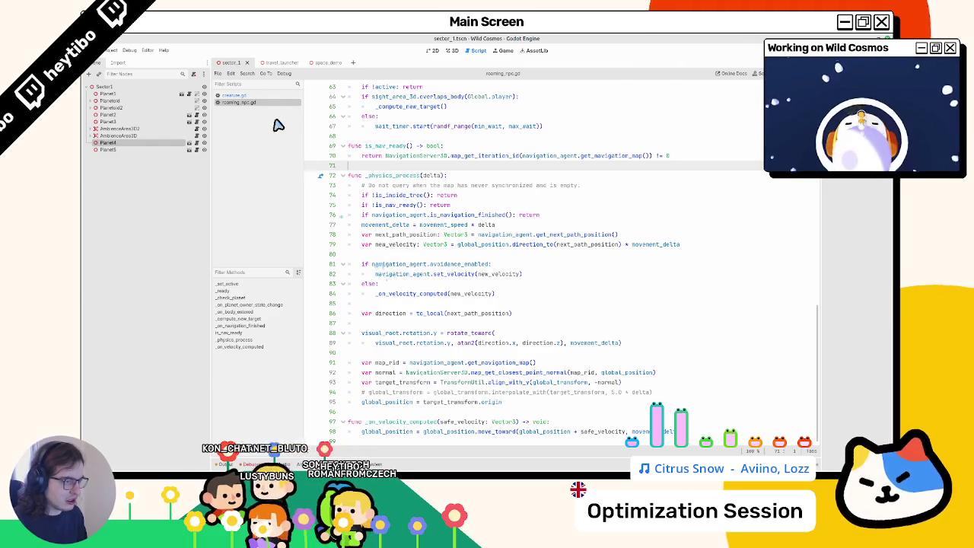
left_click(260, 96)
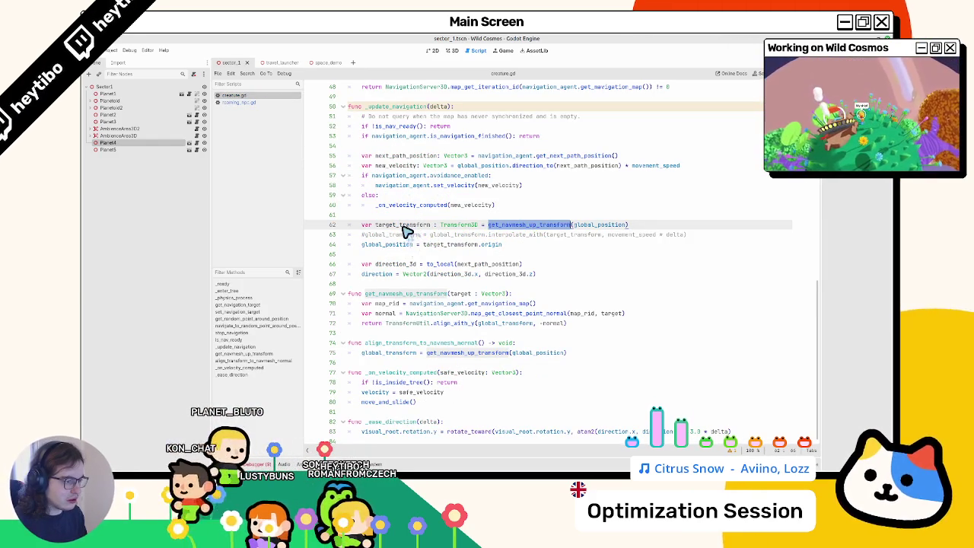
Begin adding a Transform return type to the get_navmesh_up_transform signature.
left_click(418, 324)
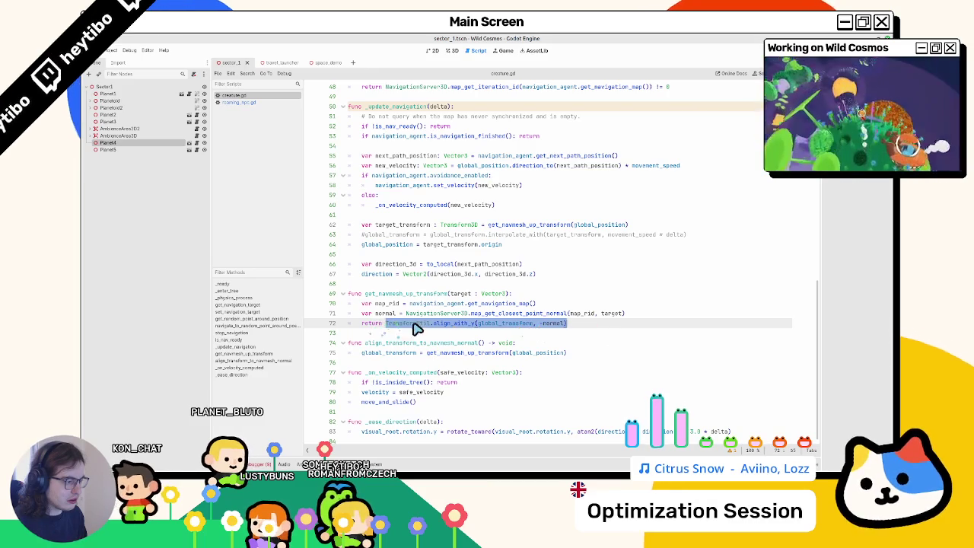
double_click(379, 294)
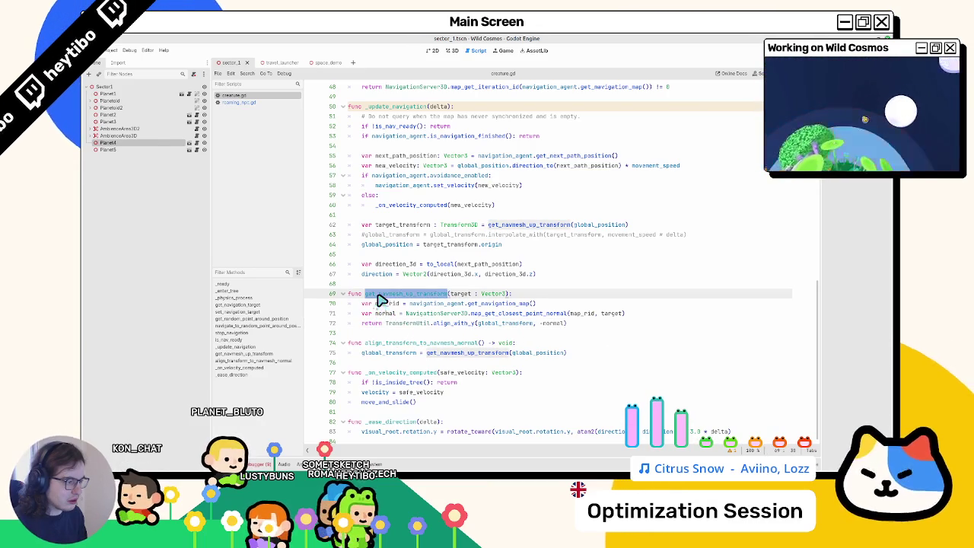
left_click(538, 297)
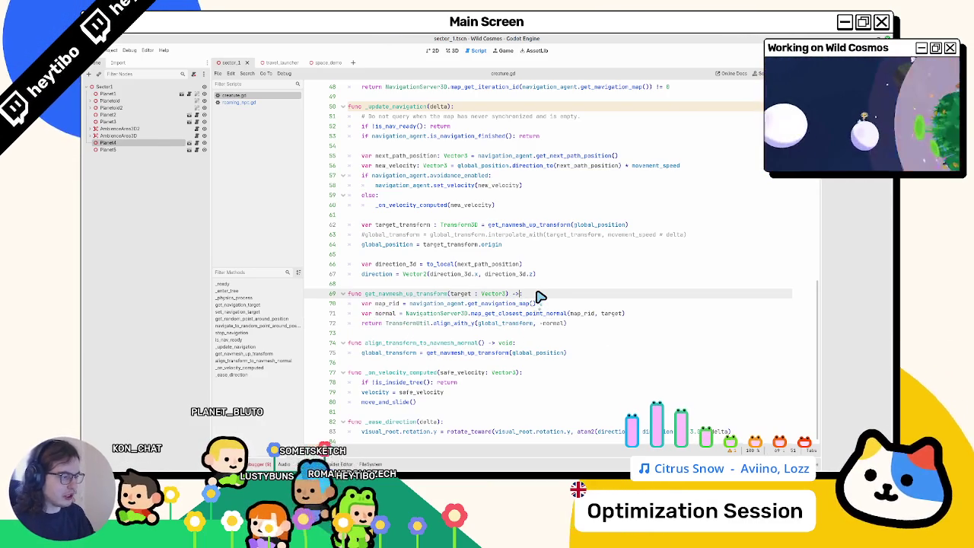
type(" Transform3D:")
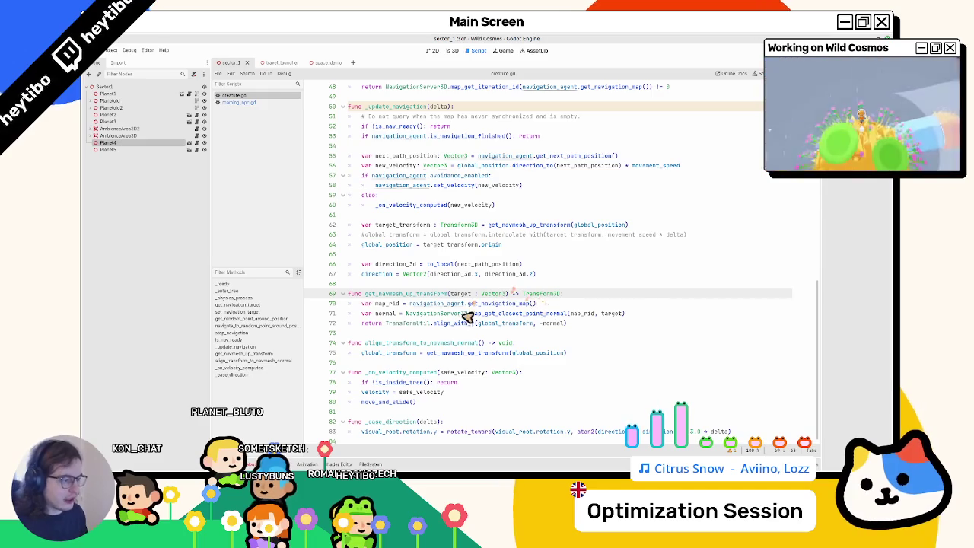
Check the align_with_y definition, close transform_util.gd, and save creature.gd.
left_click(457, 323, "ctrl")
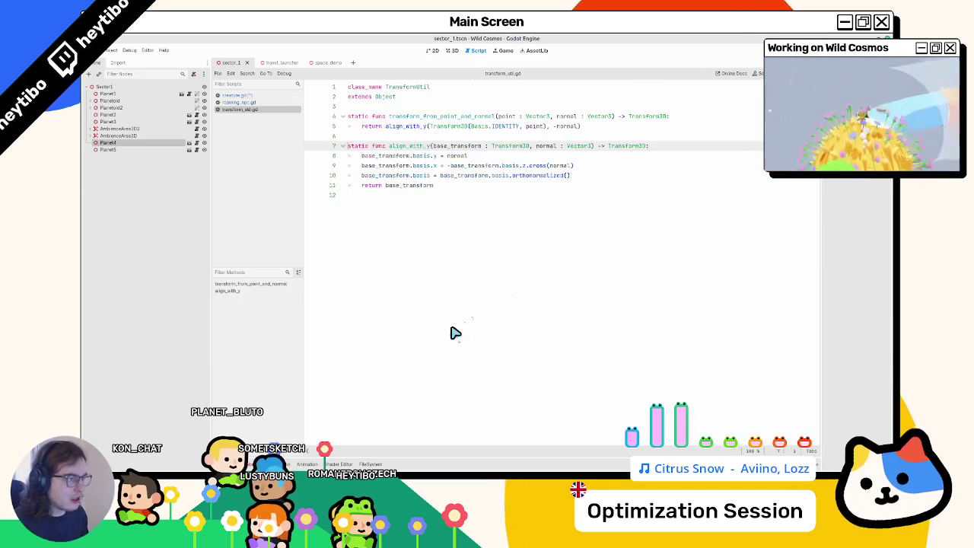
middle_click(219, 109)
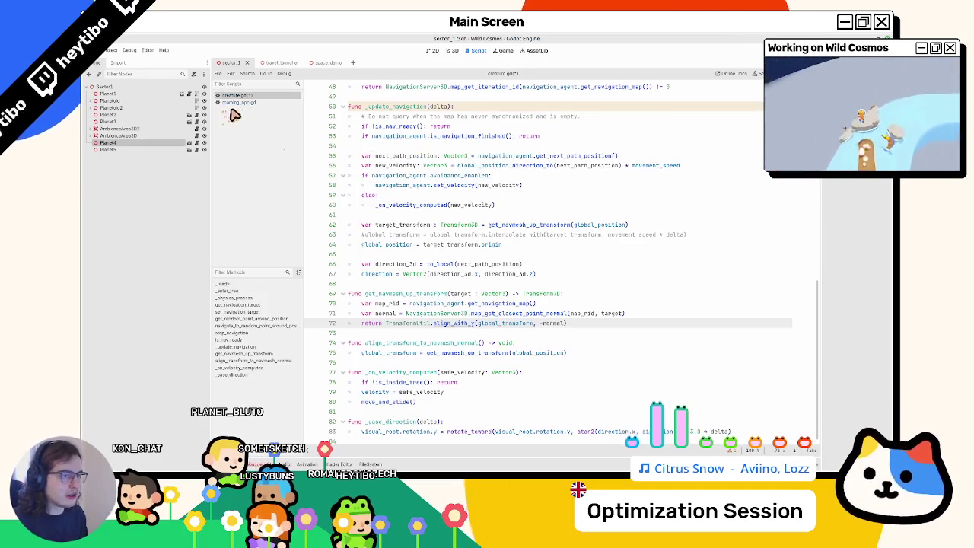
double_click(423, 294)
key("ctrl+s")
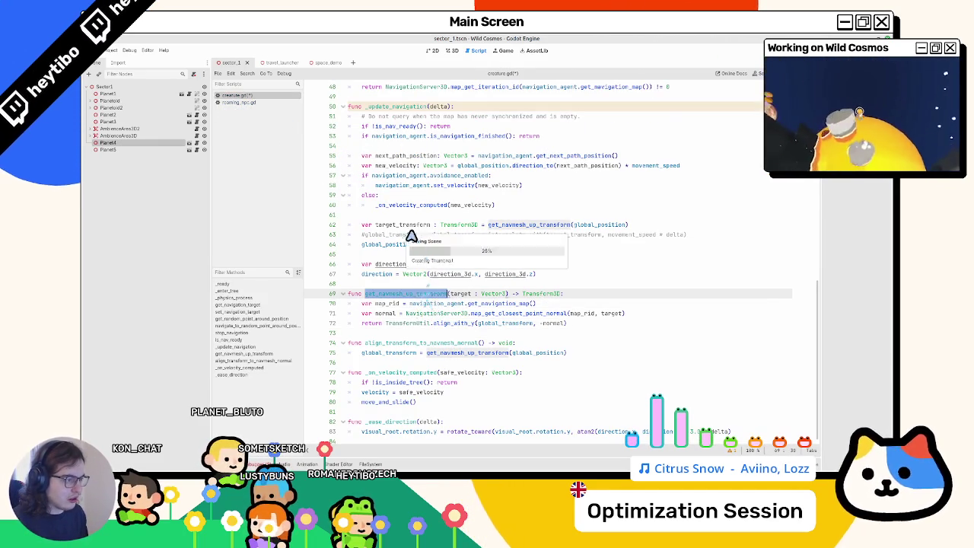
Delete line 64 'global_position = target_transform.origin' and toggle the interpolate line's comment.
left_click(404, 227)
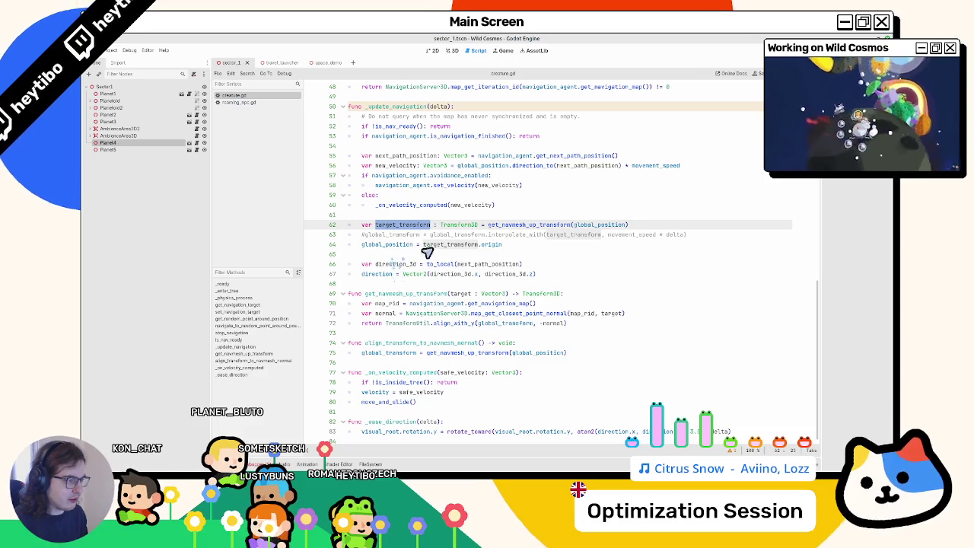
double_click(395, 245)
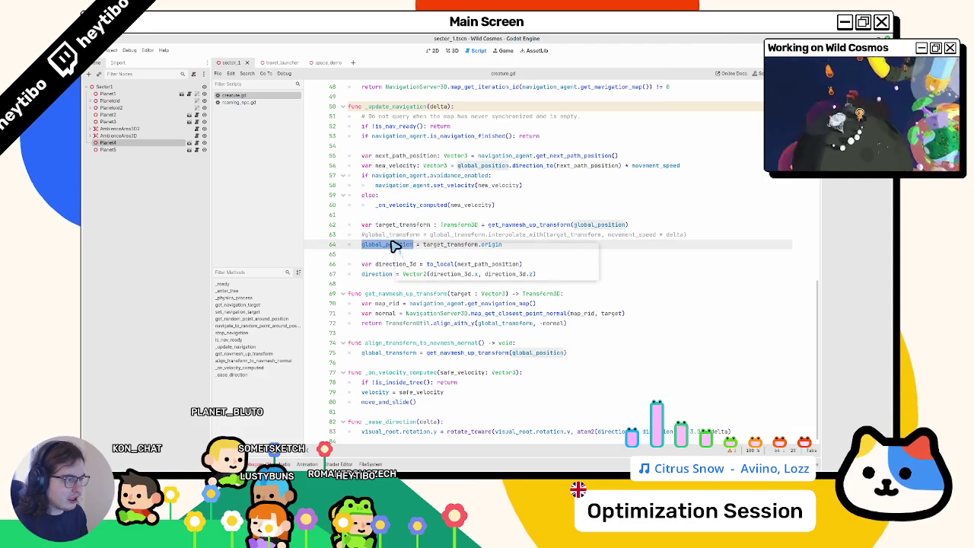
double_click(460, 167)
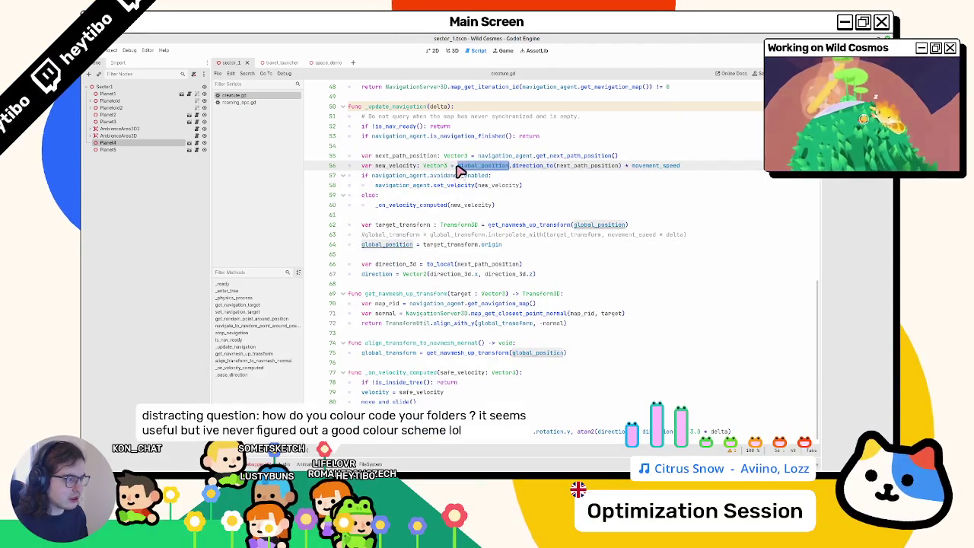
left_click(462, 245)
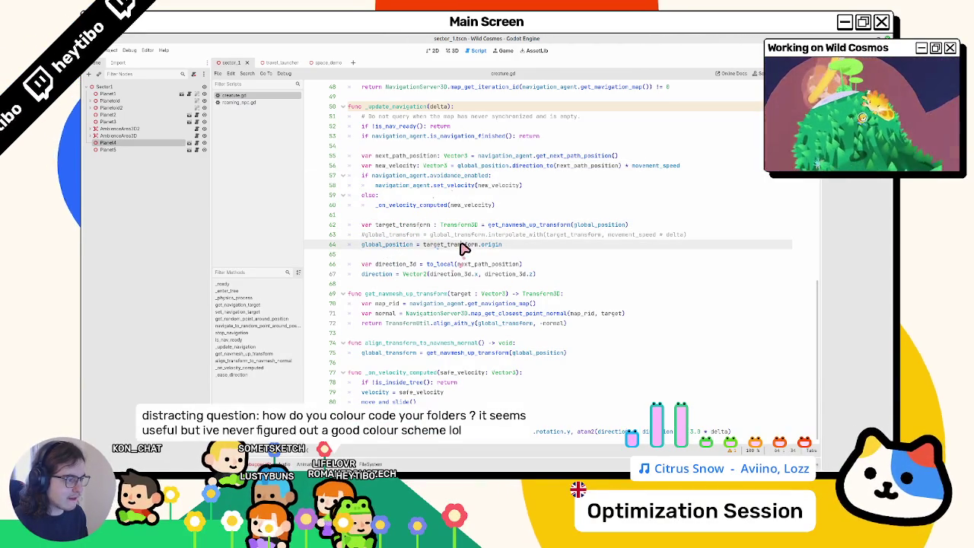
double_click(609, 226)
left_click(404, 247)
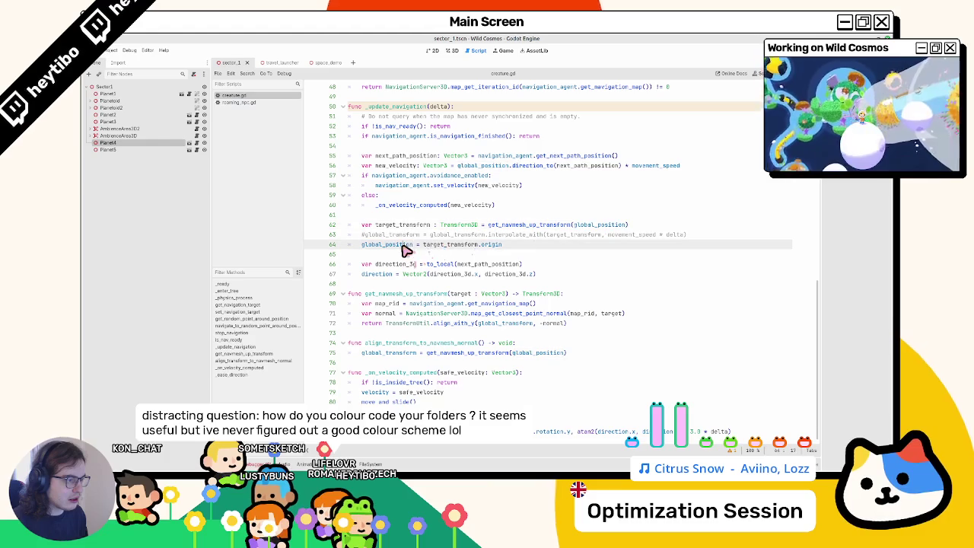
double_click(405, 247)
left_click_drag(406, 247, 551, 249)
key("BackSpace")
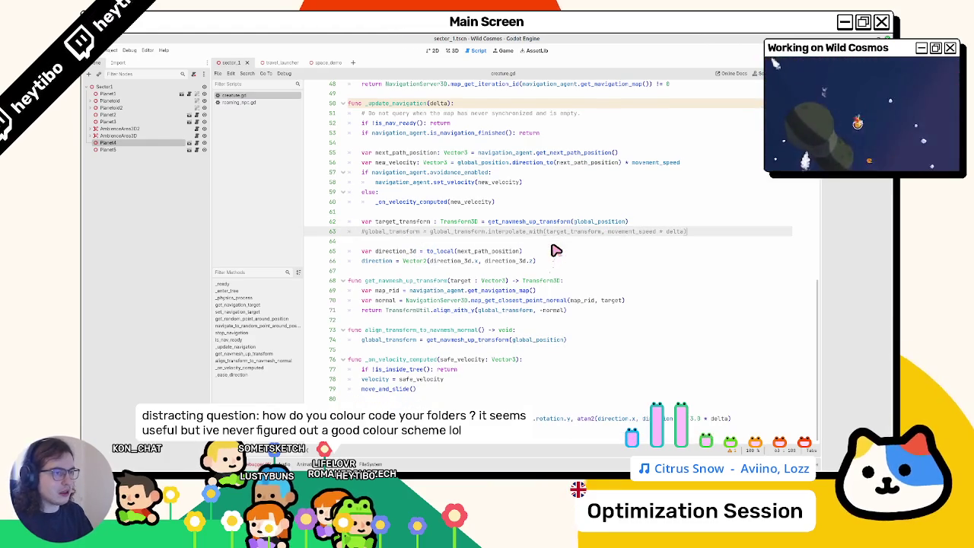
key("ctrl+k")
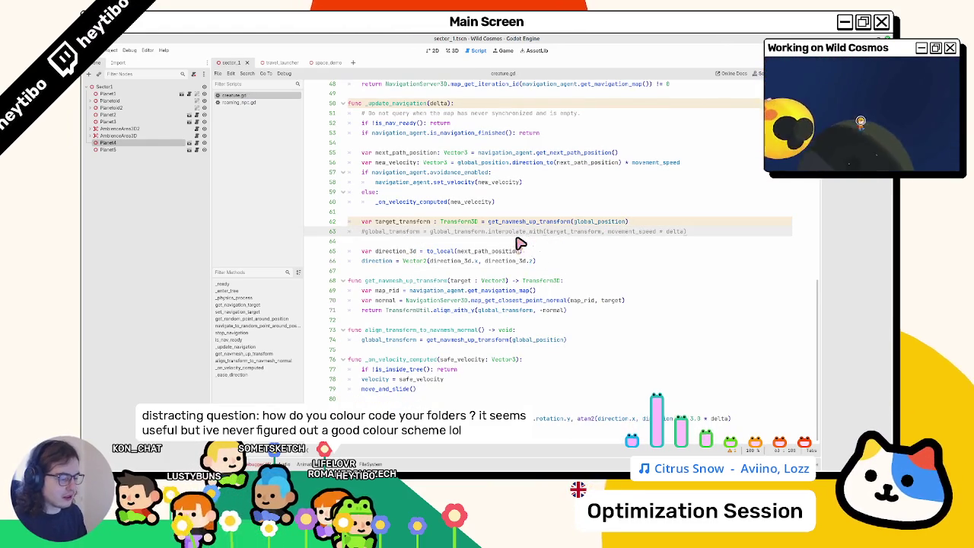
Run the main.tscn scene from the scene picker.
key("ctrl+shift+o")
type("m")
key("Return")
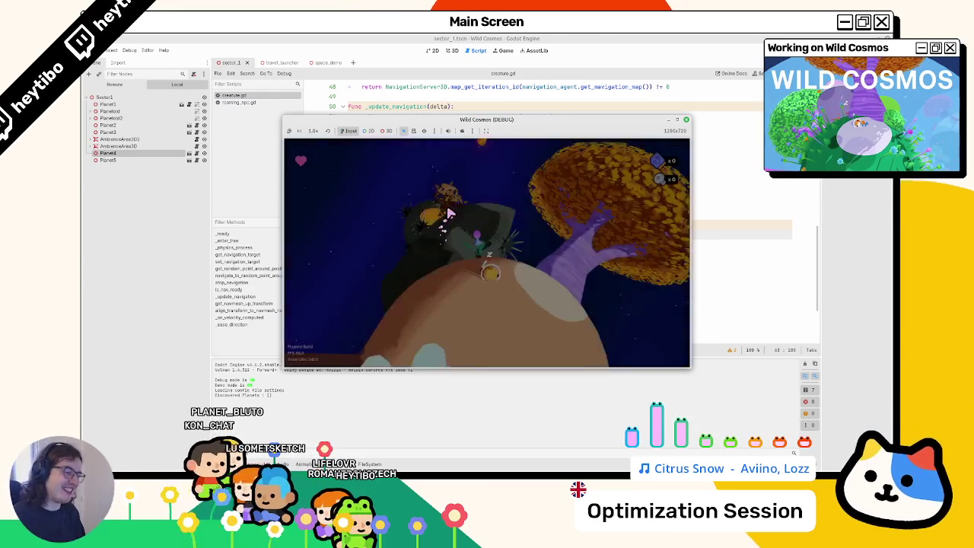
Walk the character around the planet, stop the game, and start a 'global' line below the interpolate line.
key("w")
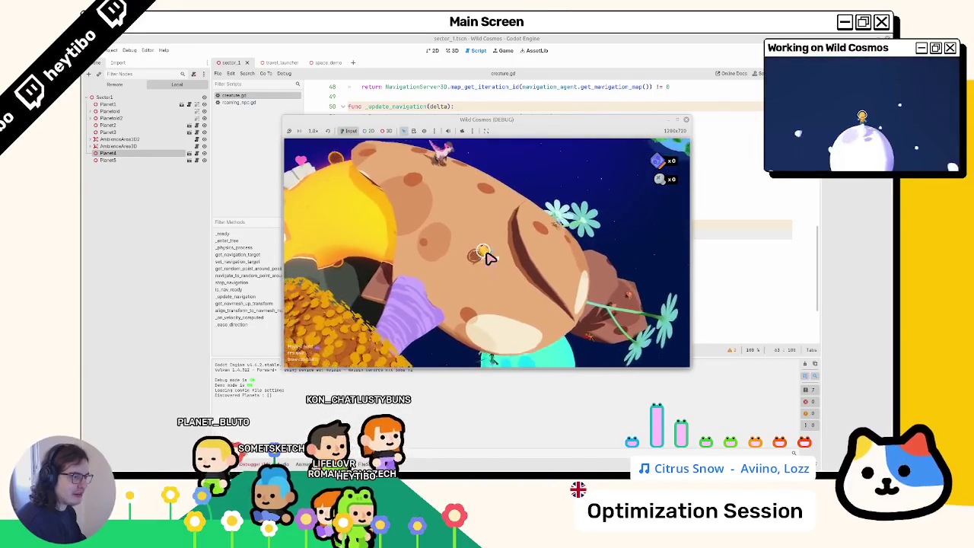
key("F8")
key("Return")
type("global")
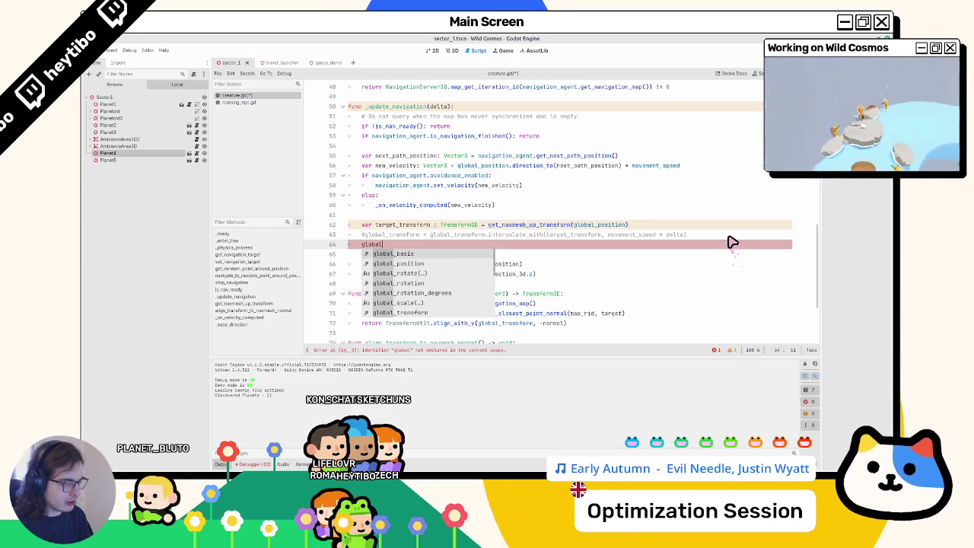
Try global_basis interpolate and quaternion lerp versions of line 64, then erase them.
key("Return")
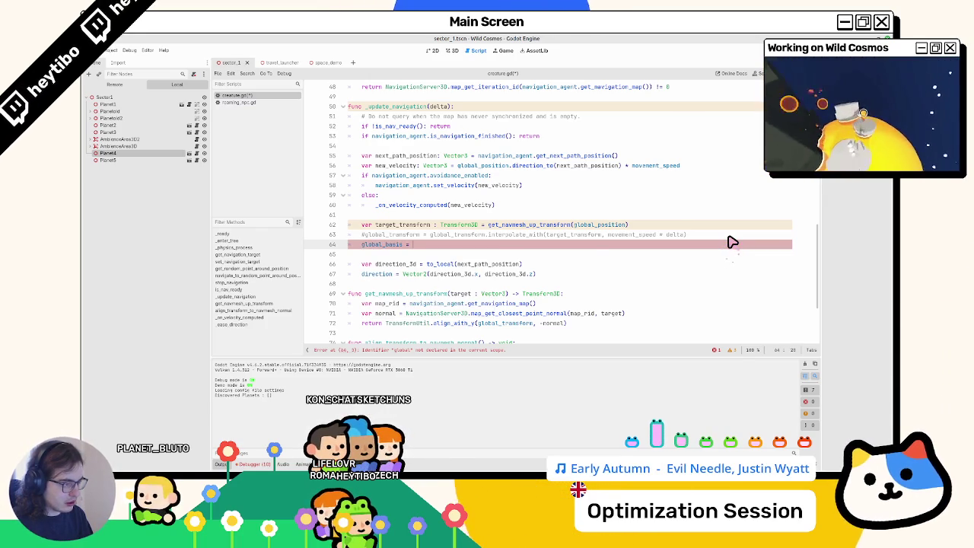
type("global_basis.")
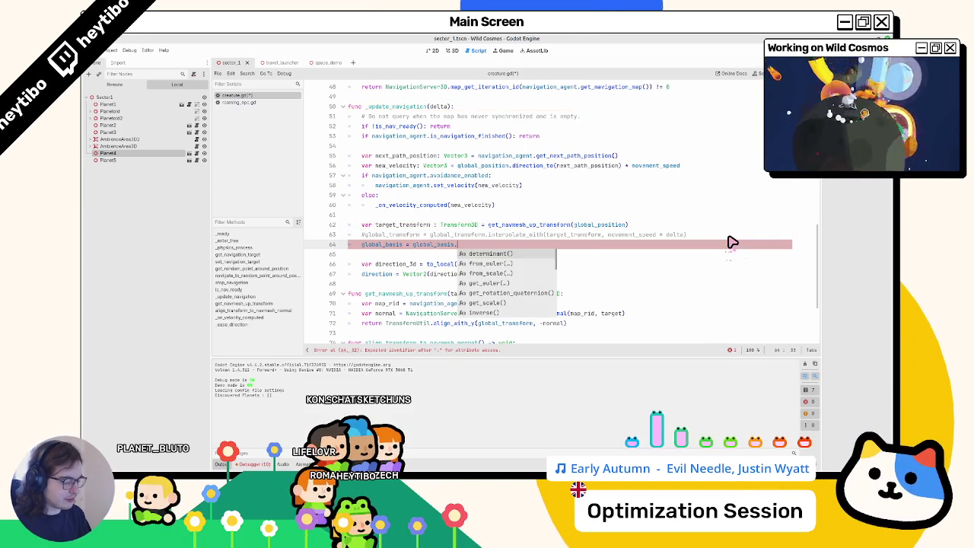
type("interp")
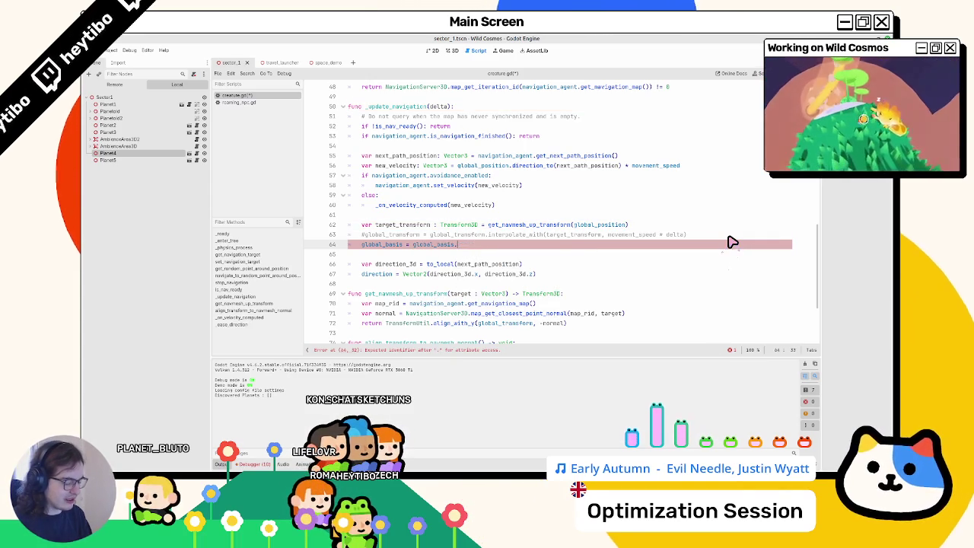
type("rota")
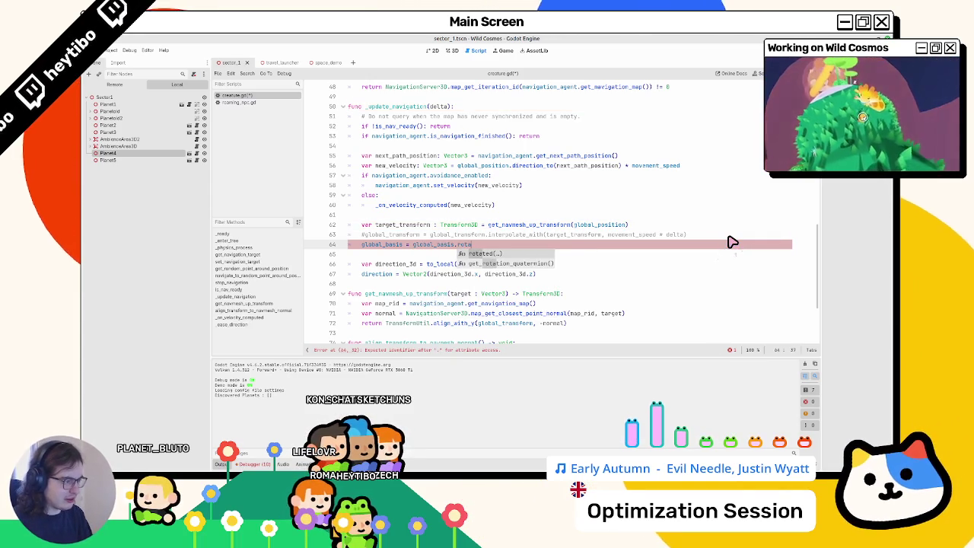
type("rota")
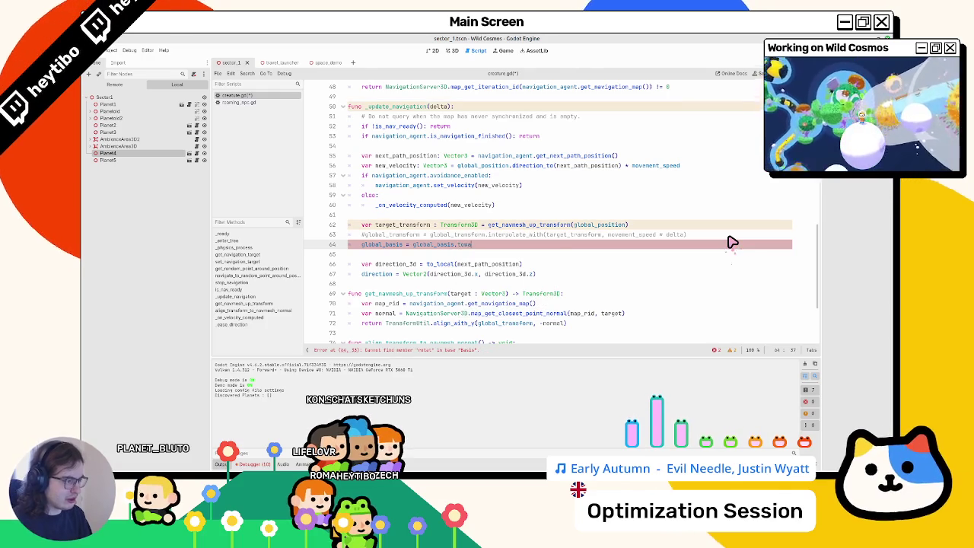
type("nte")
key("BackSpace")
key("BackSpace")
key("BackSpace")
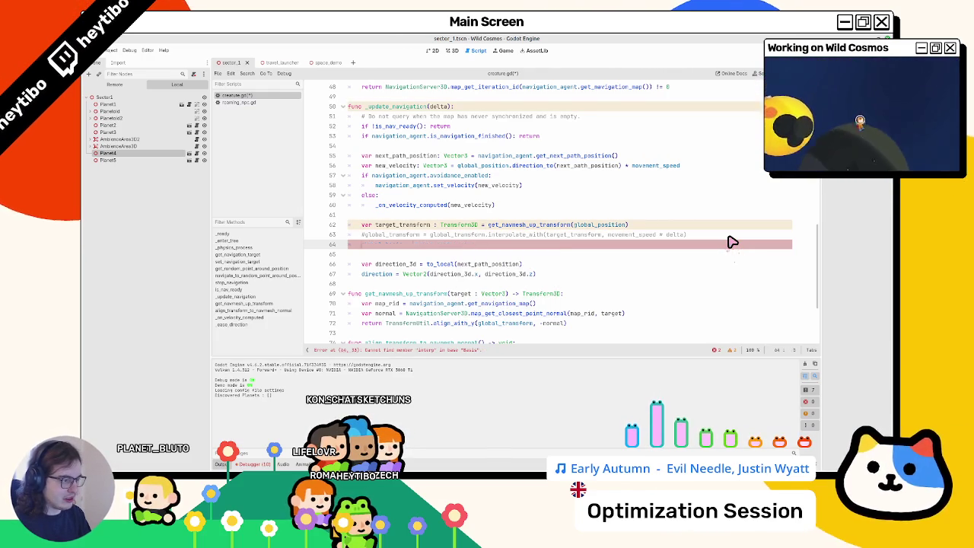
key("ctrl+BackSpace")
key("ctrl+BackSpace")
type("gl")
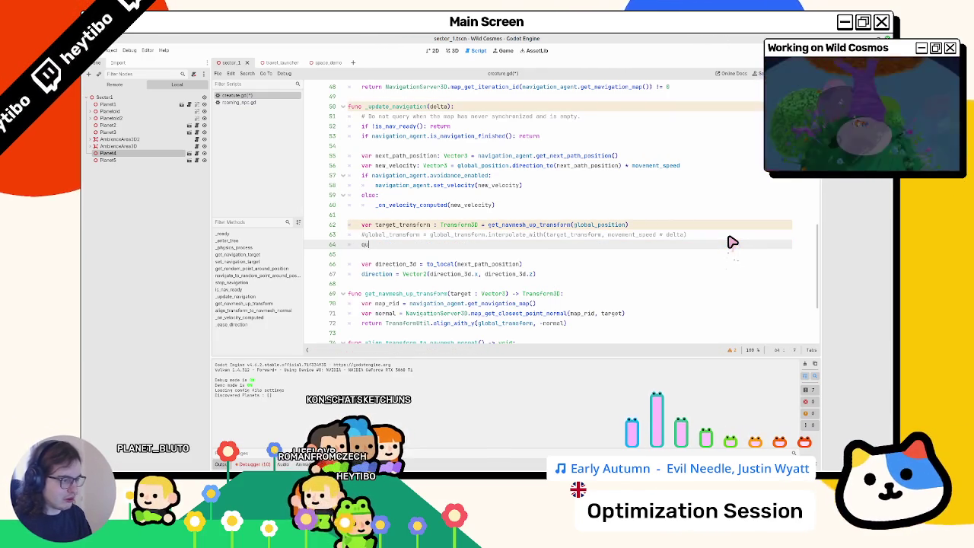
type("aternion = qu")
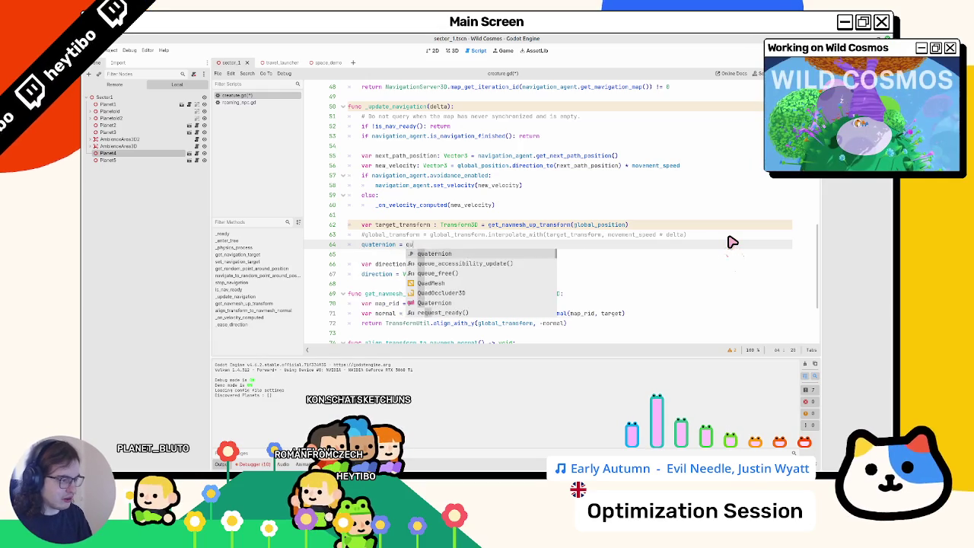
type("aternion.interp")
key("BackSpace")
key("BackSpace")
key("BackSpace")
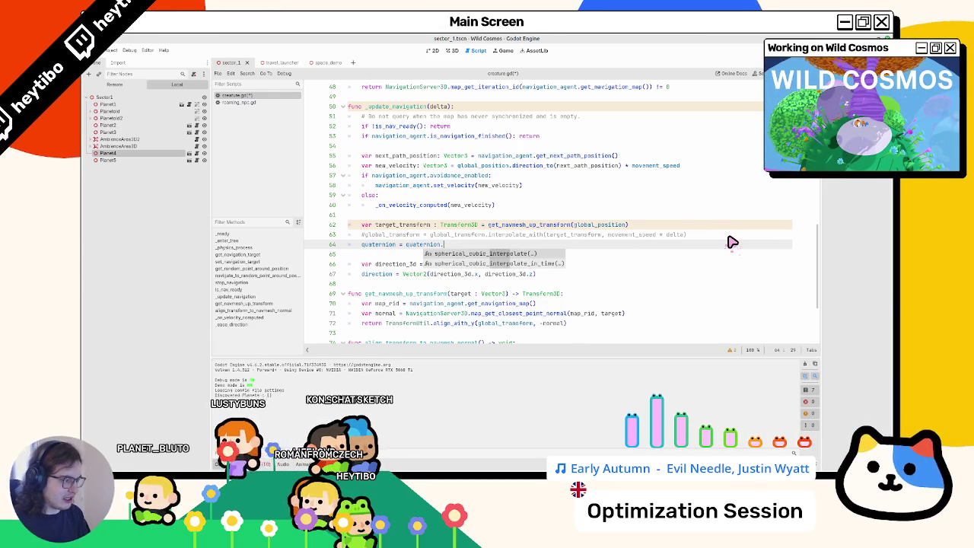
type("lerp")
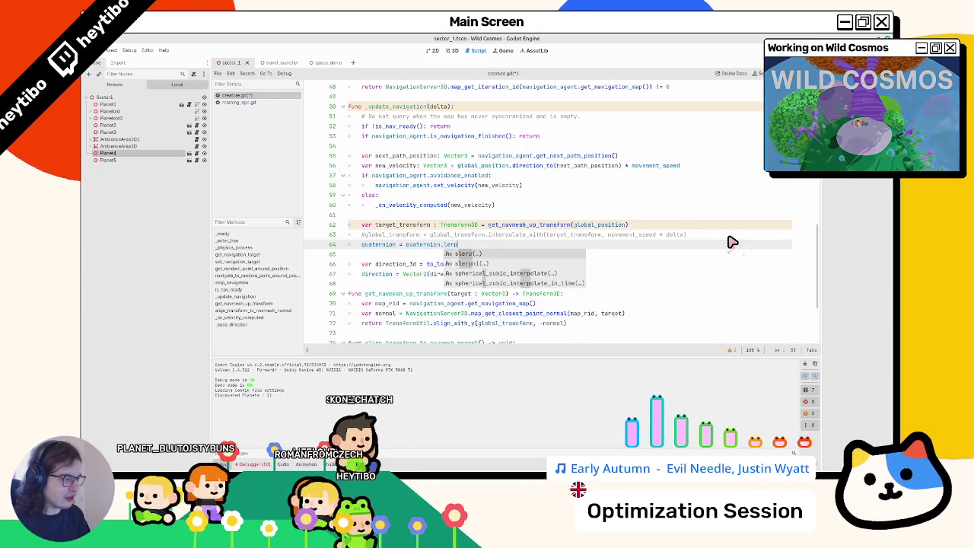
key("BackSpace")
key("BackSpace")
key("BackSpace")
Write global_basis = global_basis.slerp(global_transform.basis, movement_speed * delta) and run with F5.
type("glob")
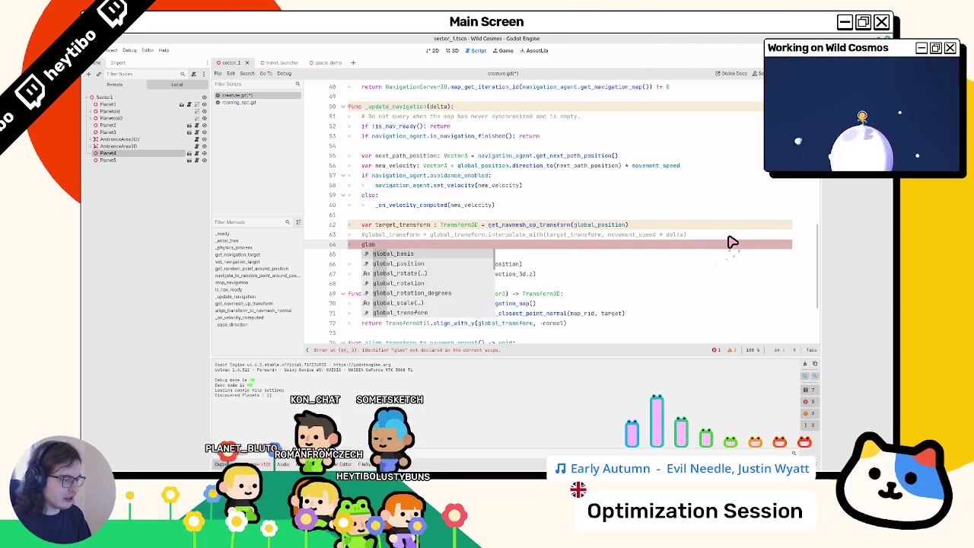
key("Return")
type("glob")
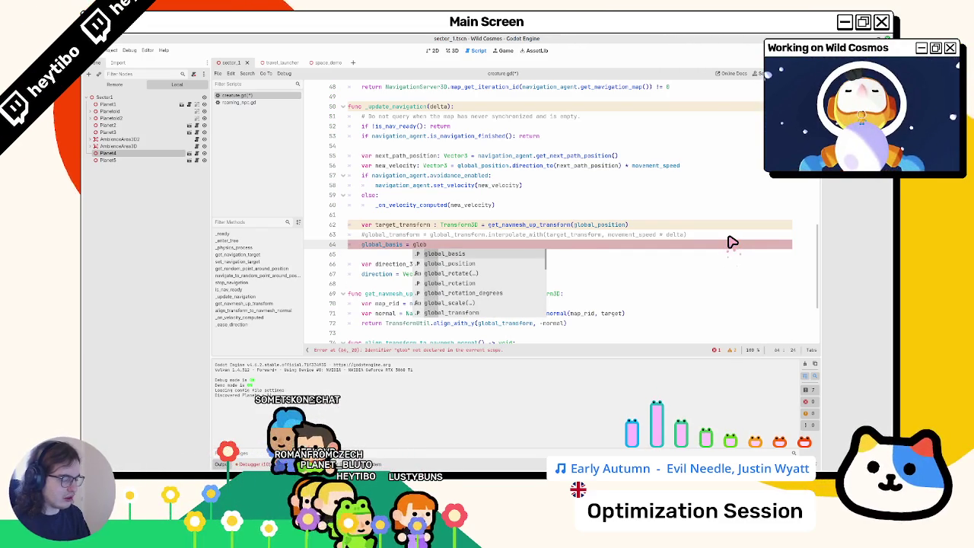
key("Return")
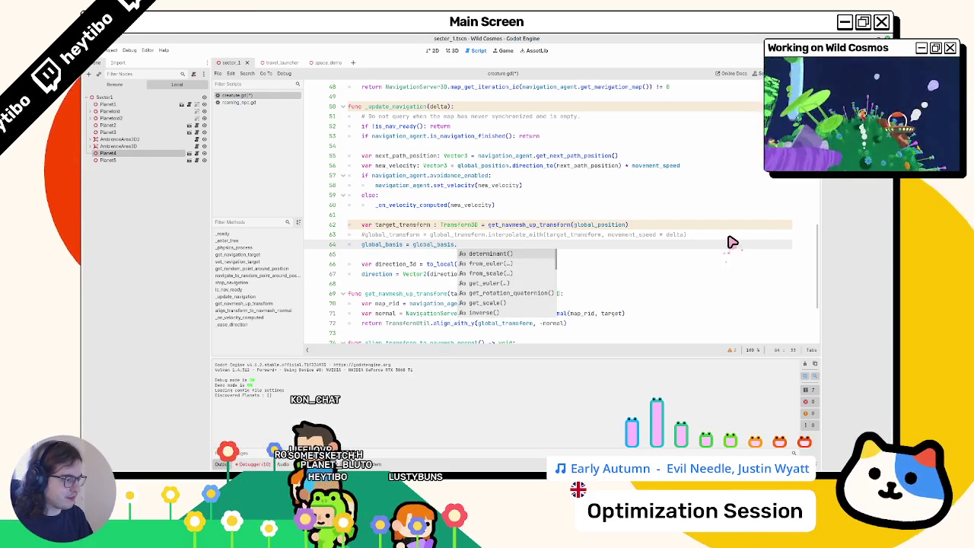
type("slerp")
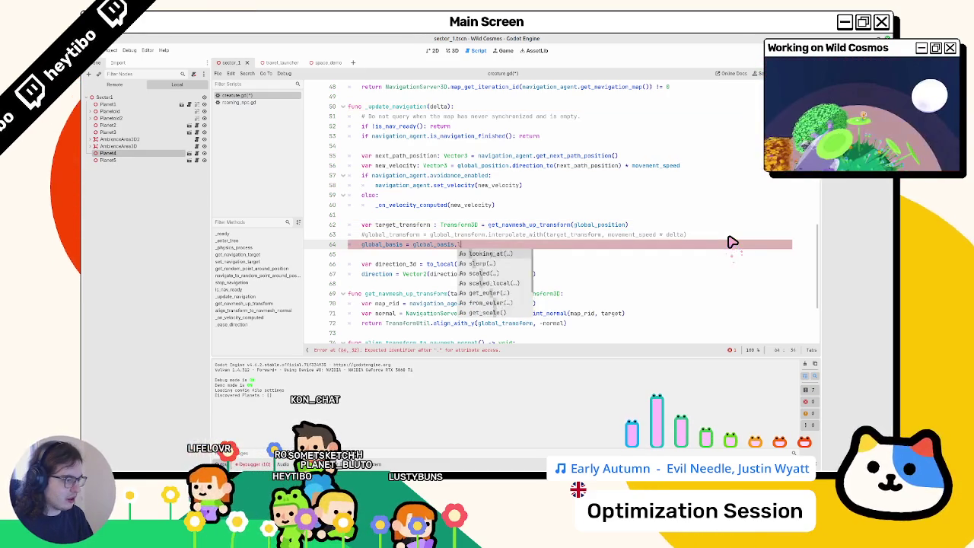
key("Return")
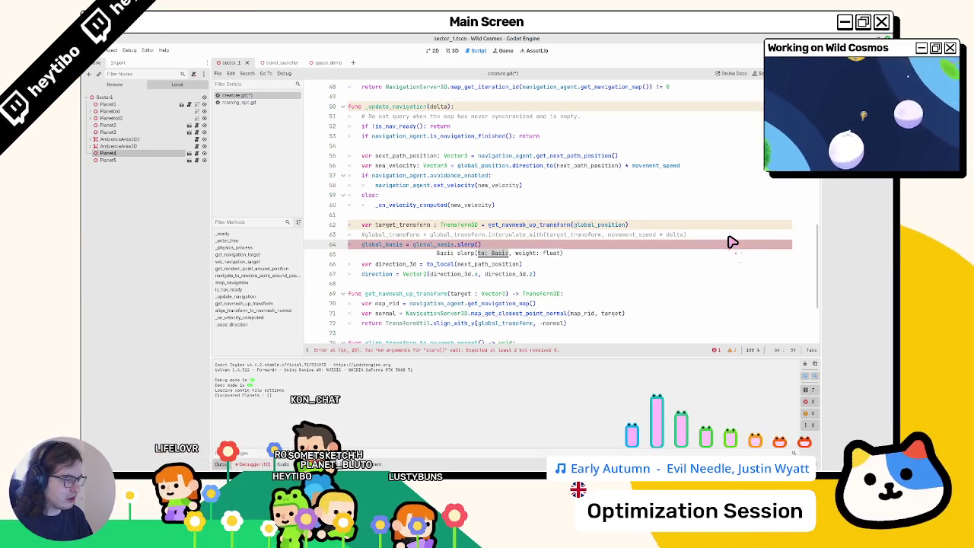
type("global_t")
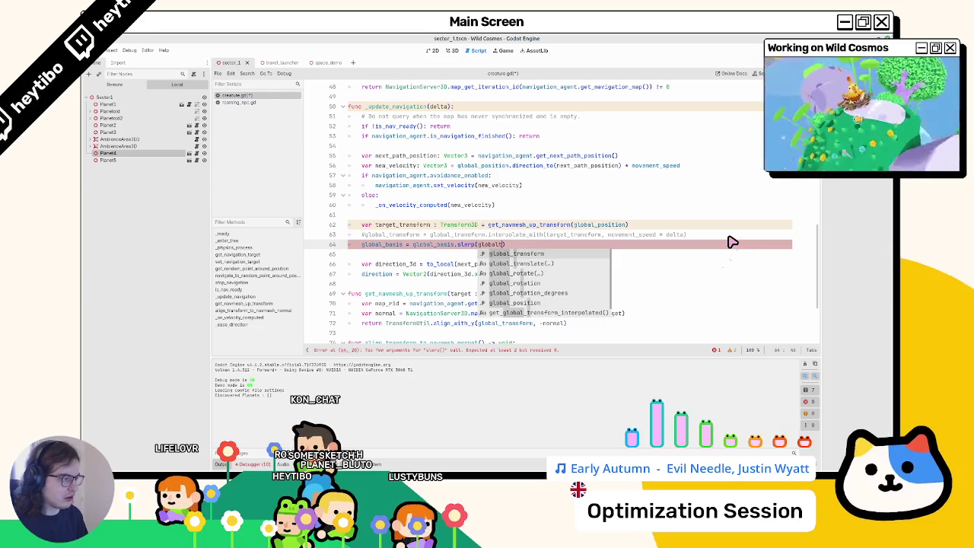
key("Return")
type(".basis, ")
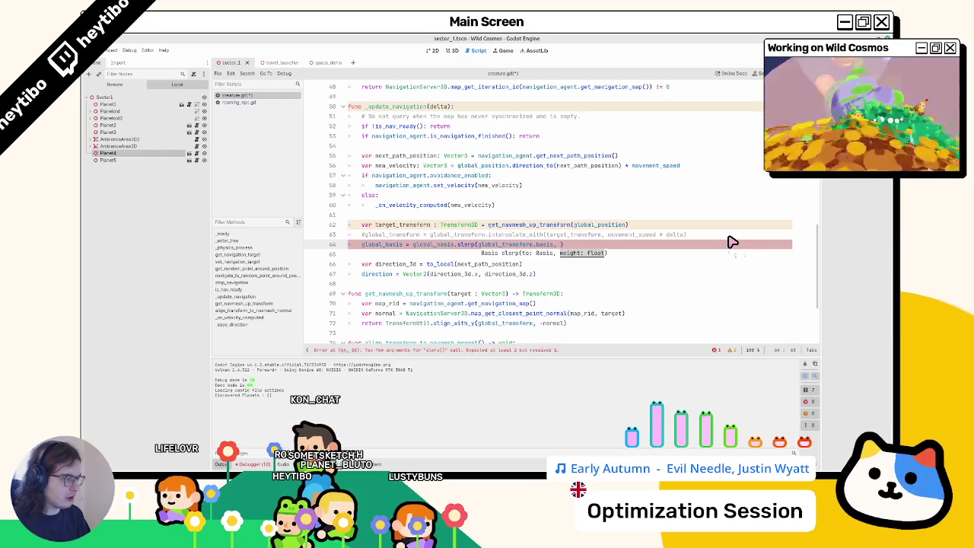
type("moveme")
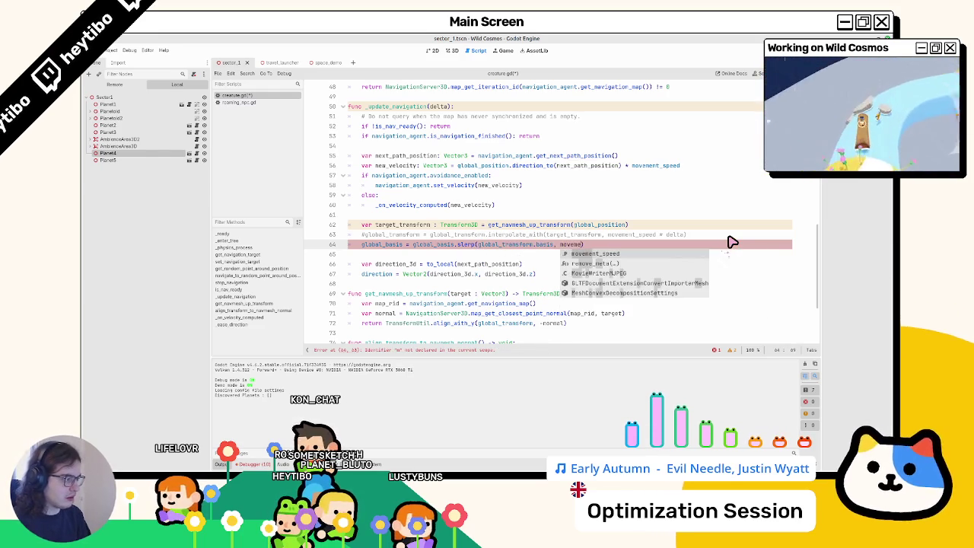
key("Return")
key("Return")
key("F5")
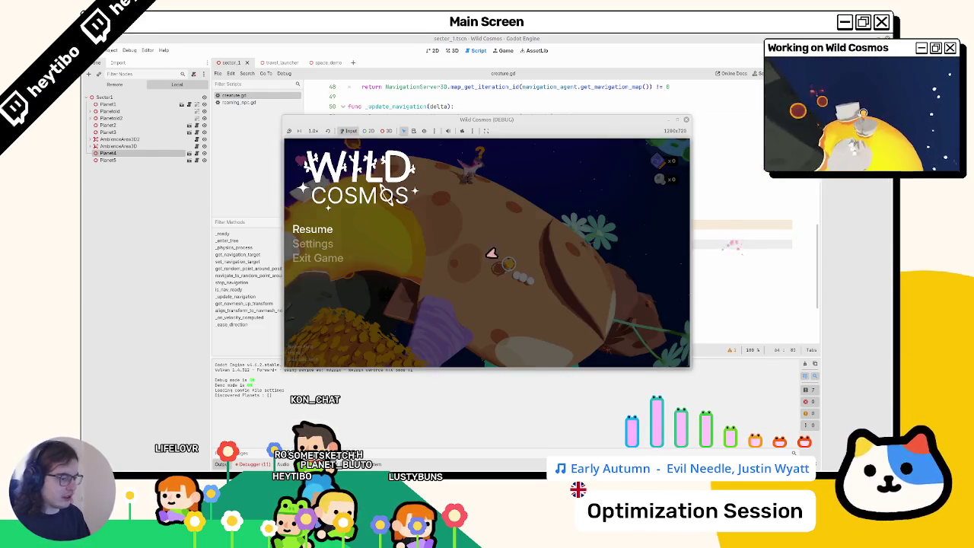
Resume play from the title menu, then view the basis normalization errors in the Debugger.
left_click(489, 256)
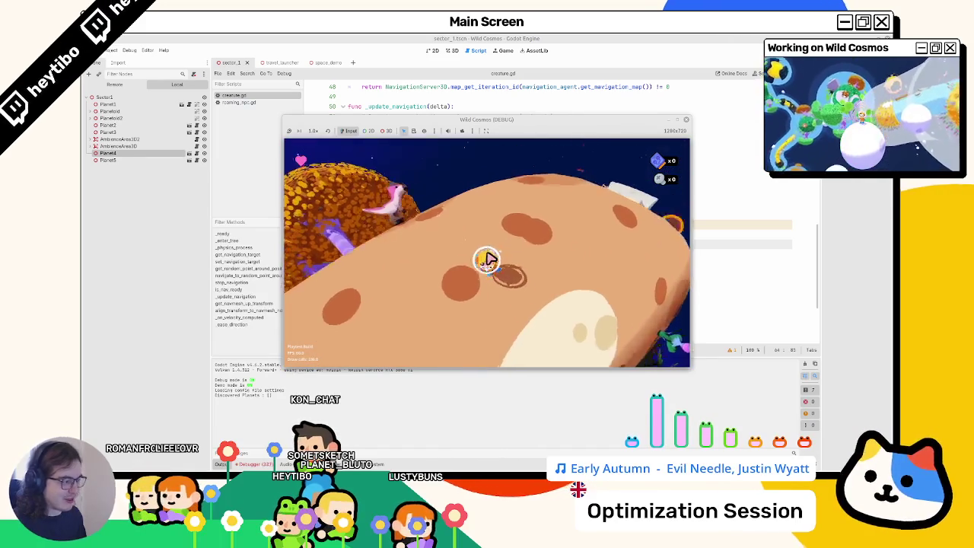
left_click(253, 464)
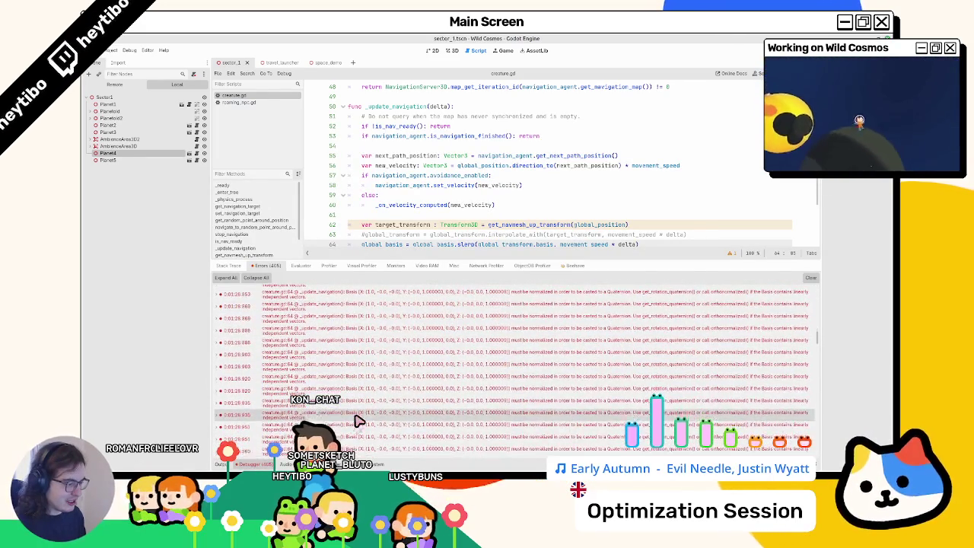
Change the slerp target on line 64 to global_transform.basis.orthonormalized(), then run and stop the game.
left_click(356, 420)
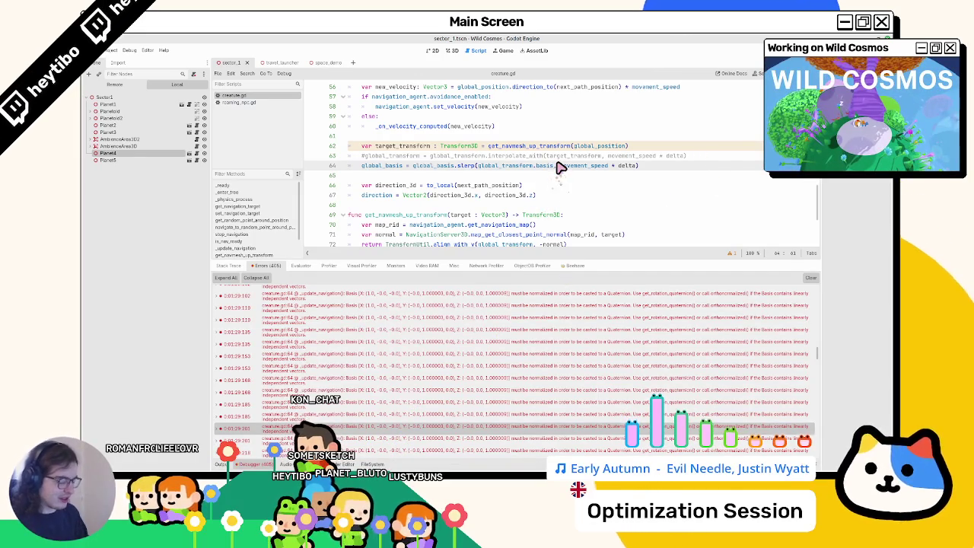
type(".o")
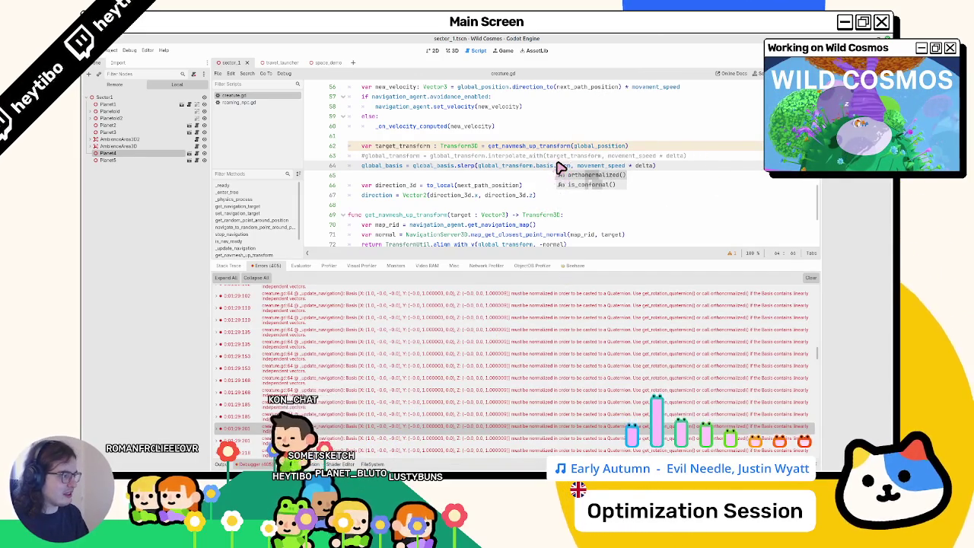
key("Return")
key("F5")
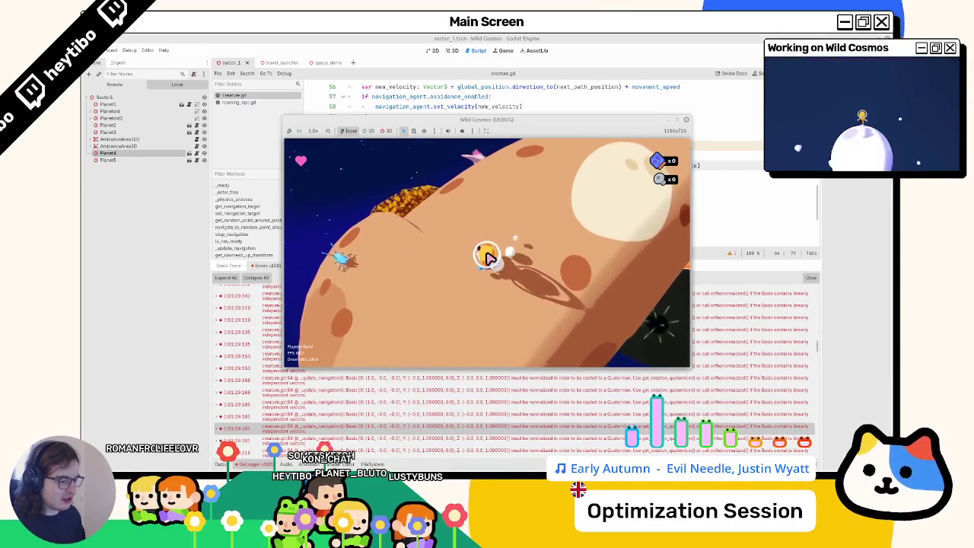
key("F8")
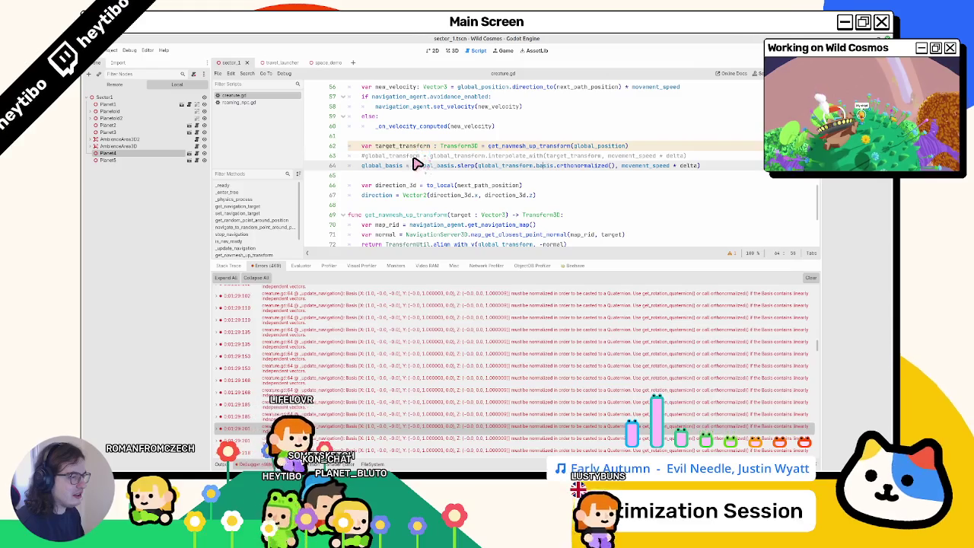
Replace line 64 with quaternion = target_transform.basis.get_rotation_quaternion() and test-run the game.
left_click_drag(337, 169, 738, 157)
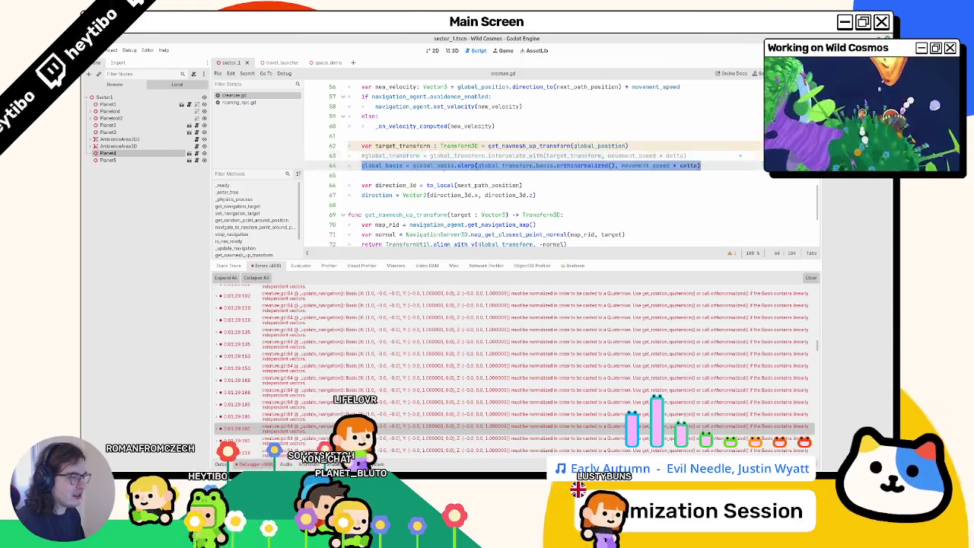
left_click(413, 152)
left_click(729, 167)
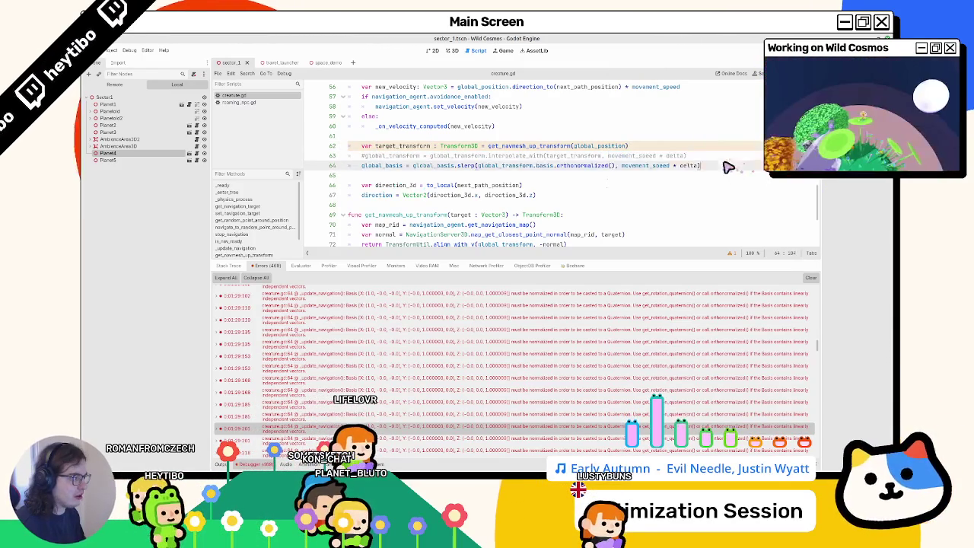
type("target_transform.clob")
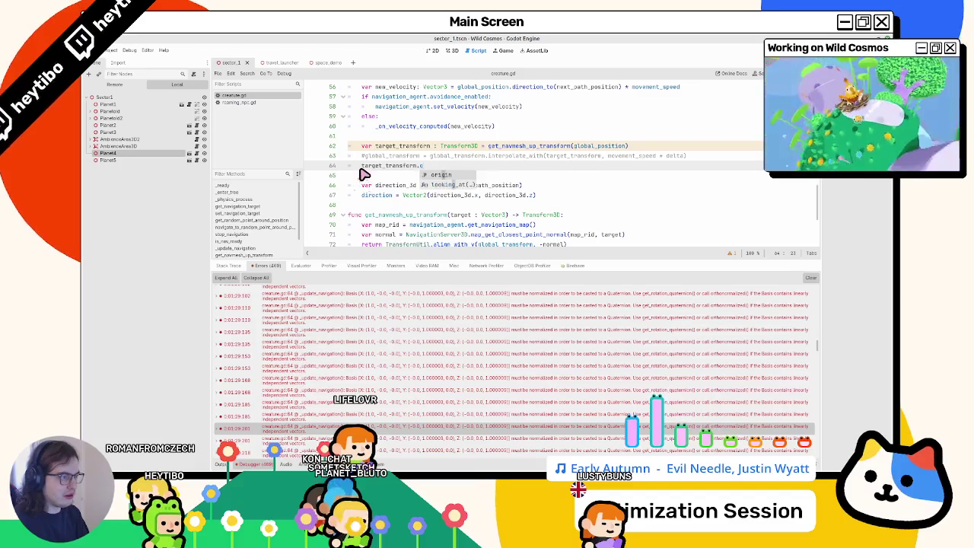
key("BackSpace")
type("b")
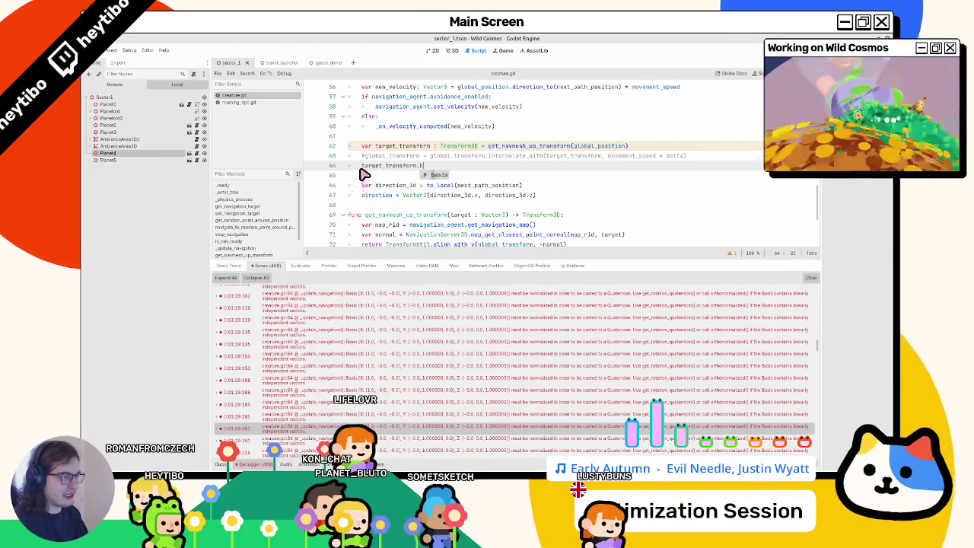
type("asis.rotatio")
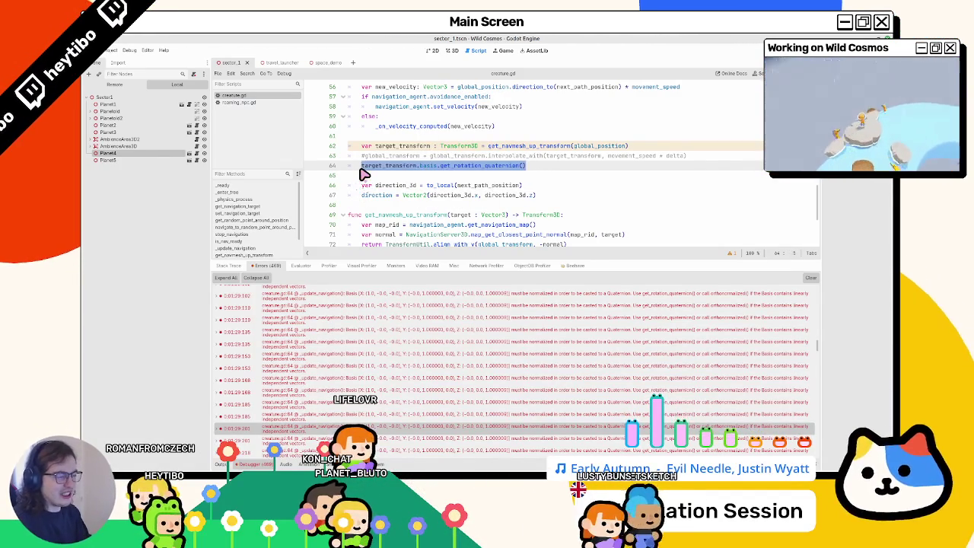
type("aternion = target_transform.basis.get_rotation_quaternion()")
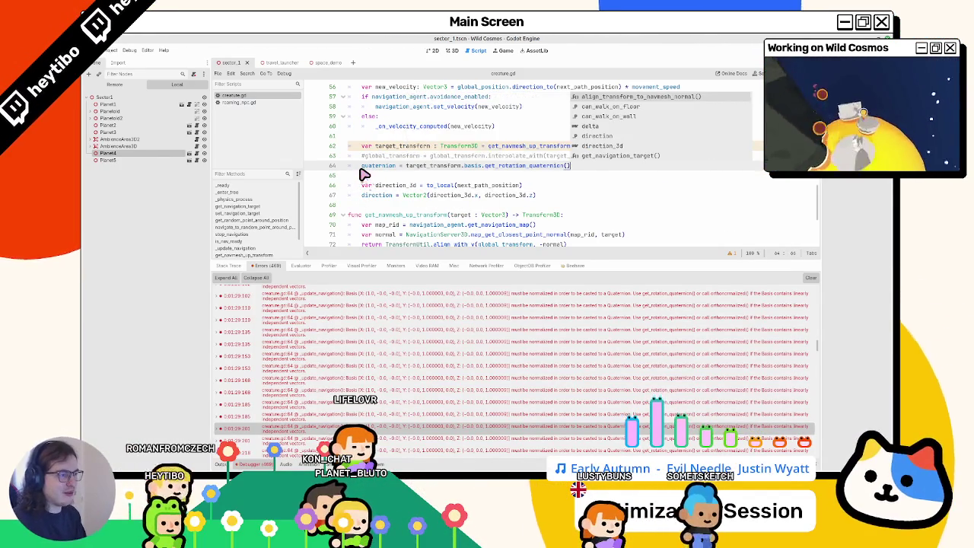
key("F5")
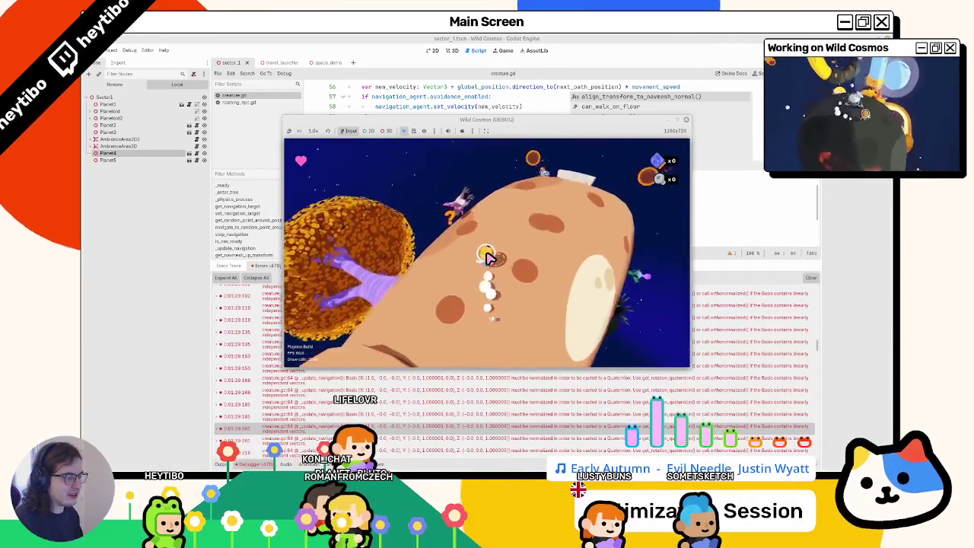
key("F8")
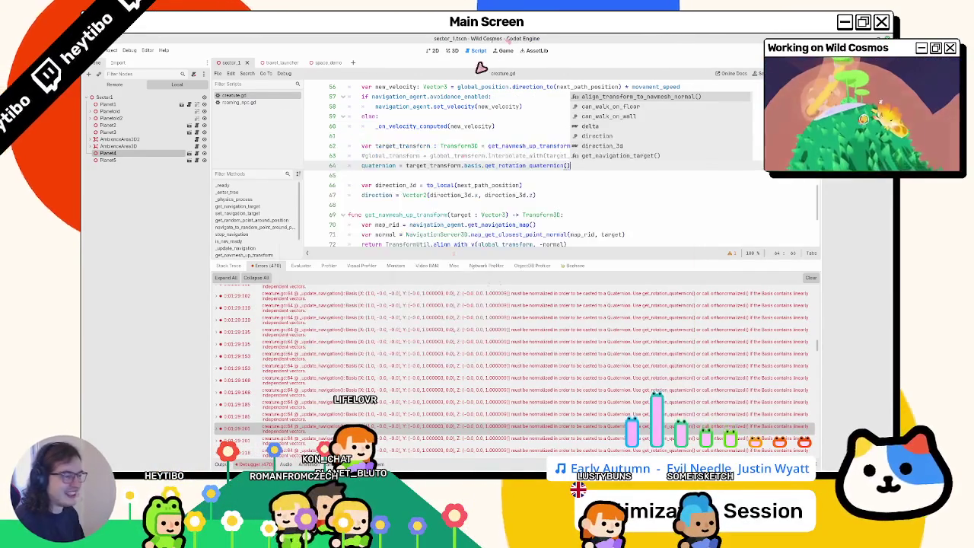
left_click(382, 173)
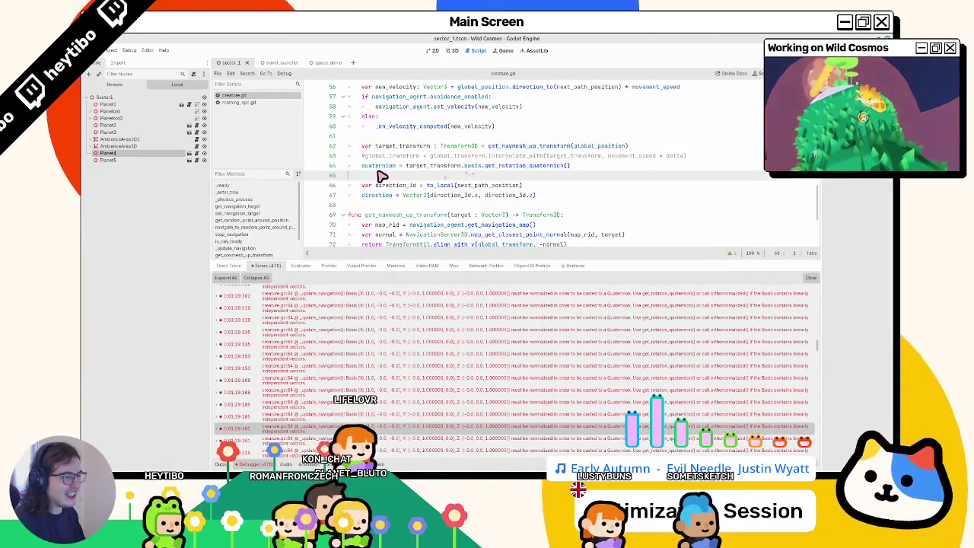
Tidy the quaternion line, save creature.gd, and open the Quick Open scene finder.
type("lobal")
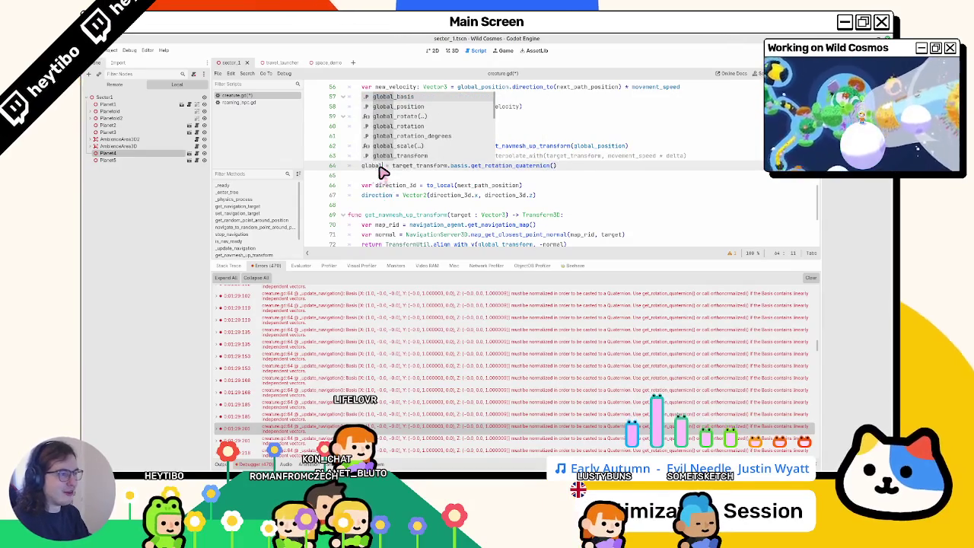
type("_ro")
key("BackSpace")
key("BackSpace")
type("q")
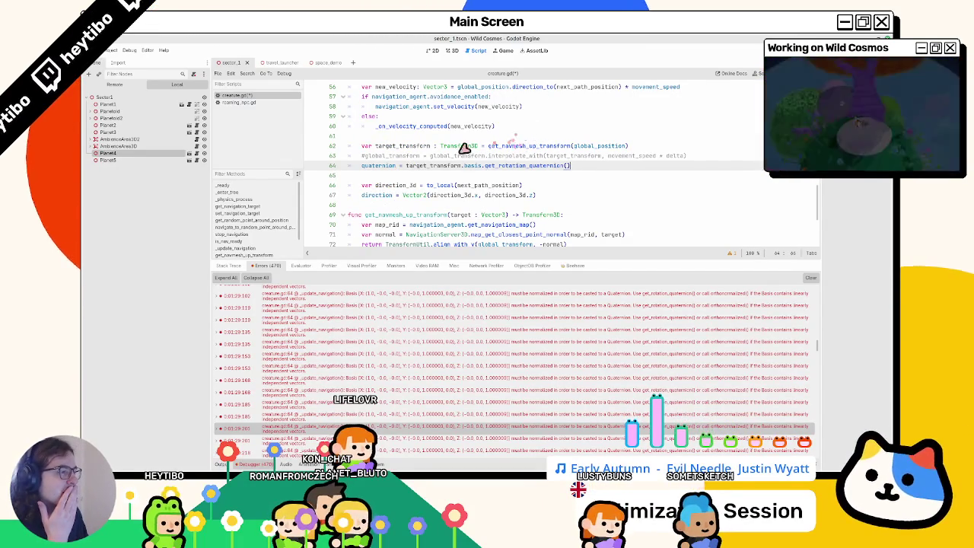
key("ctrl+s")
scroll(457, 155, "down", 5)
scroll(456, 155, "up", 5)
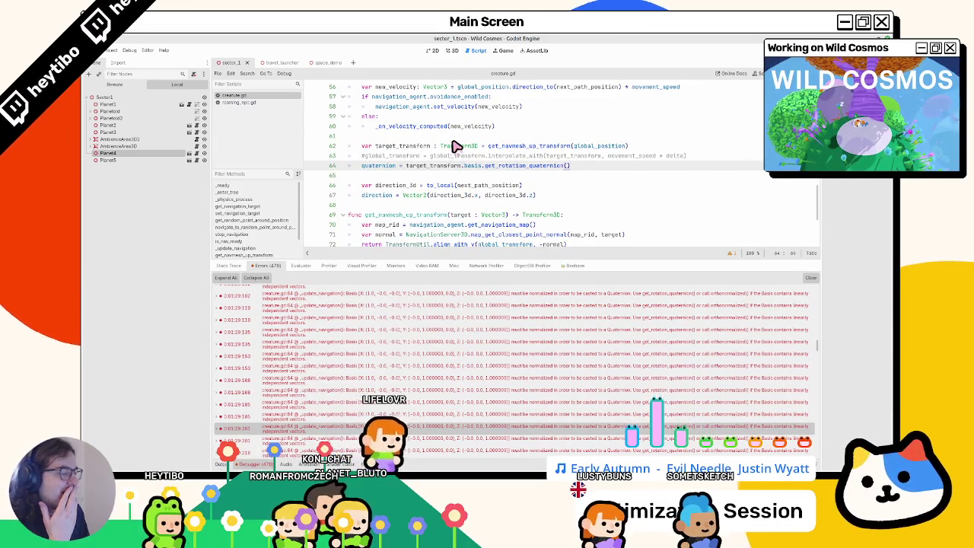
scroll(455, 145, "down", 4)
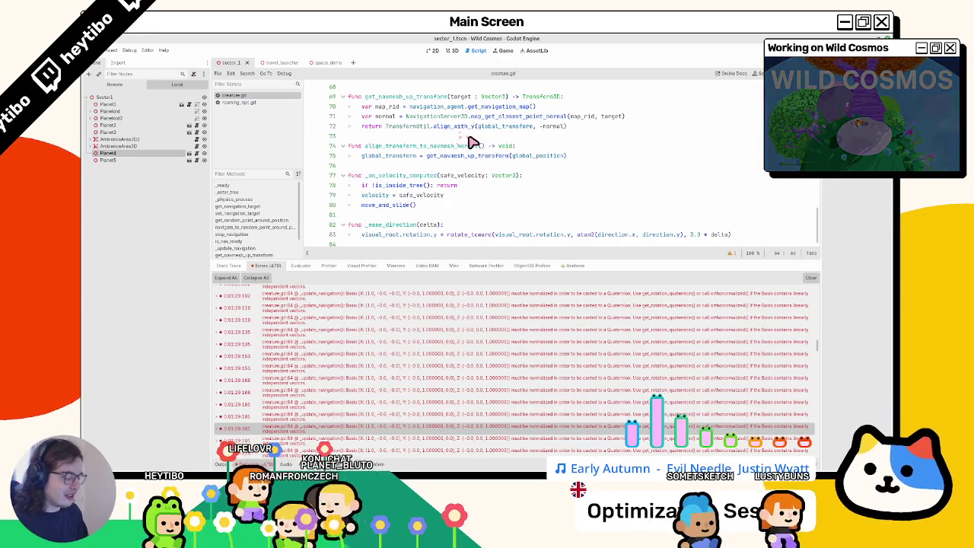
key("ctrl+shift+o")
Open player.tscn via the 'player' filter and focus player.gd.
type("player")
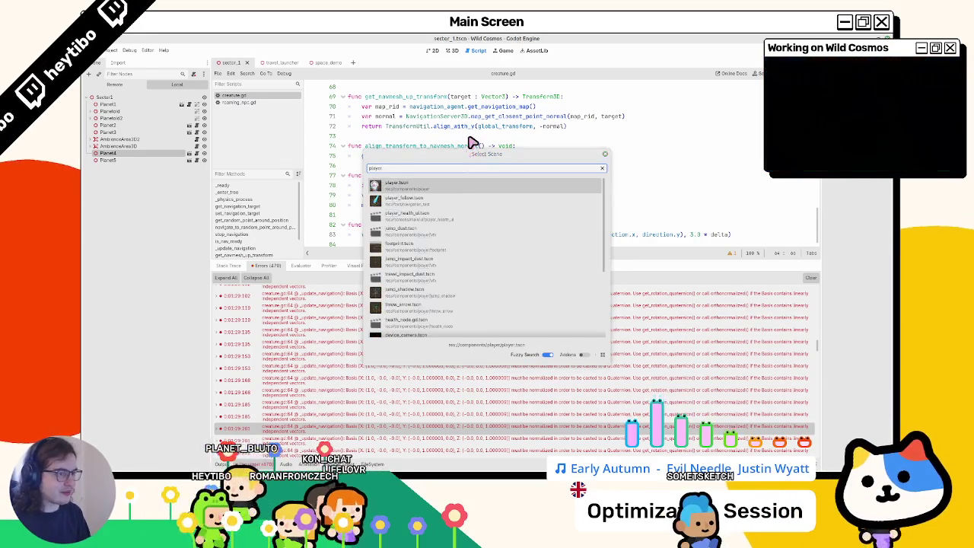
key("Return")
left_click(421, 144)
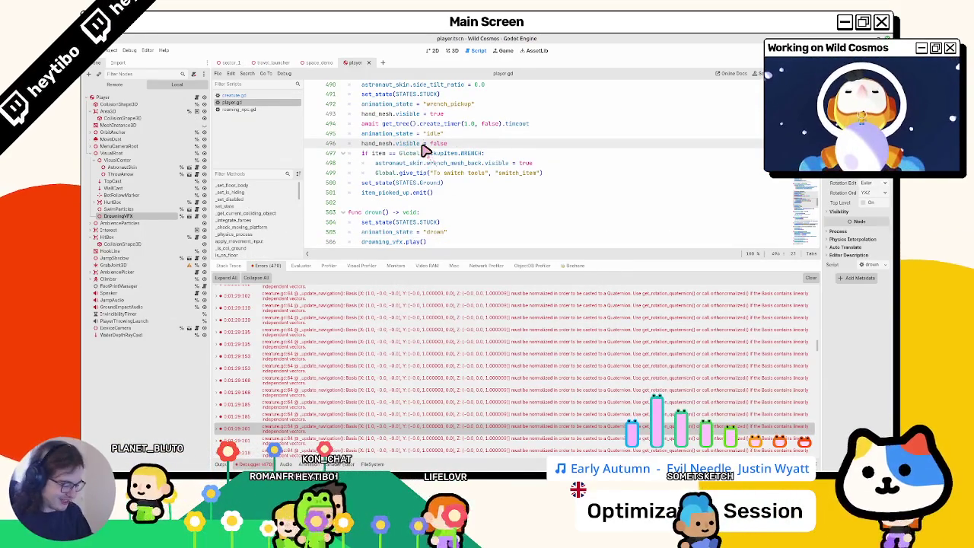
Search player.gd for 'rotation' and 'align', landing on the global_basis slerp at line 271.
key("ctrl+f")
type("rotation")
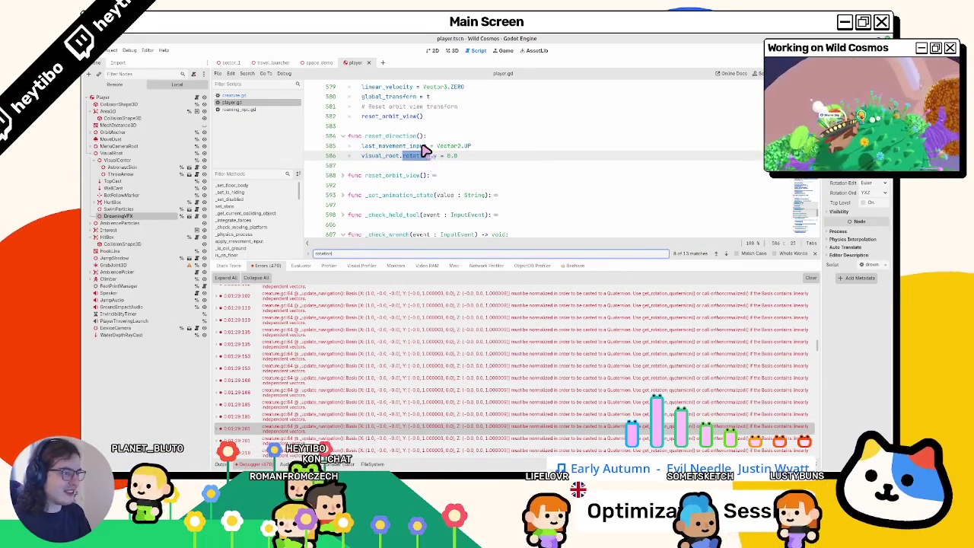
key("Return")
key("Return")
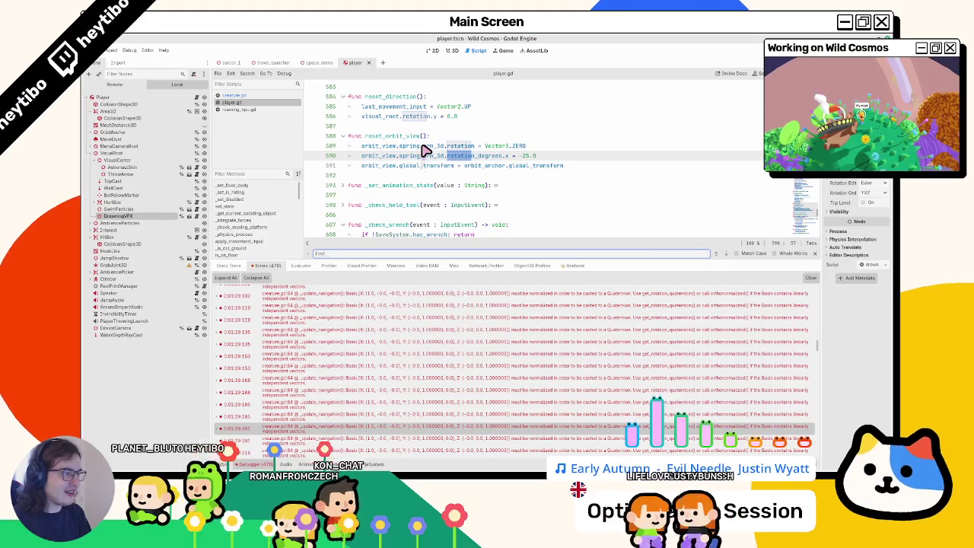
type("align")
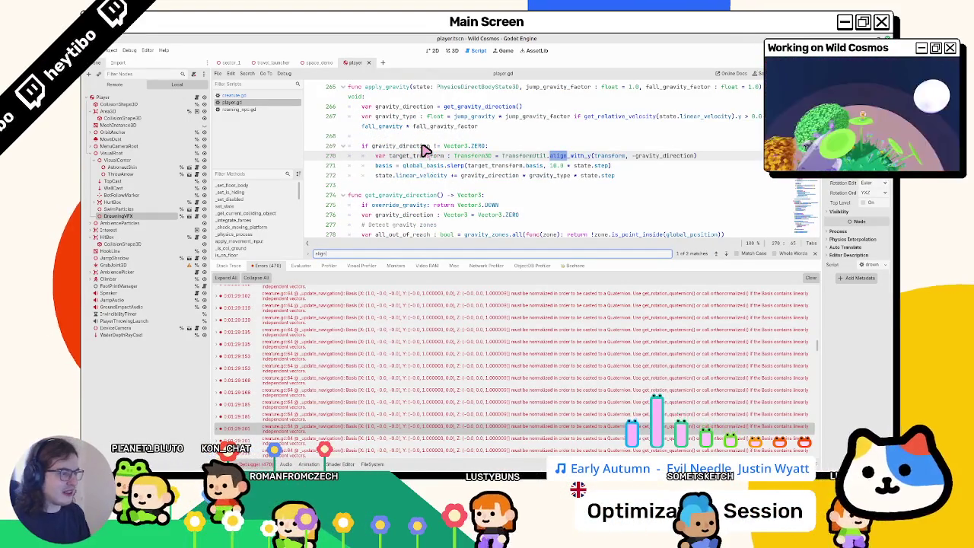
key("Escape")
left_click(481, 166)
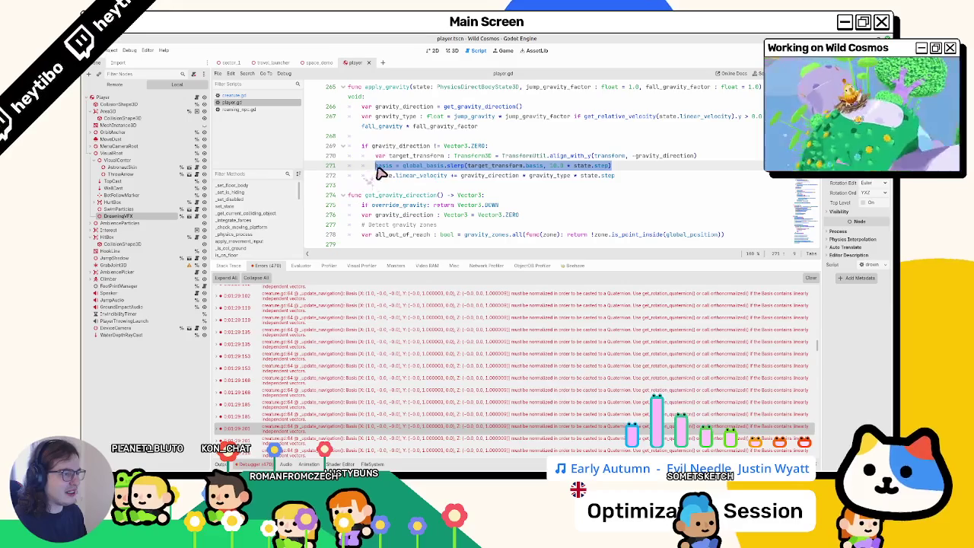
scroll(377, 175, "up", 2)
scroll(369, 178, "down", 2)
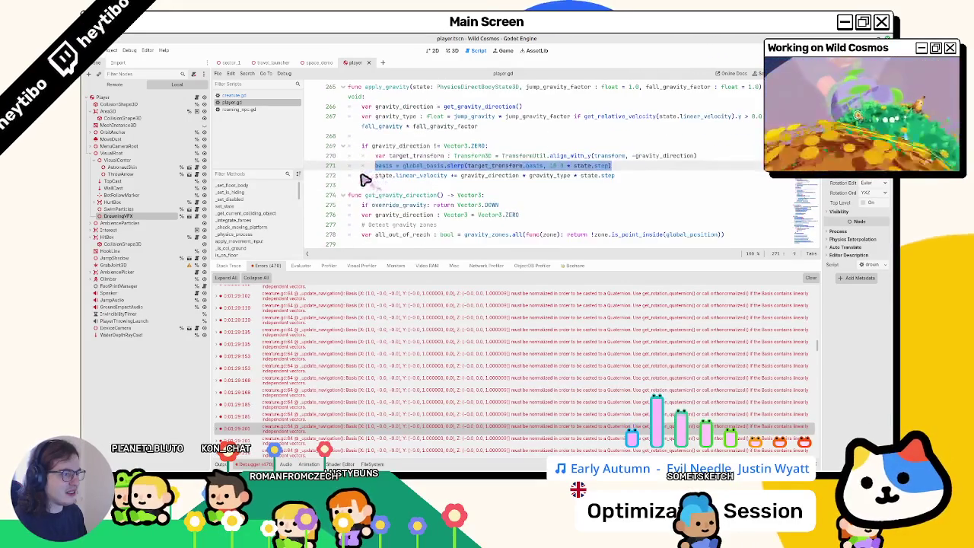
Start rewriting creature.gd line 64 as 'basis =', checking player.gd's slerp line for reference.
left_click(264, 96)
scroll(407, 211, "up", 3)
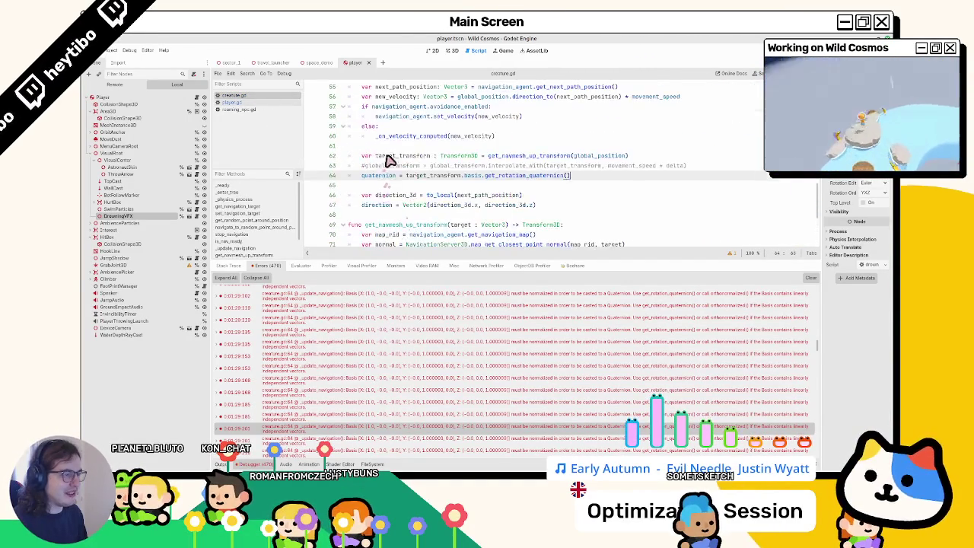
type("basis =")
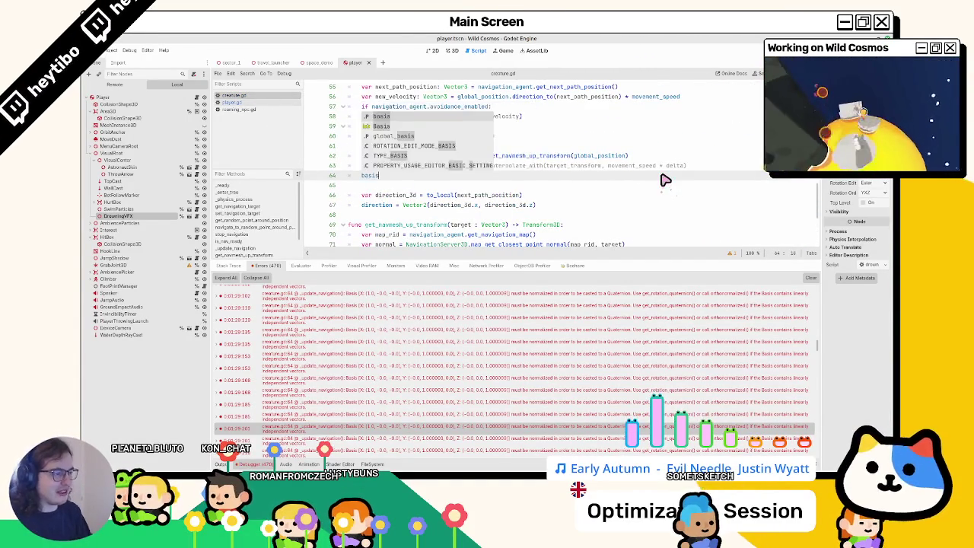
left_click(268, 103)
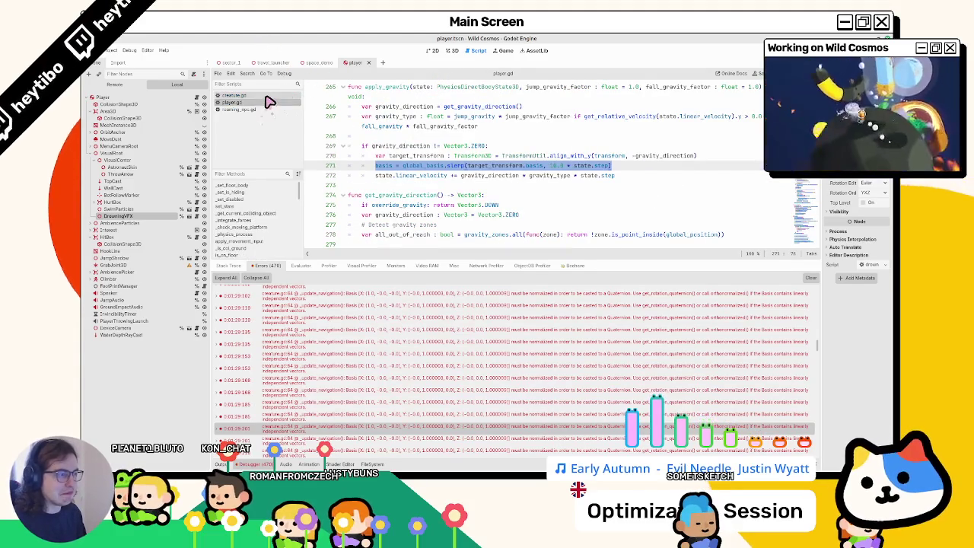
left_click(266, 96)
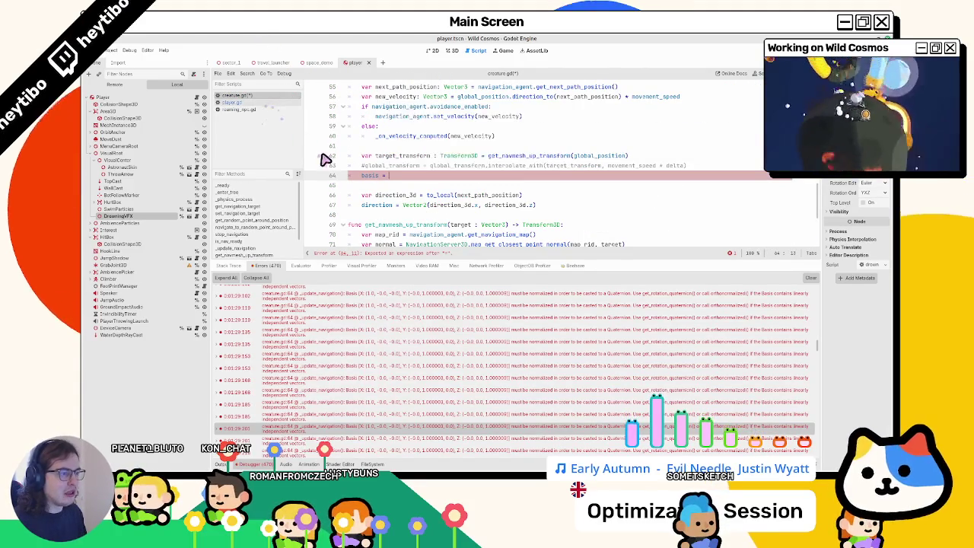
left_click(268, 103)
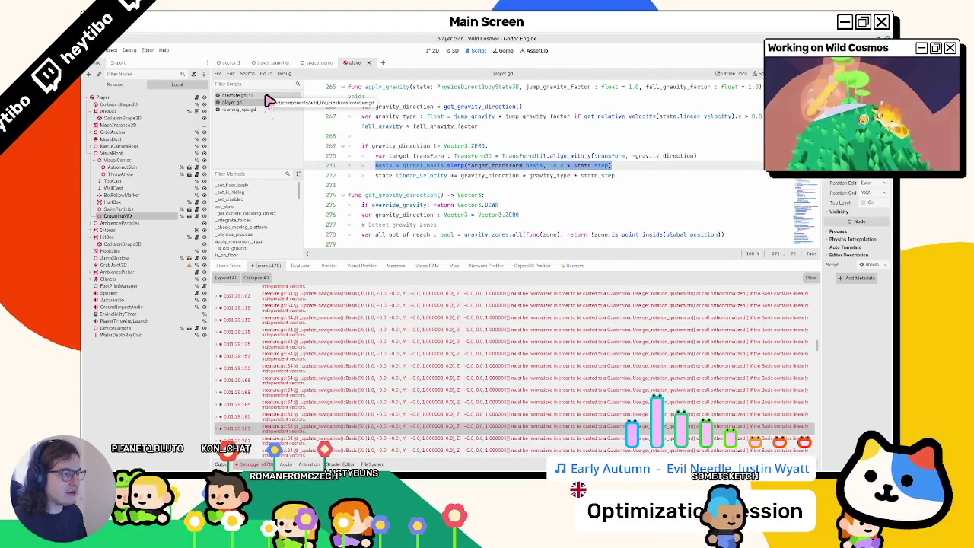
left_click(266, 96)
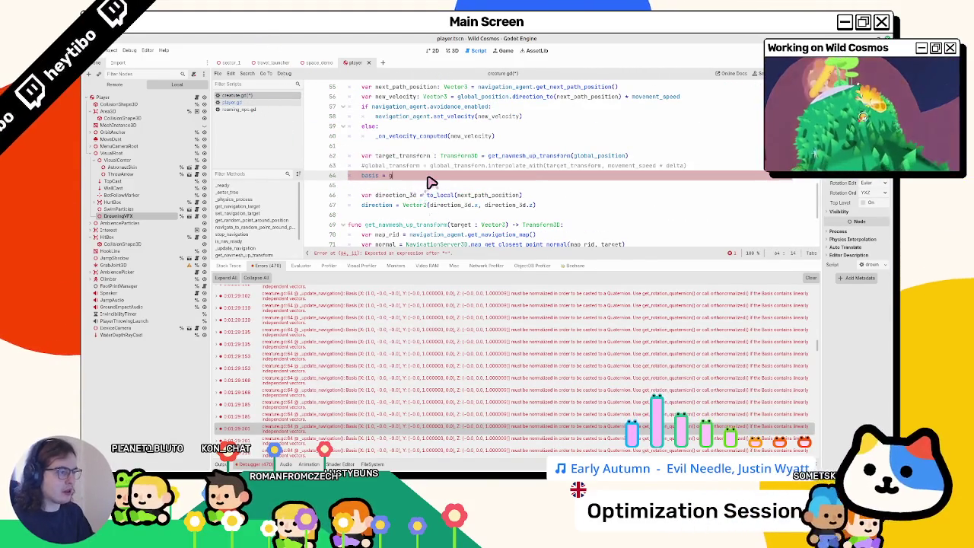
Finish line 64 as global_basis.slerp(target_transform.basis, movement_speed * delta) and switch to the game.
type("lobal_basis.slerp(")
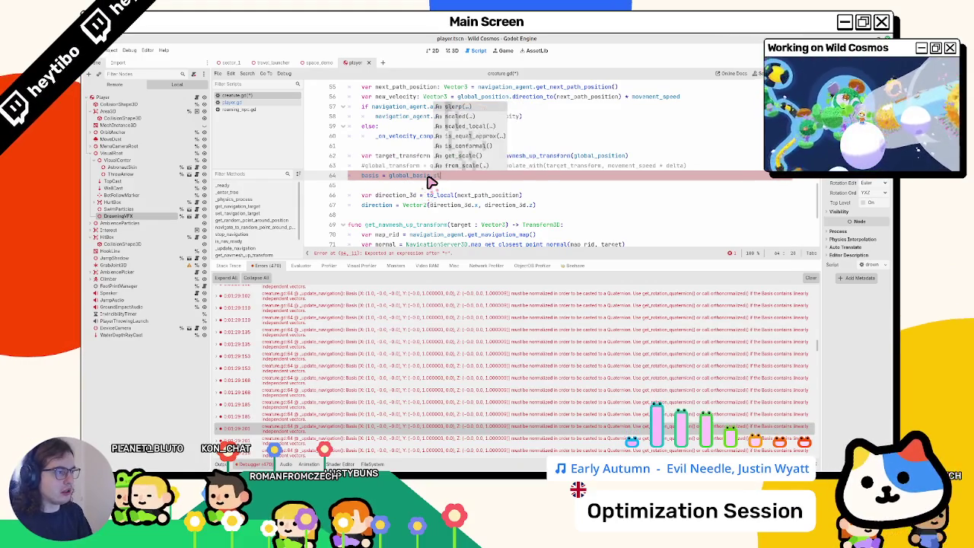
type("target_transform.basis")
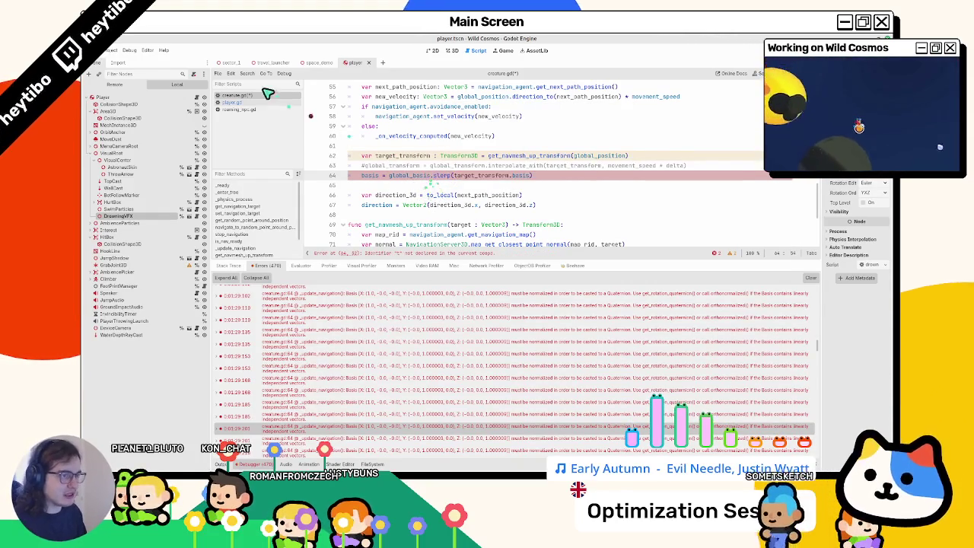
left_click(261, 102)
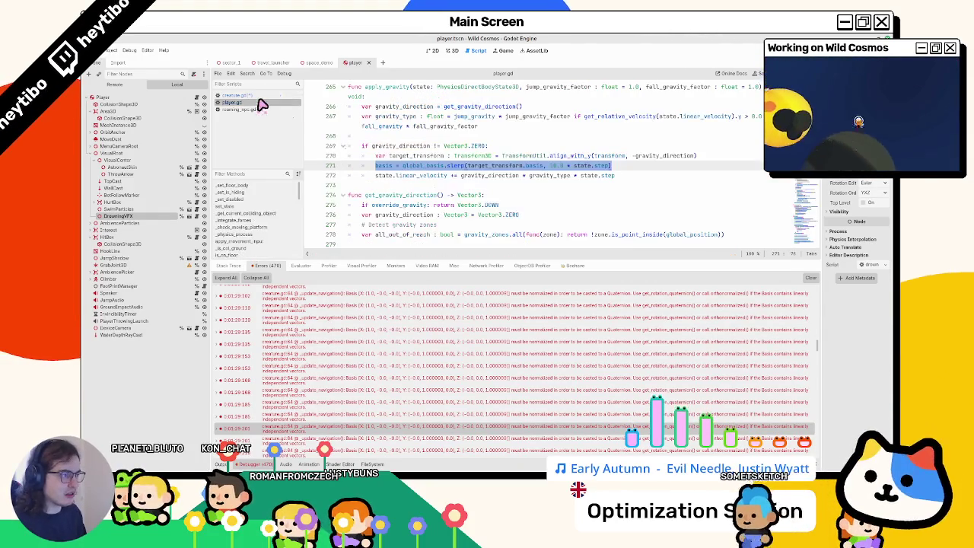
left_click(261, 96)
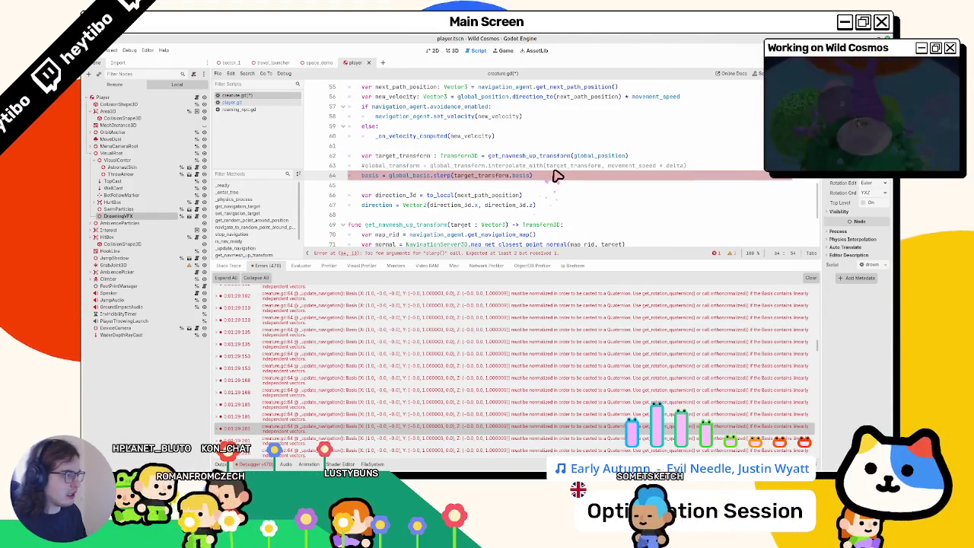
type(", mo")
key("Return")
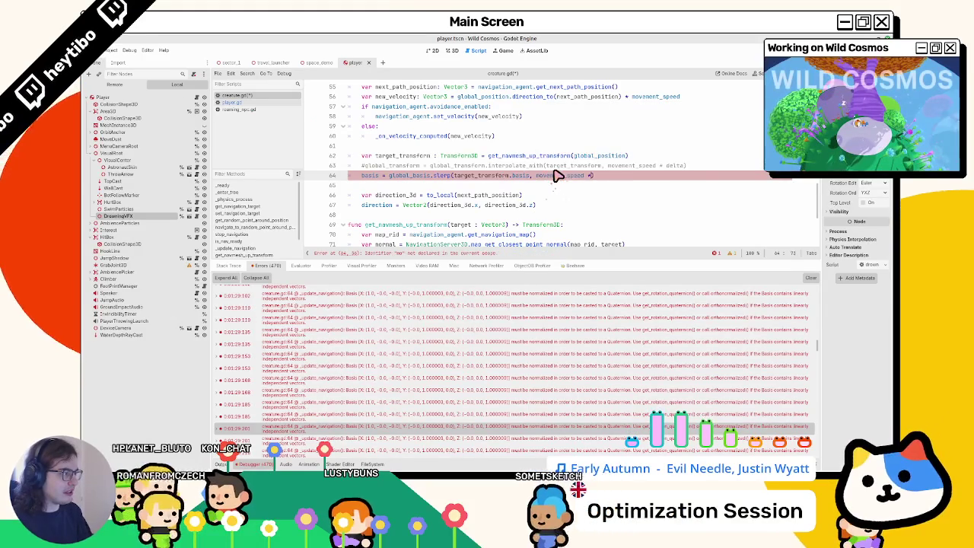
type("* delta")
key("alt+Tab")
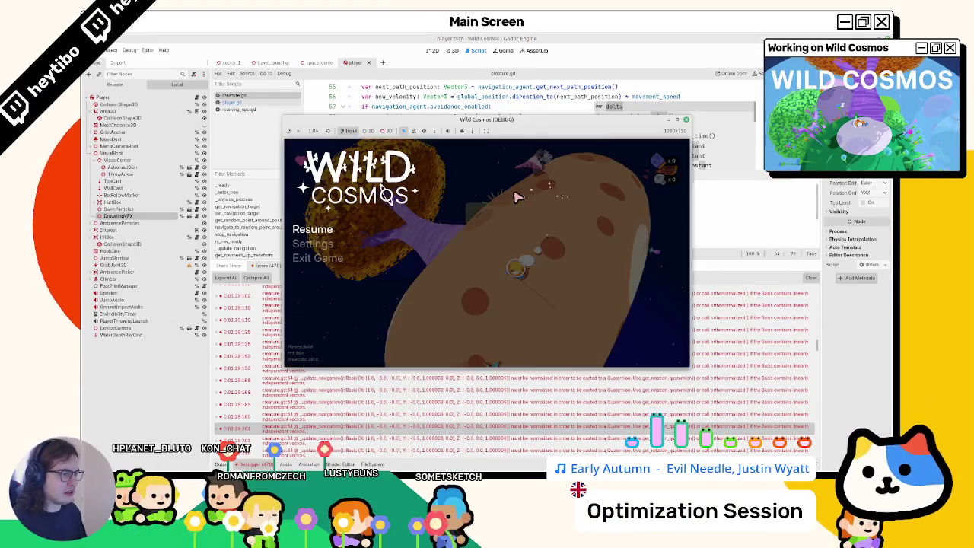
Resume and then stop the Wild Cosmos game, returning to the scripts with player.gd shown.
key("Escape")
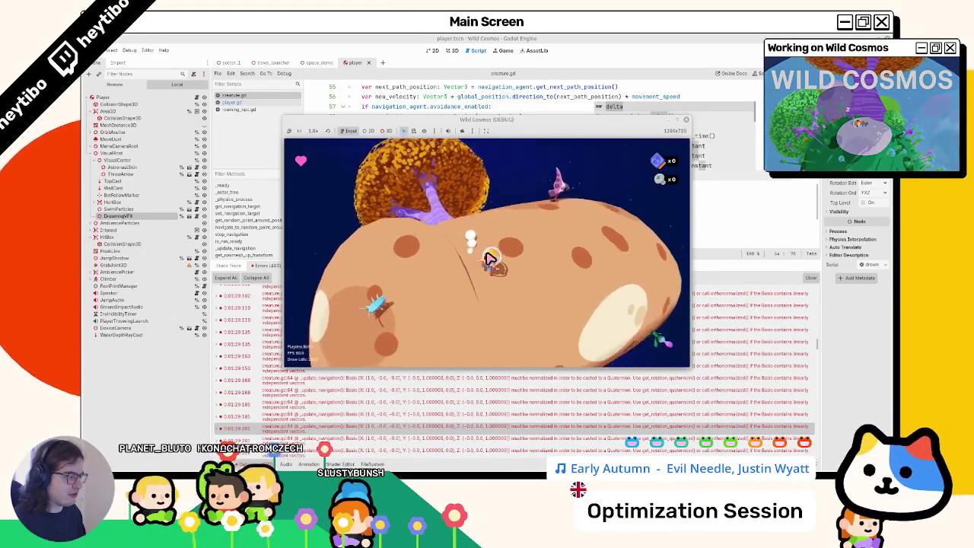
key("Escape")
key("alt+Tab")
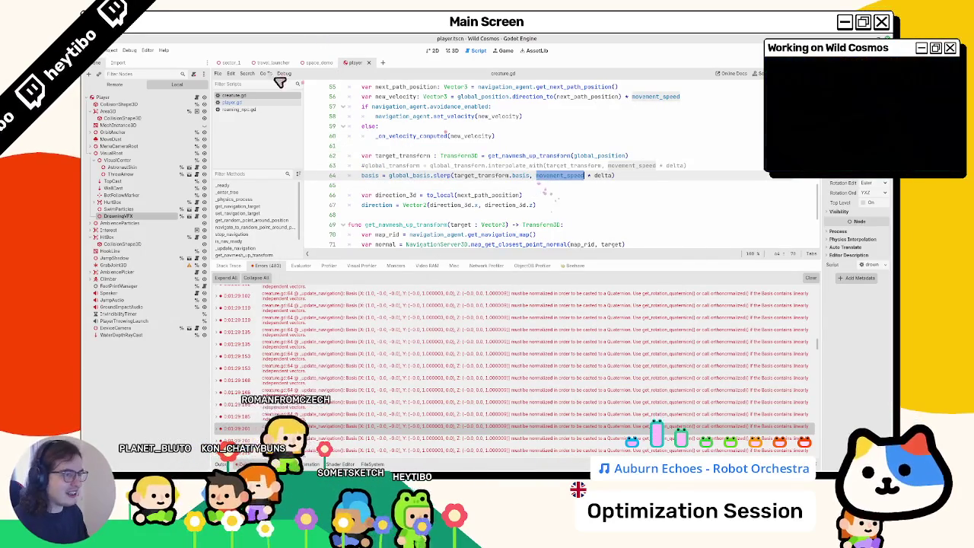
left_click(261, 103)
left_click(252, 95)
scroll(583, 202, "up", 10)
scroll(576, 221, "down", 14)
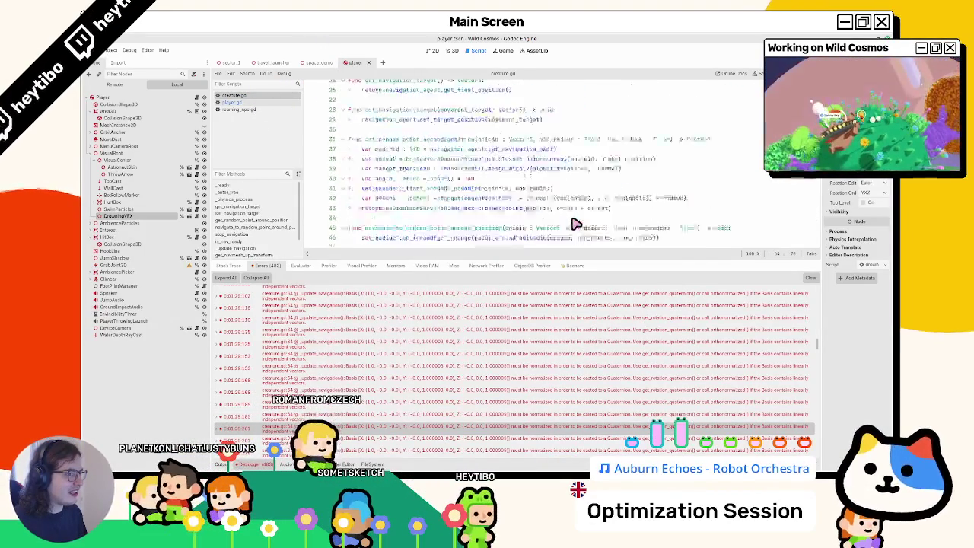
left_click(275, 104)
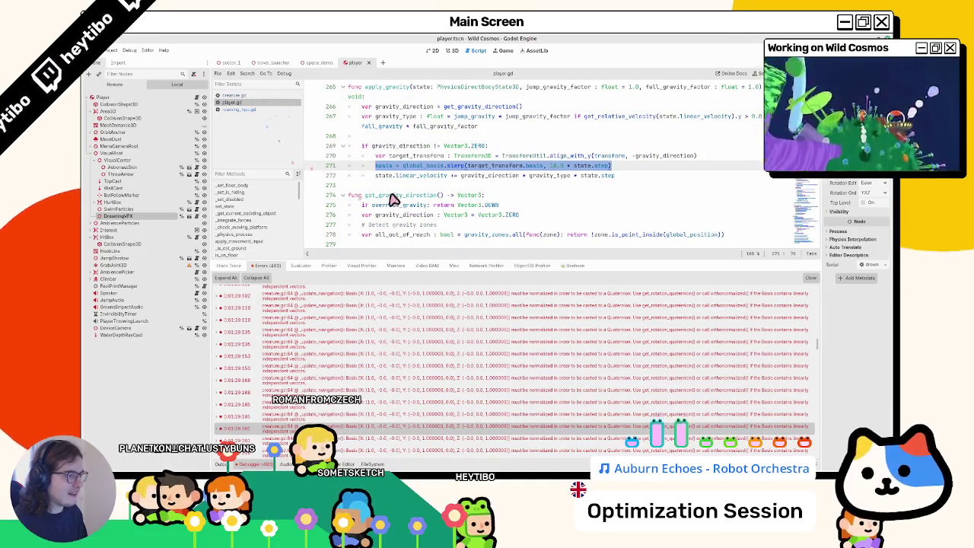
left_click(239, 96)
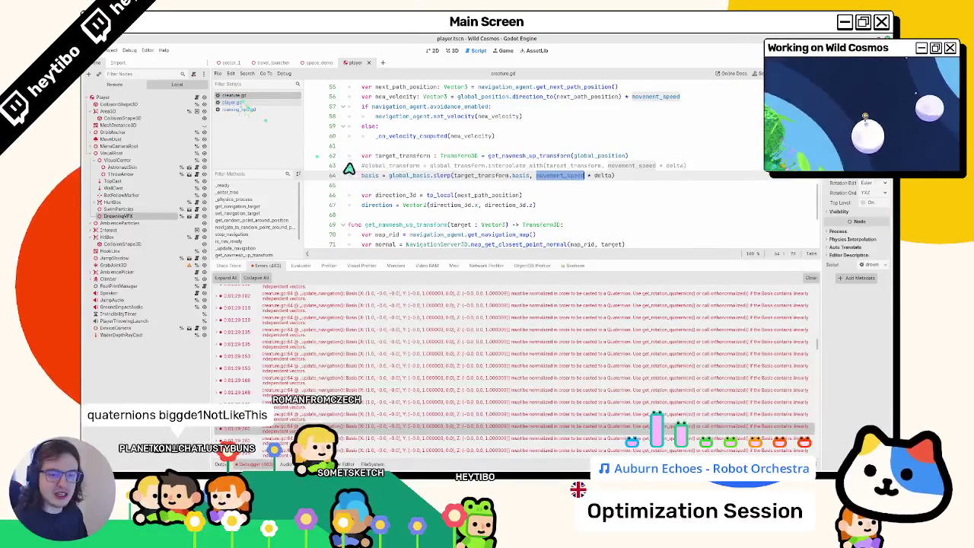
left_click(514, 168)
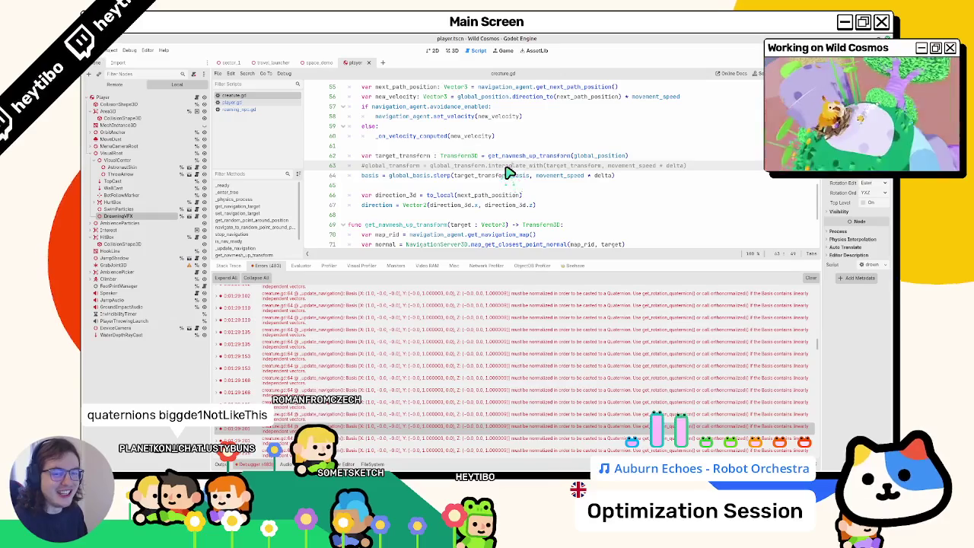
left_click(544, 180)
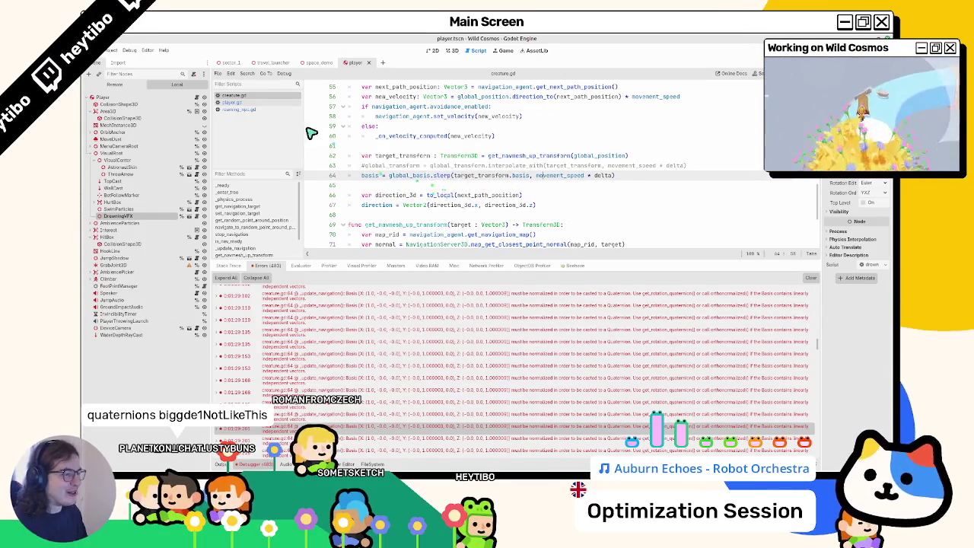
left_click(247, 103)
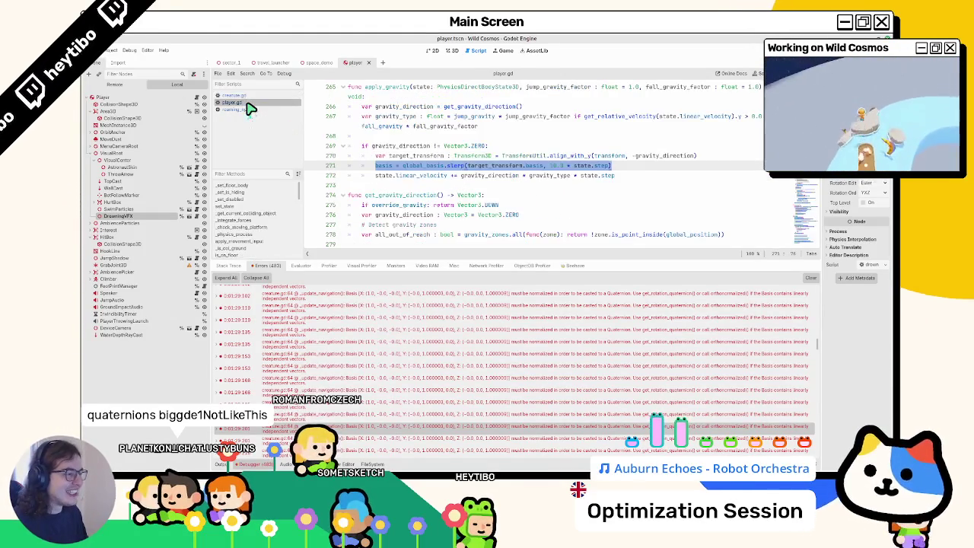
double_click(609, 155)
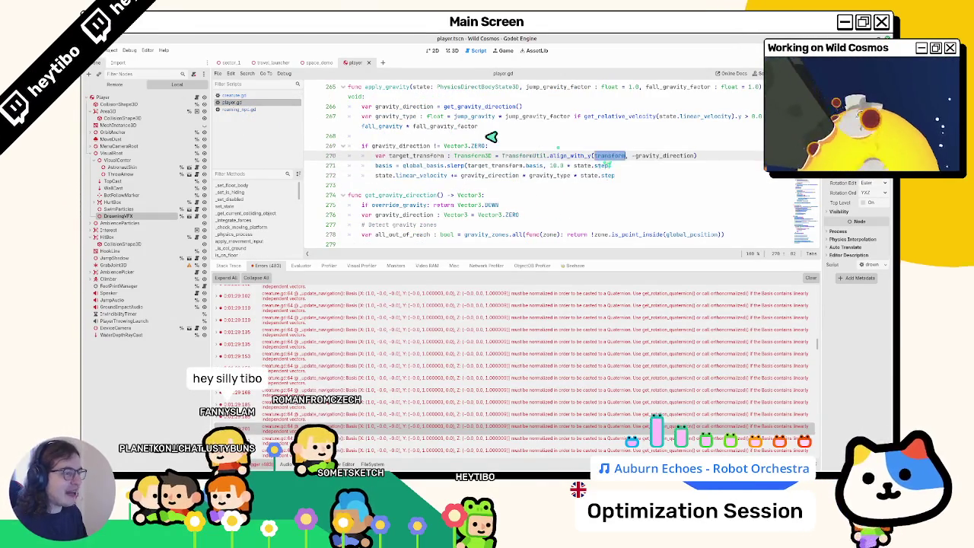
key("alt+Left")
double_click(605, 156)
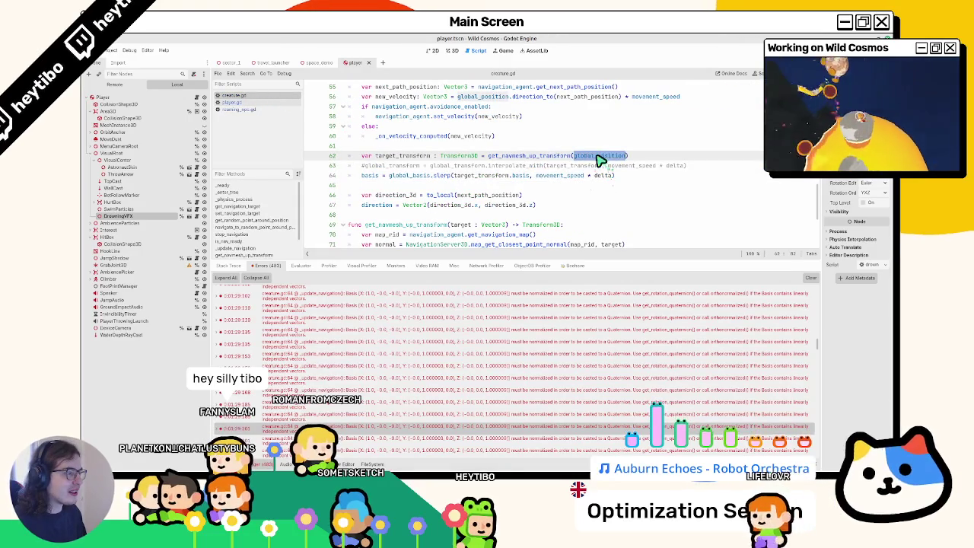
left_click(239, 104)
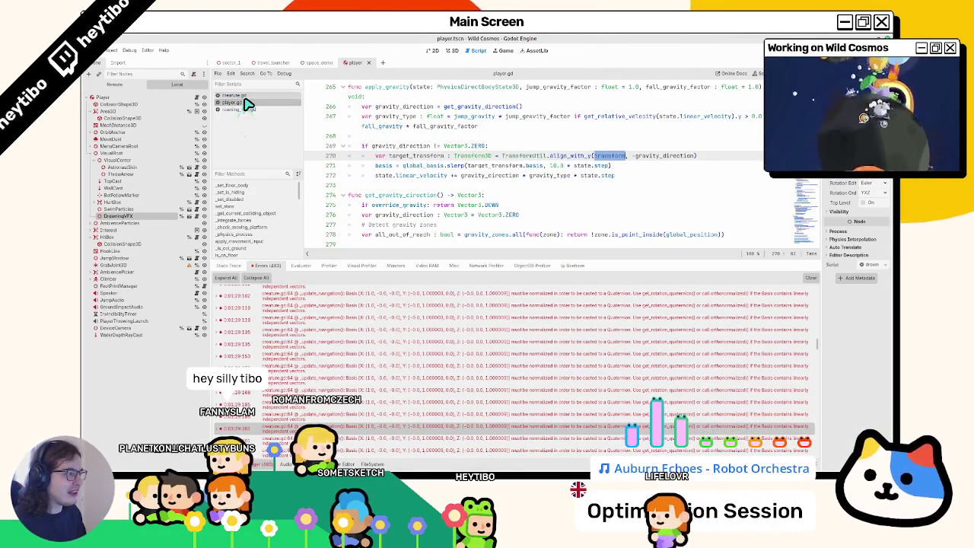
key("alt+Left")
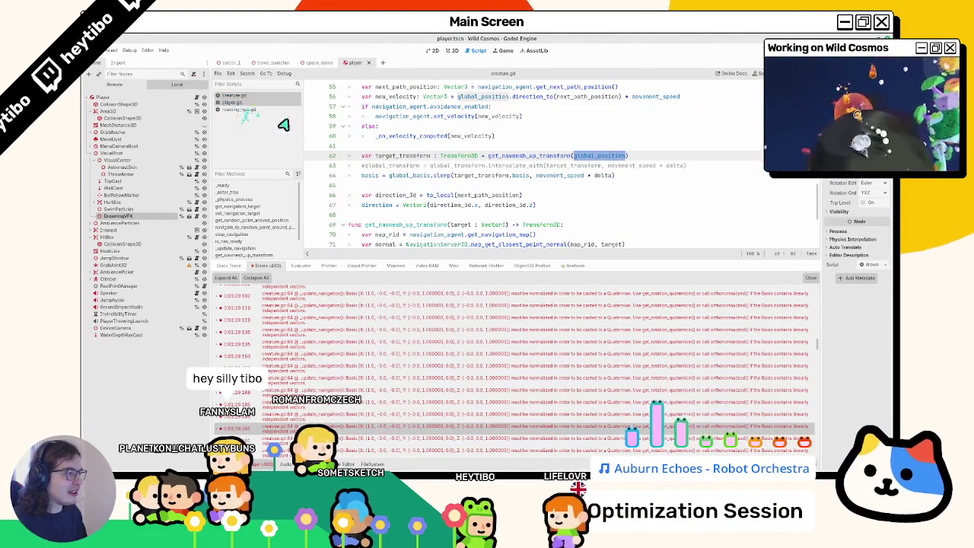
scroll(454, 194, "down", 2)
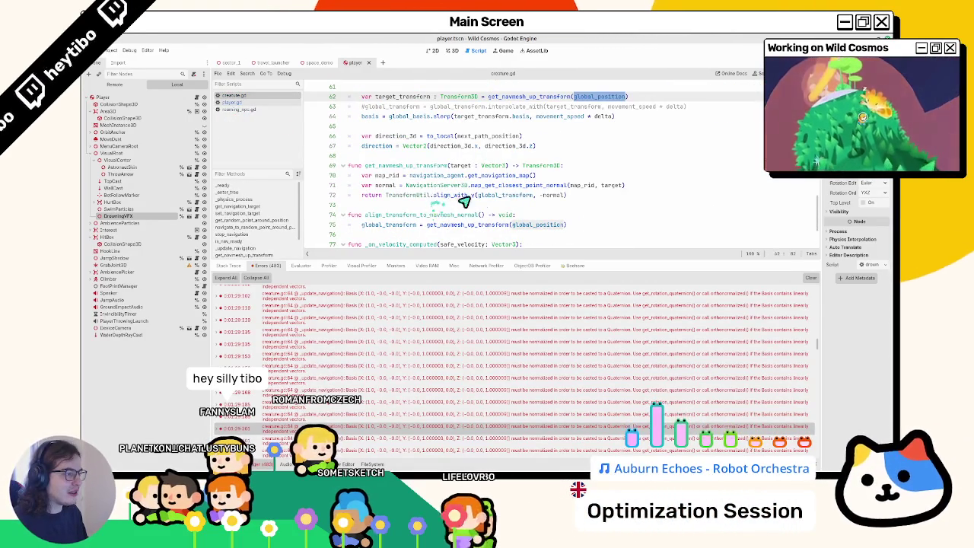
double_click(504, 196)
Replace global_transform with transform on line 72, then run and stop the game.
type("tr")
key("Return")
key("F5")
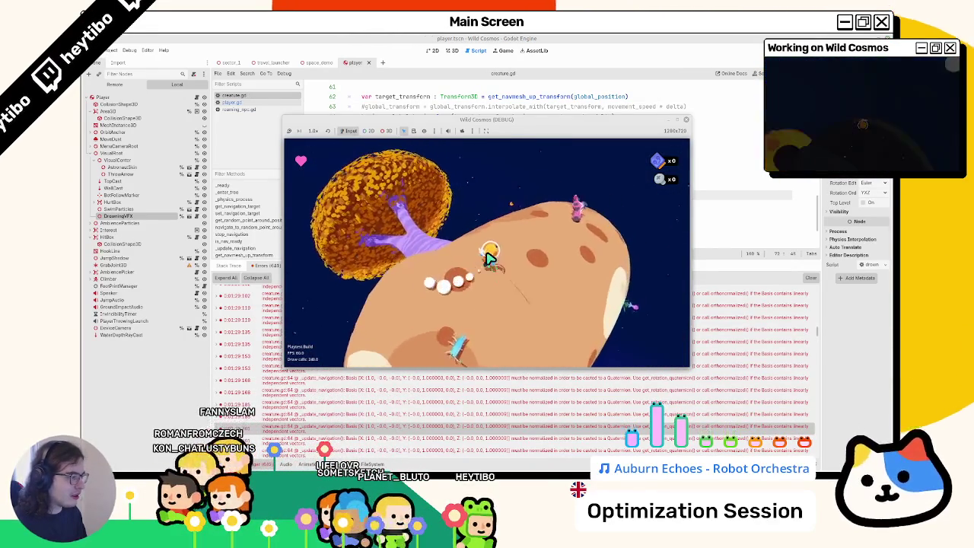
key("F8")
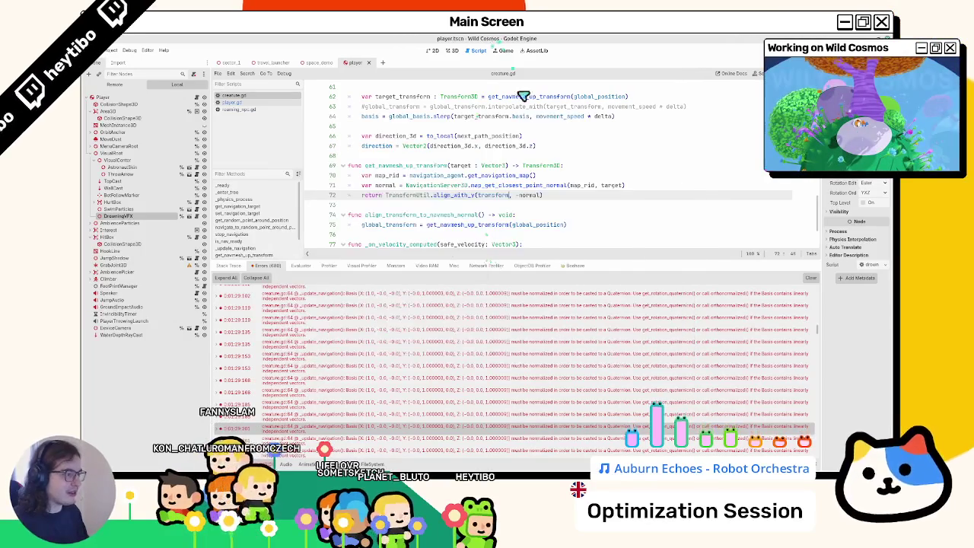
key("ctrl+space")
key("Return")
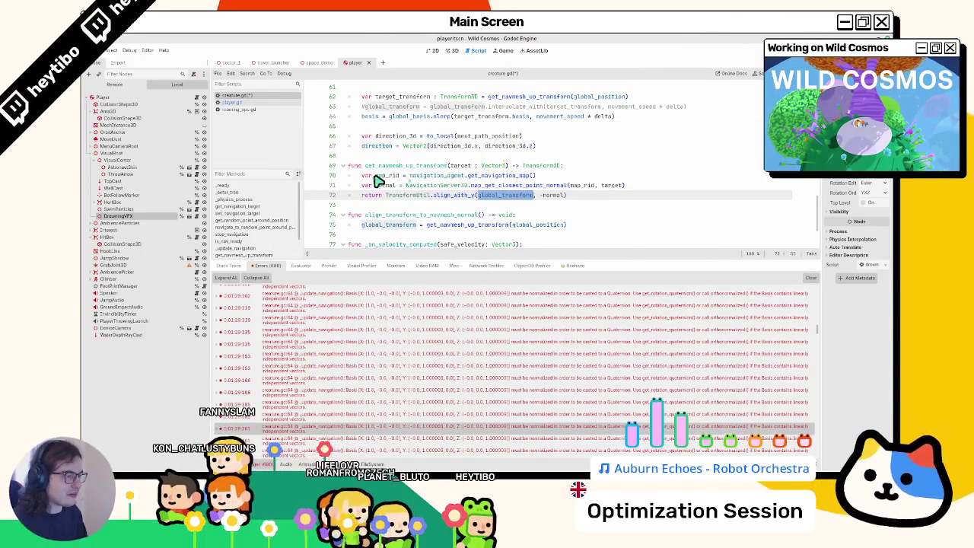
left_click(493, 183)
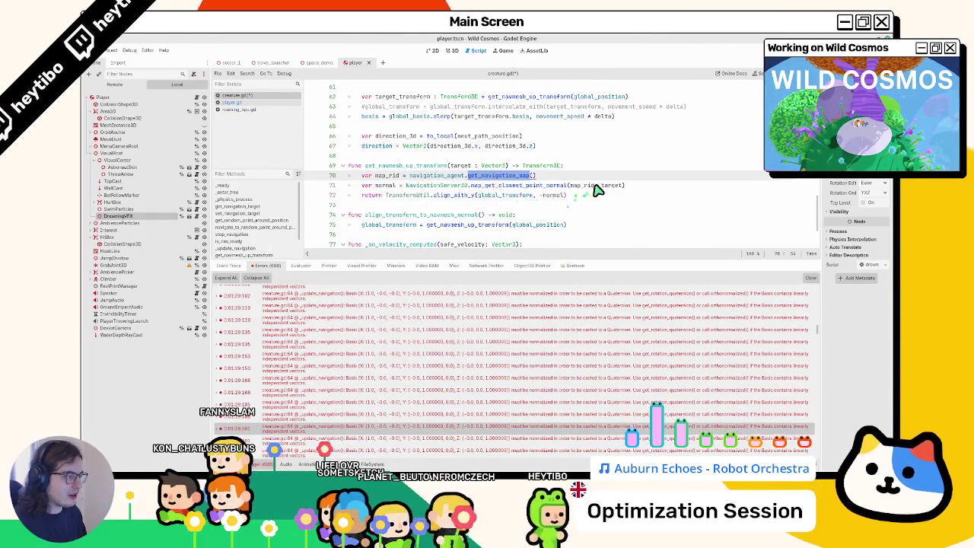
left_click(392, 187)
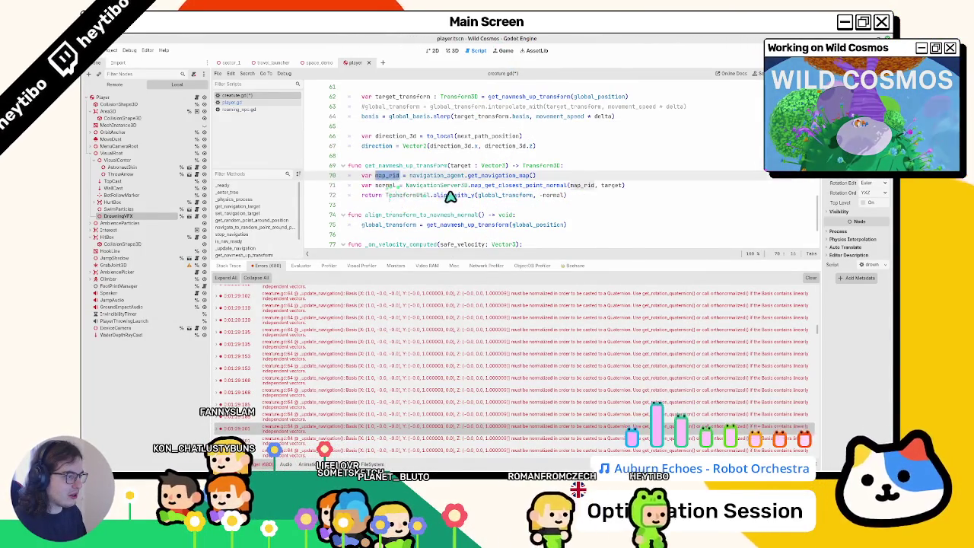
left_click(493, 196)
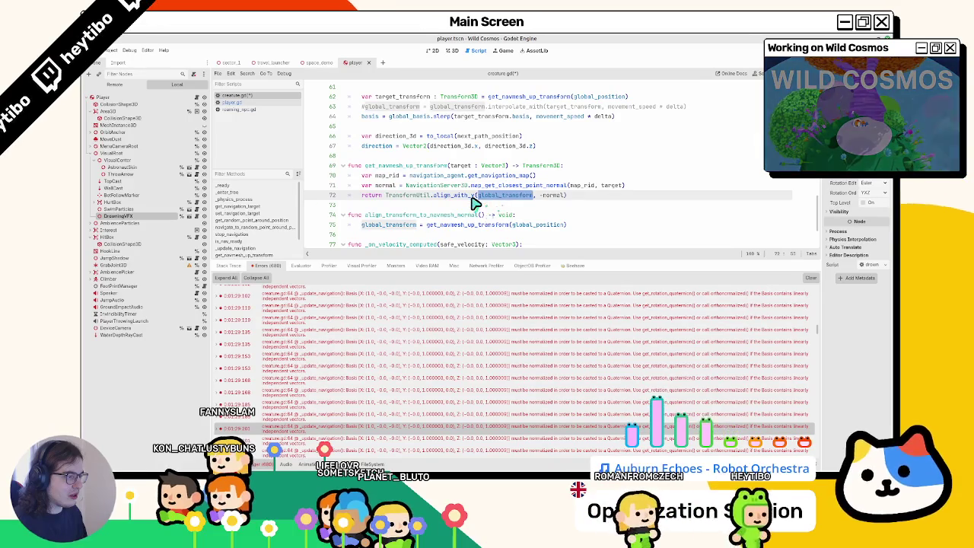
left_click(256, 103)
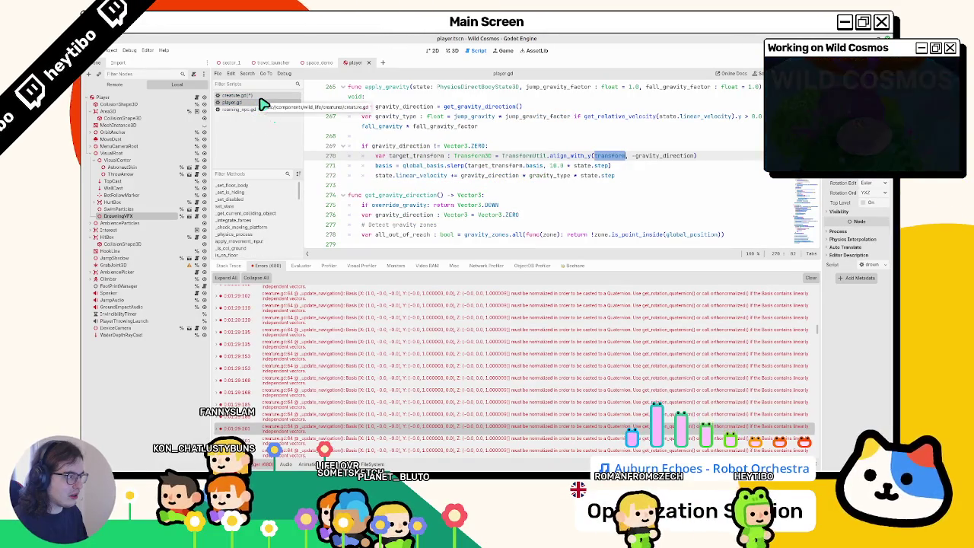
left_click(260, 97)
left_click(260, 103)
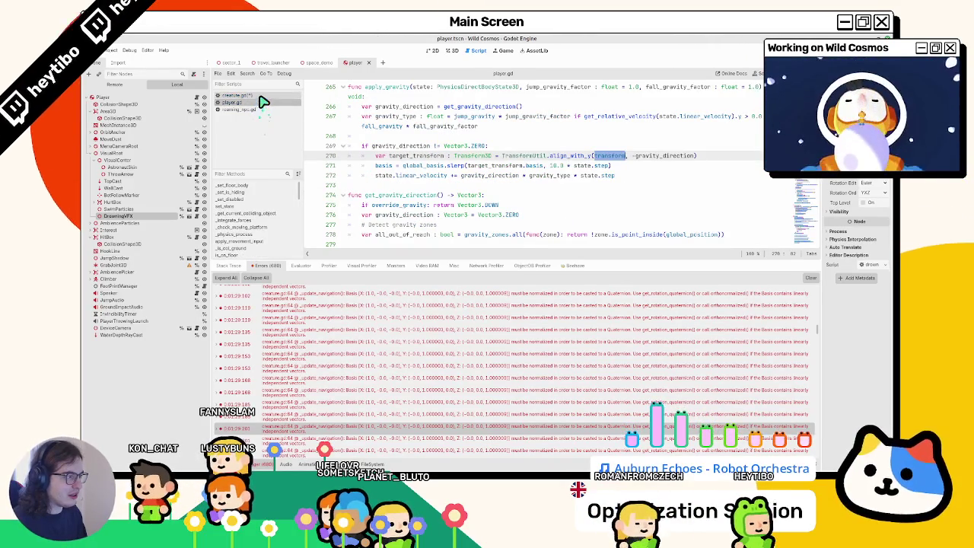
left_click(260, 97)
left_click(455, 167)
key("ctrl+z")
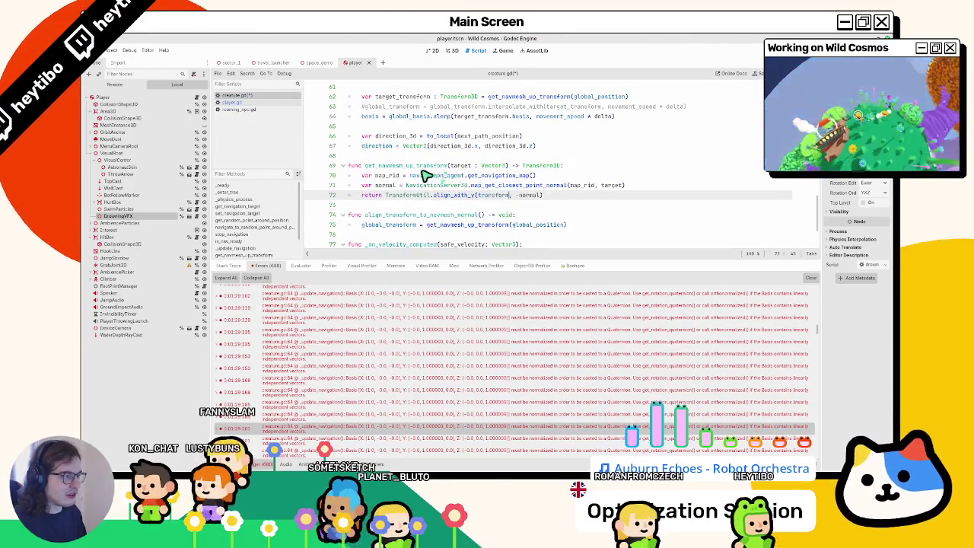
left_click(264, 103)
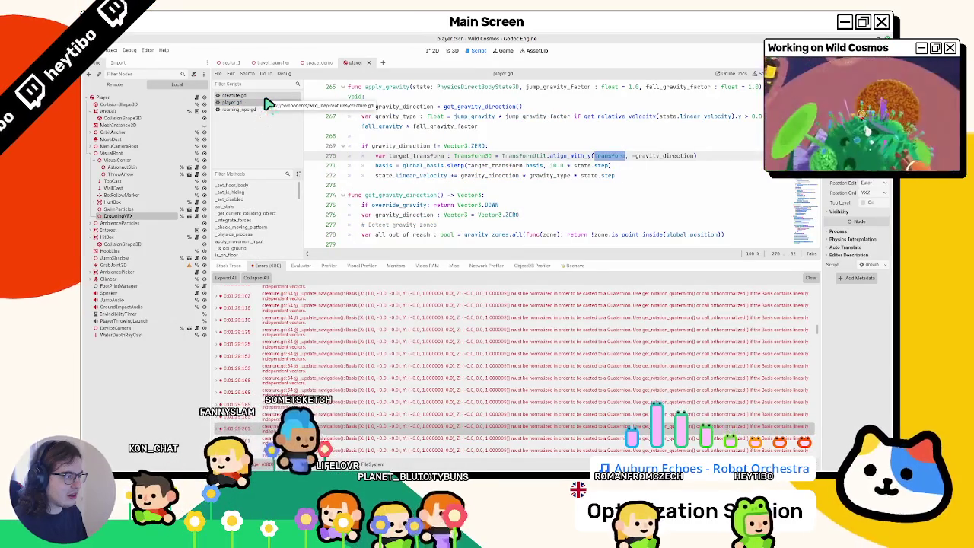
left_click(259, 95)
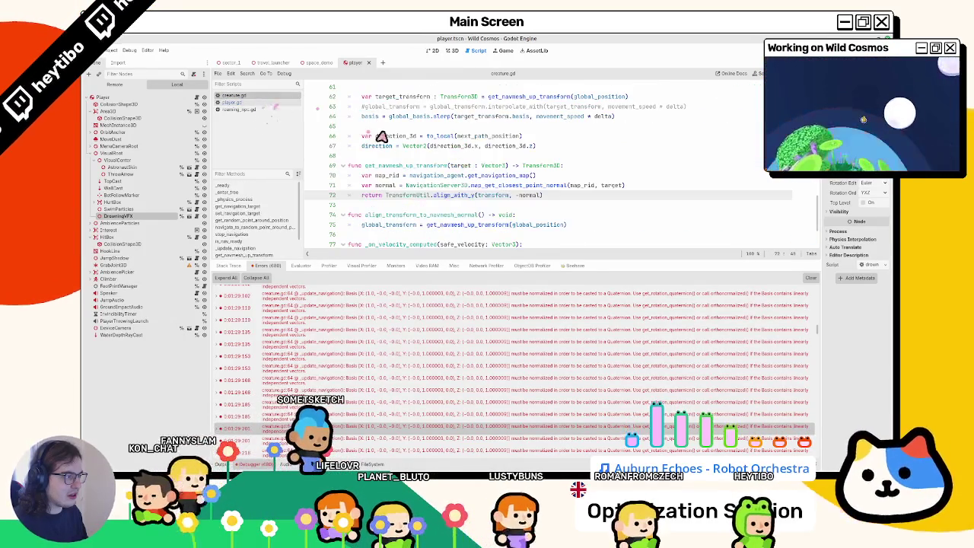
double_click(557, 117)
scroll(601, 145, "up", 5)
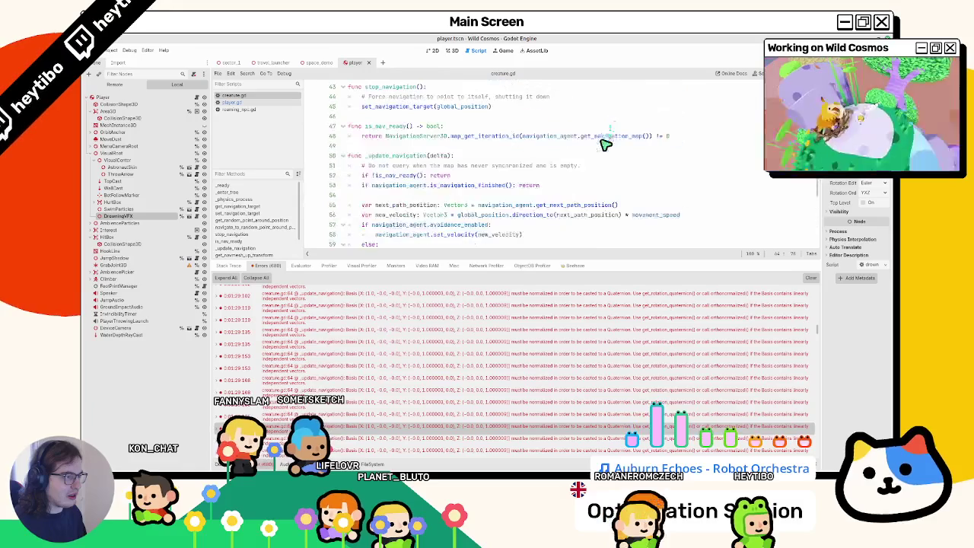
scroll(601, 150, "down", 2)
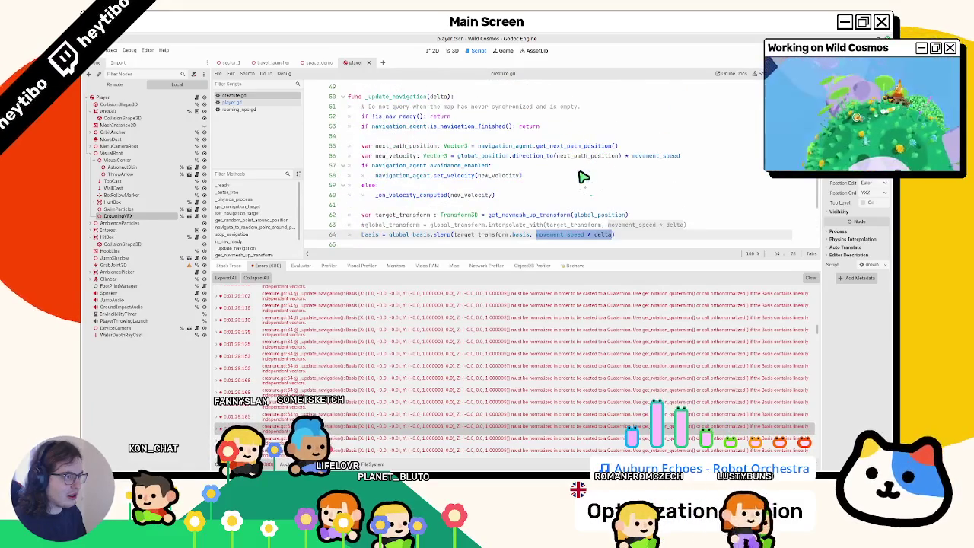
scroll(583, 177, "down", 2)
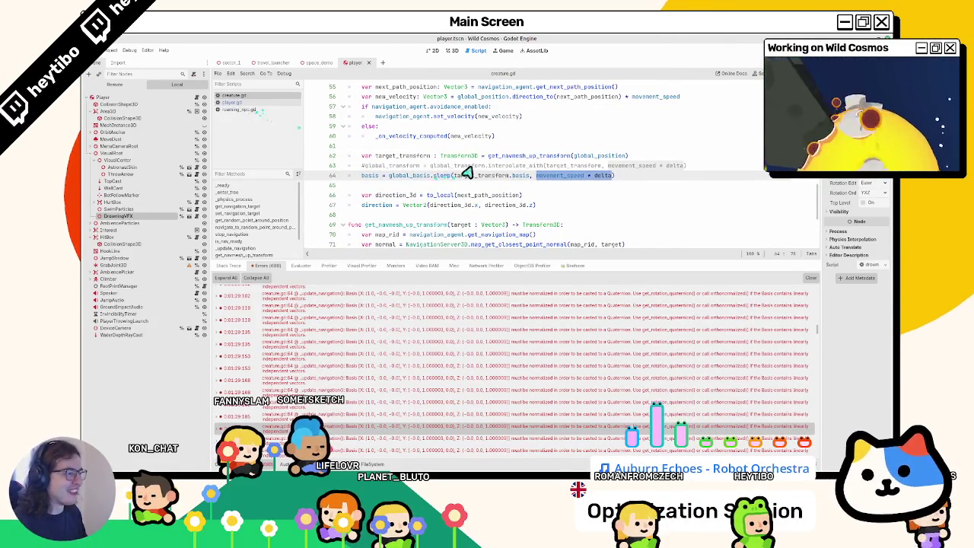
key("F5")
Close the running game window, keeping the interpolate line 63 commented out.
left_click(487, 259)
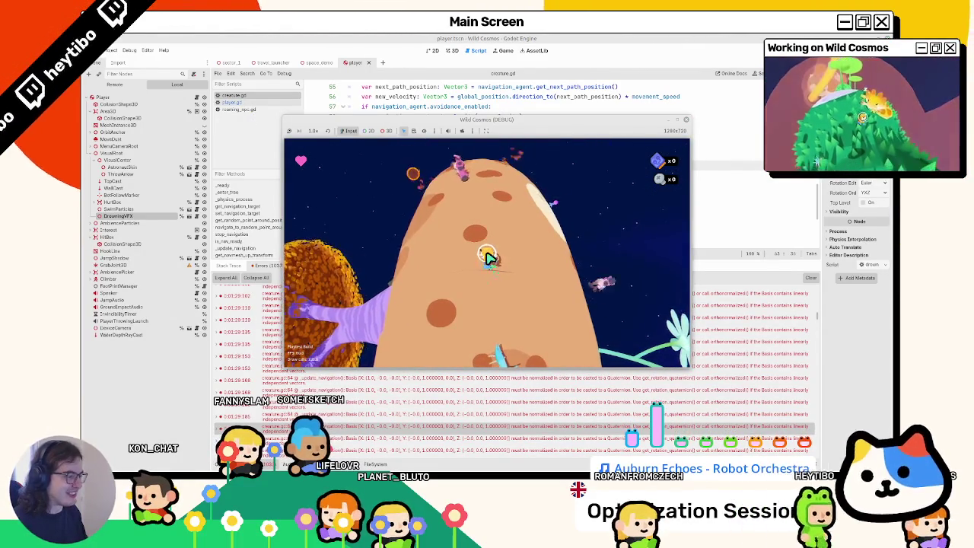
left_click(685, 120)
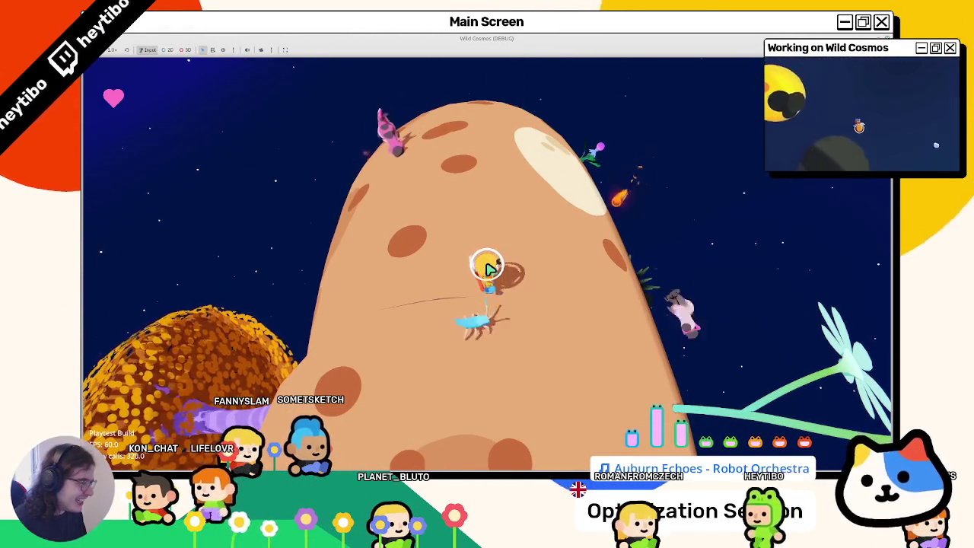
key("F8")
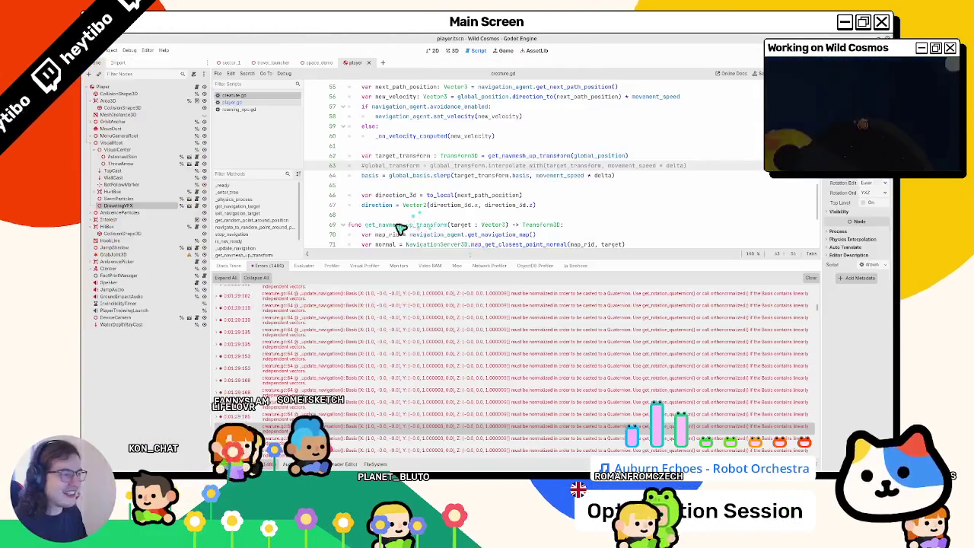
key("ctrl+z")
key("ctrl+z")
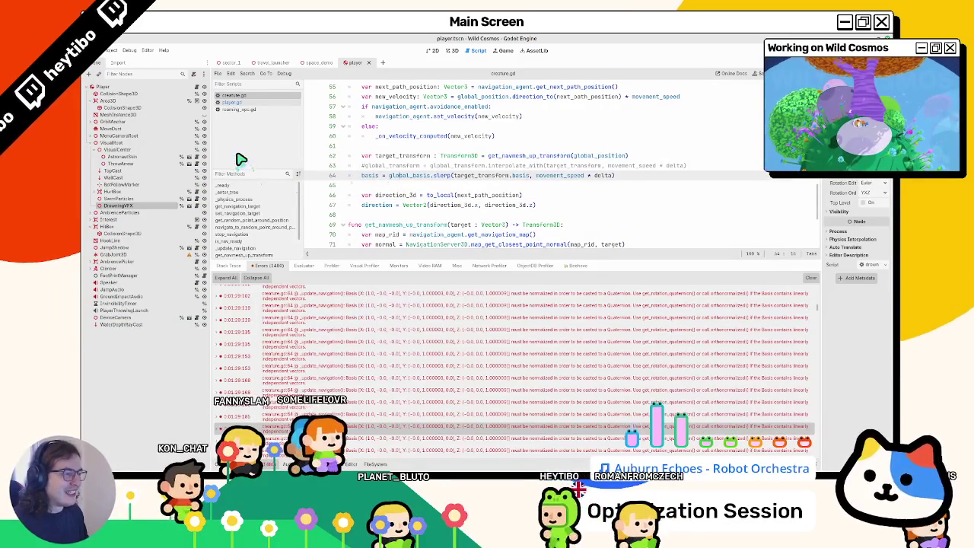
Return to creature.gd from player.gd and bring up the Run Specific Scene picker.
left_click(222, 103)
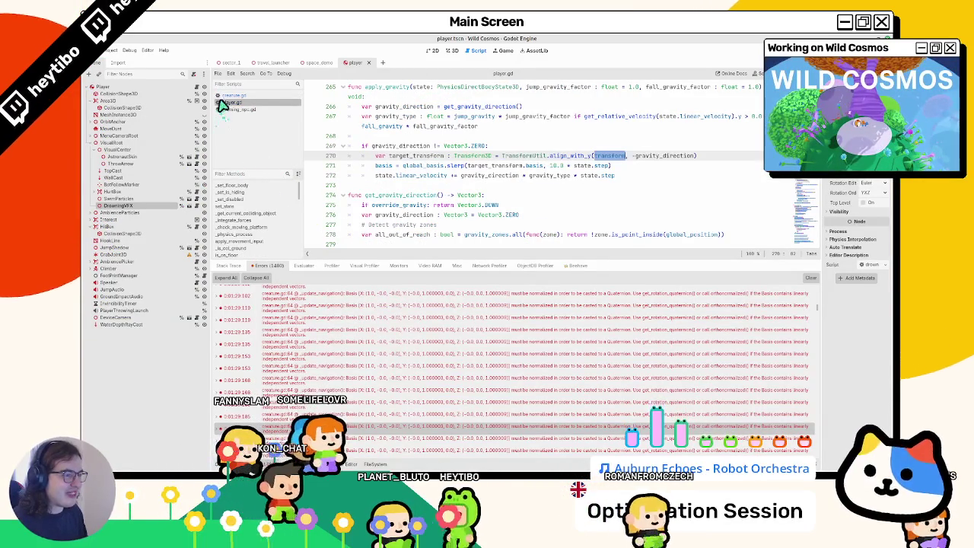
left_click(233, 97)
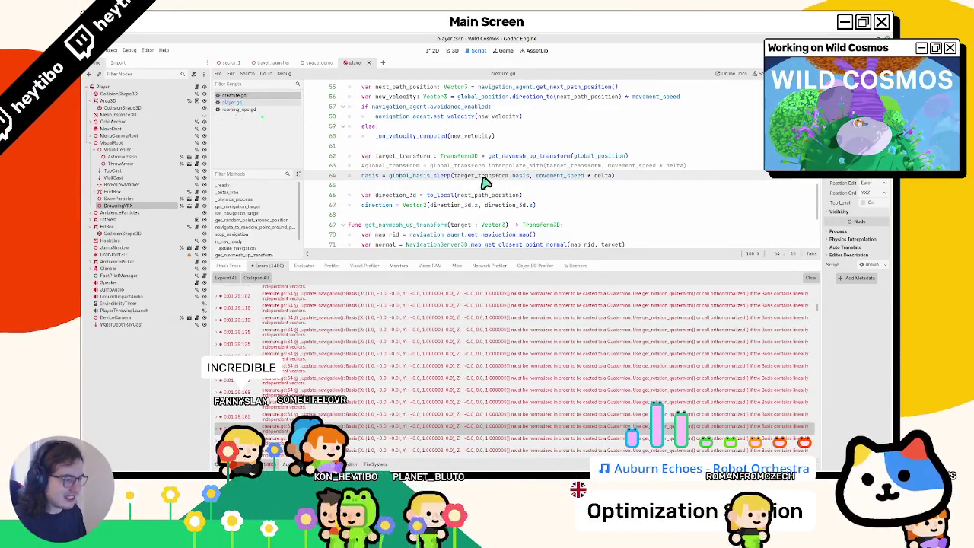
key("ctrl+shift+o")
Run main.tscn and playtest the character around the planet full-screen with W.
type("mai")
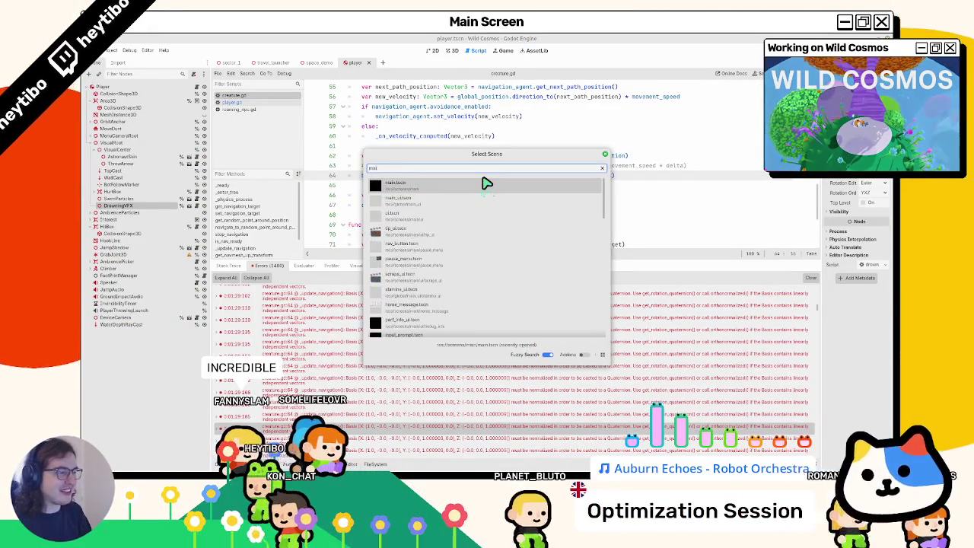
left_click(487, 183)
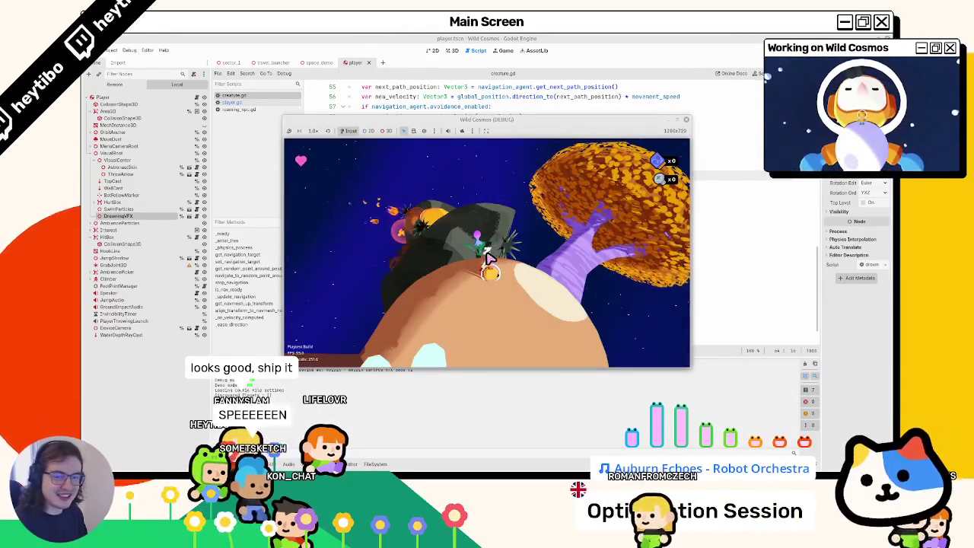
key("w")
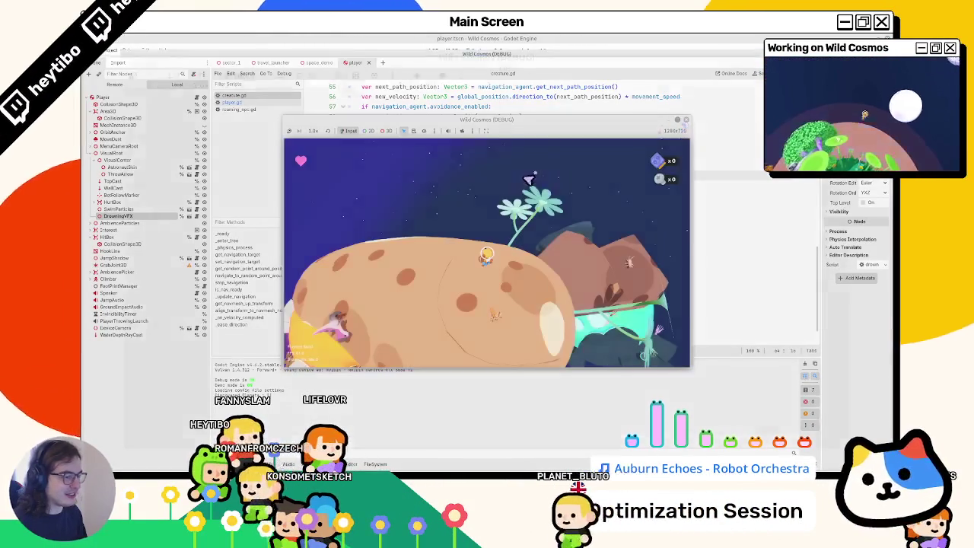
key("F11")
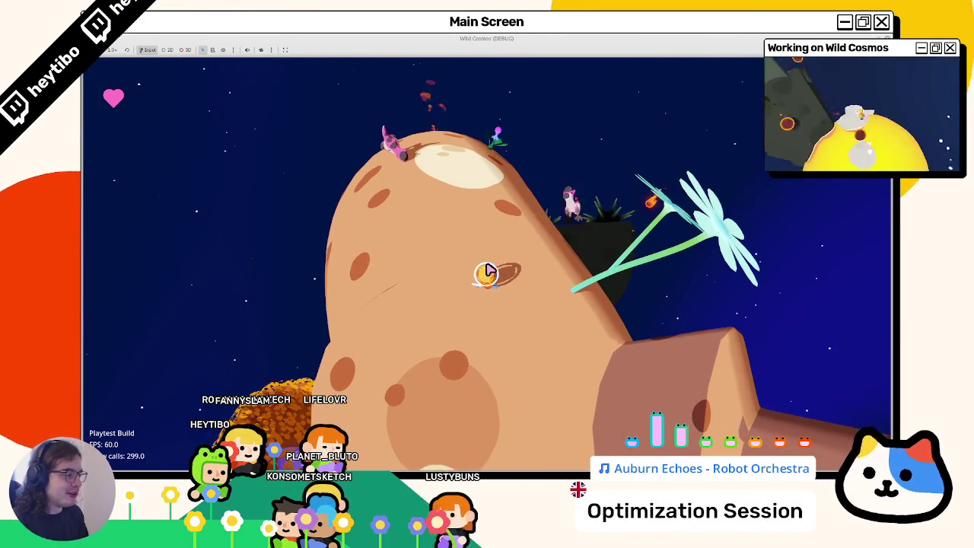
key("w")
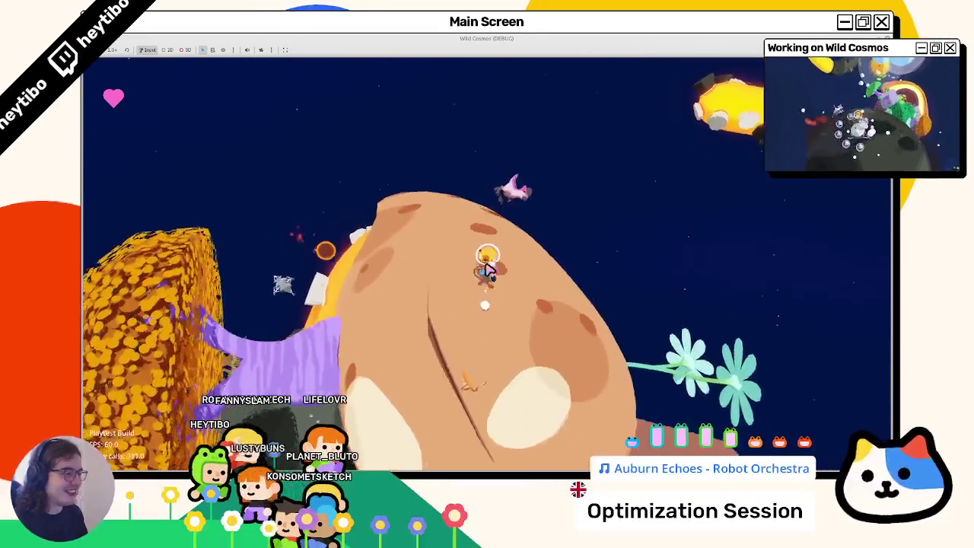
key("Escape")
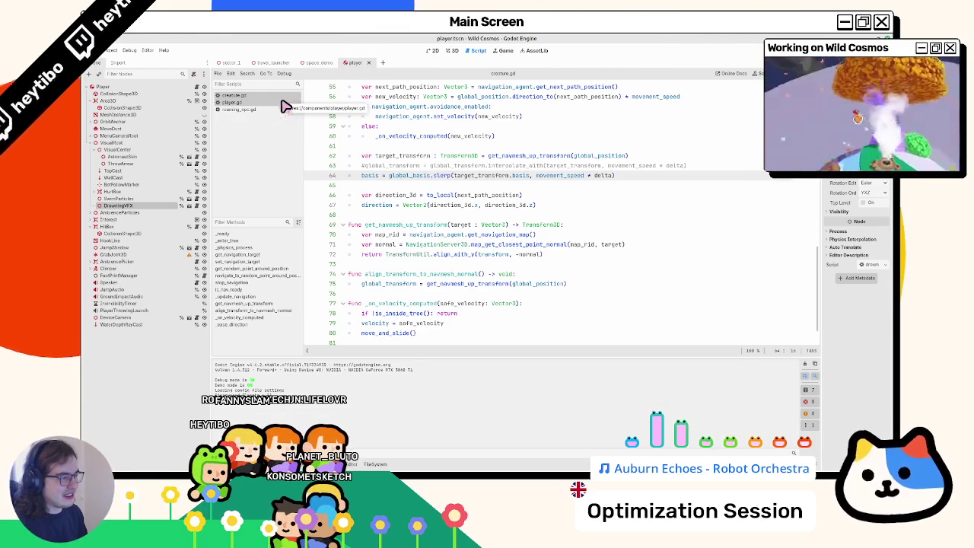
Change line 64 to assign global_basis instead of basis and save the script.
left_click(281, 102)
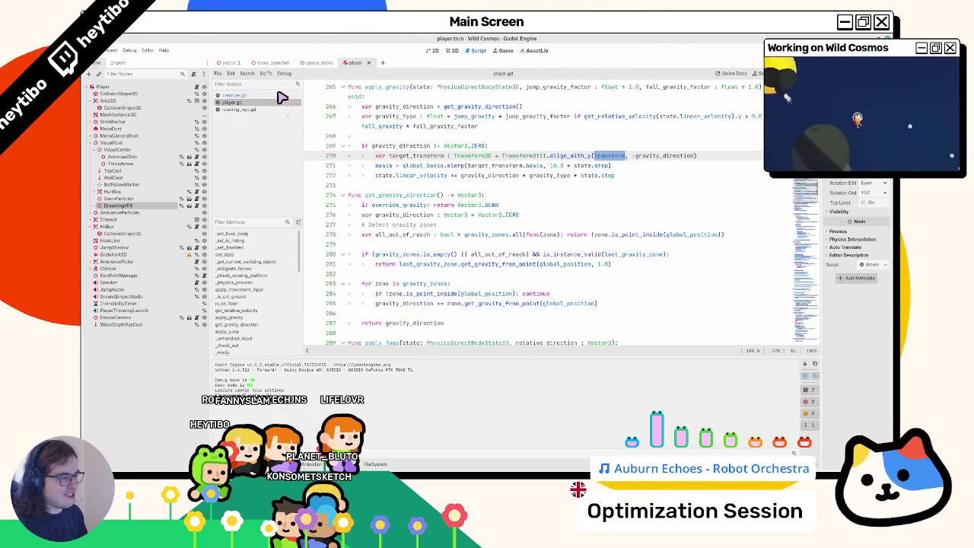
left_click(282, 96)
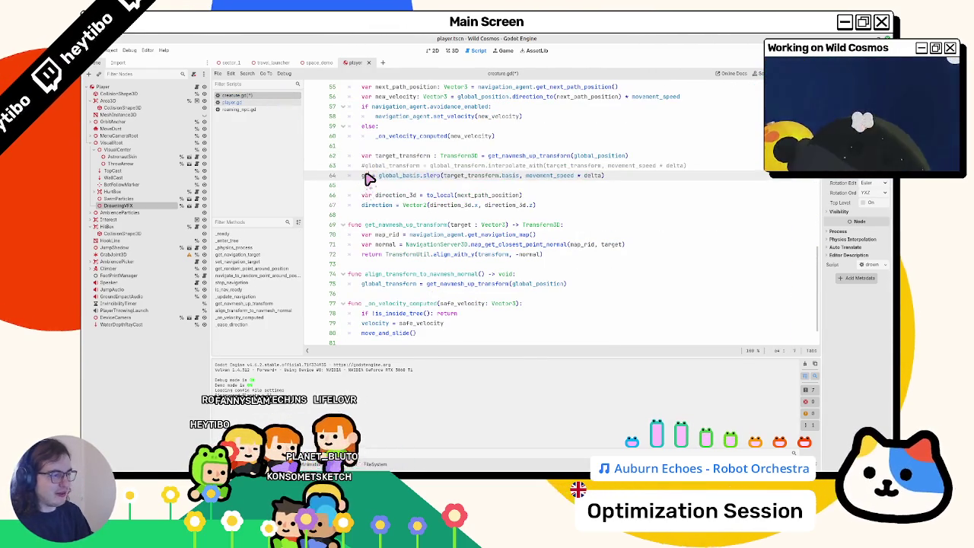
type("obal_basis =")
key("ctrl+s")
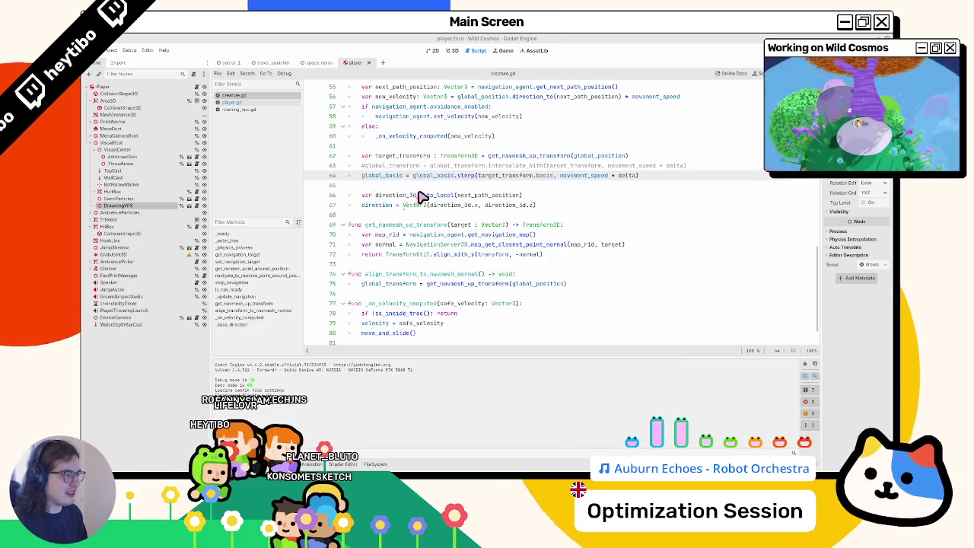
Switch line 72's align argument to global_transform and run the scene to test creature movement.
double_click(493, 256)
type("lobal")
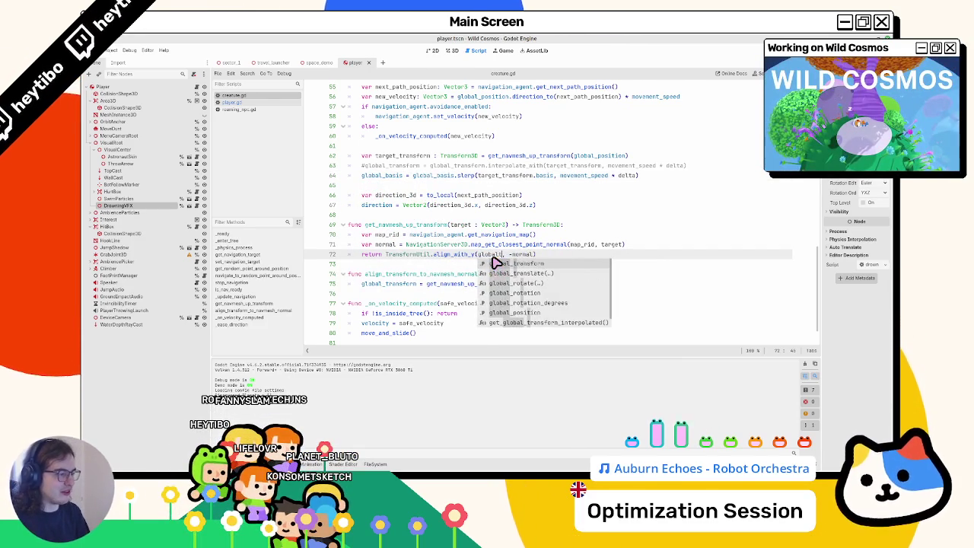
key("Return")
left_click(387, 124)
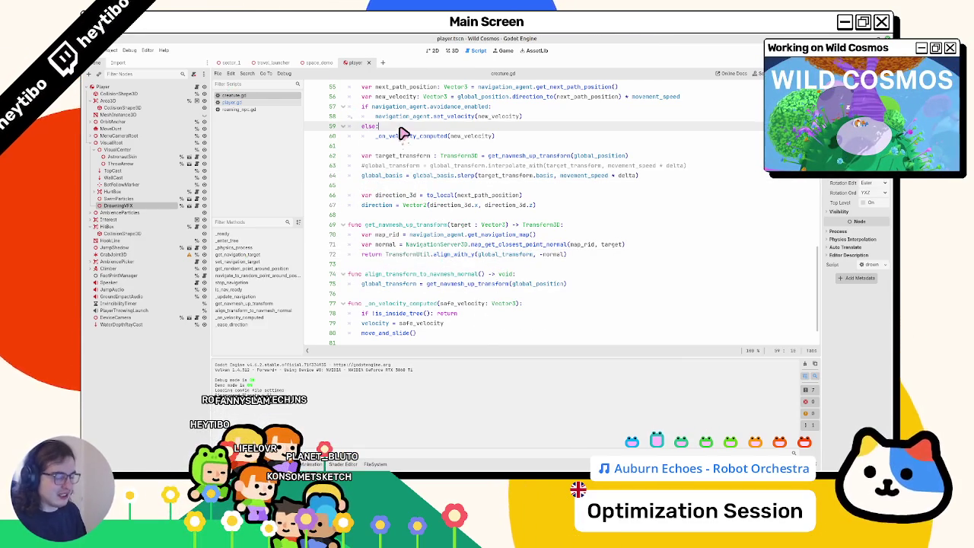
key("ctrl+shift+F5")
key("Return")
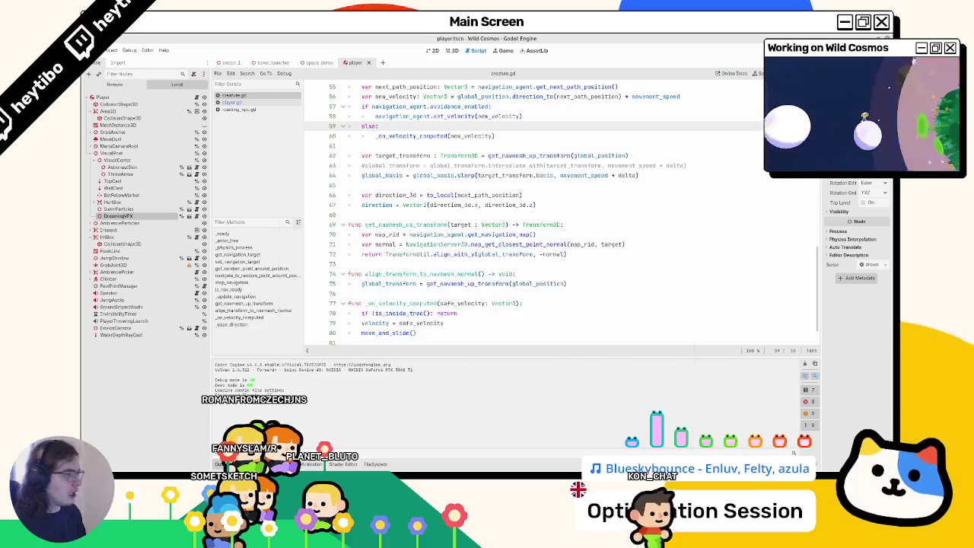
left_click(270, 102)
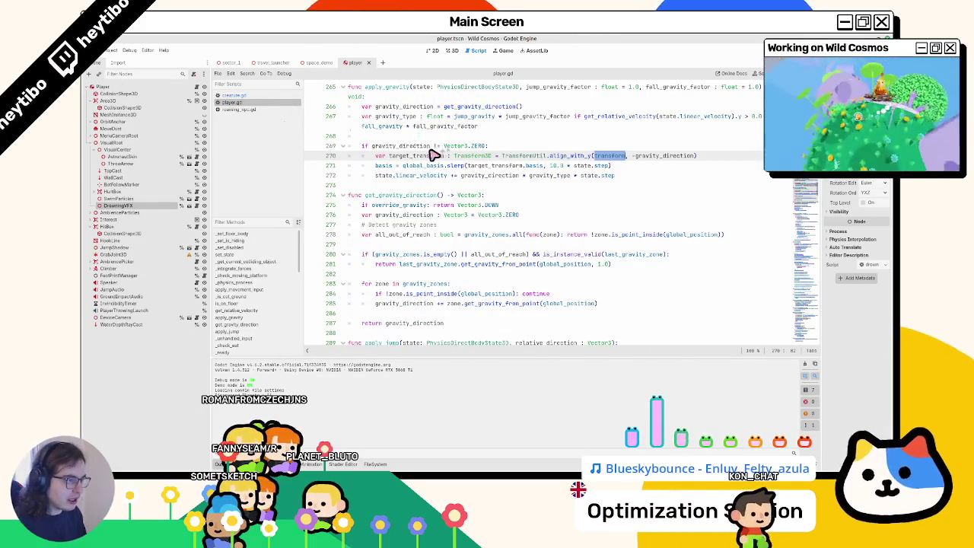
Check player.gd's basis slerp on line 271, then open orbit_view.tscn via Quick Open Scene.
left_click(387, 167)
scroll(386, 172, "up", 2)
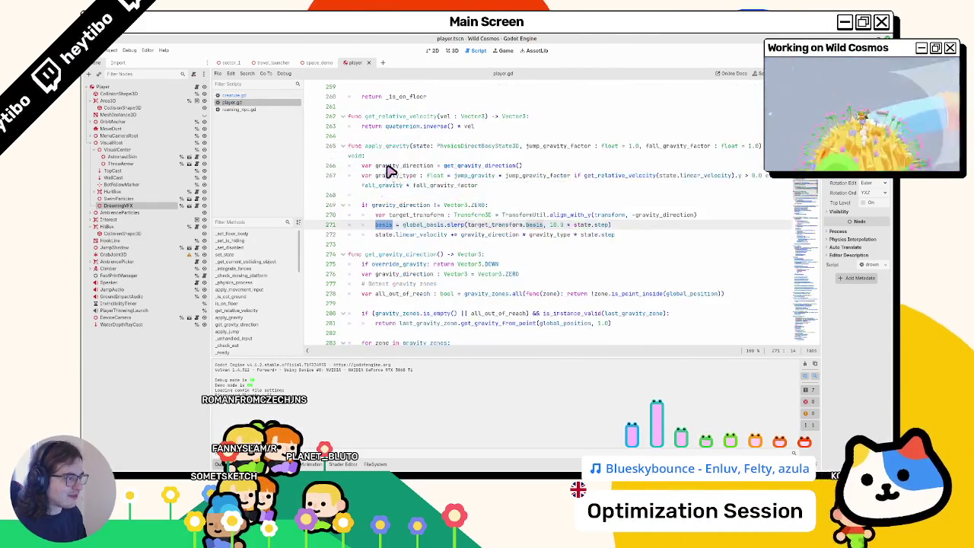
key("ctrl+shift+o")
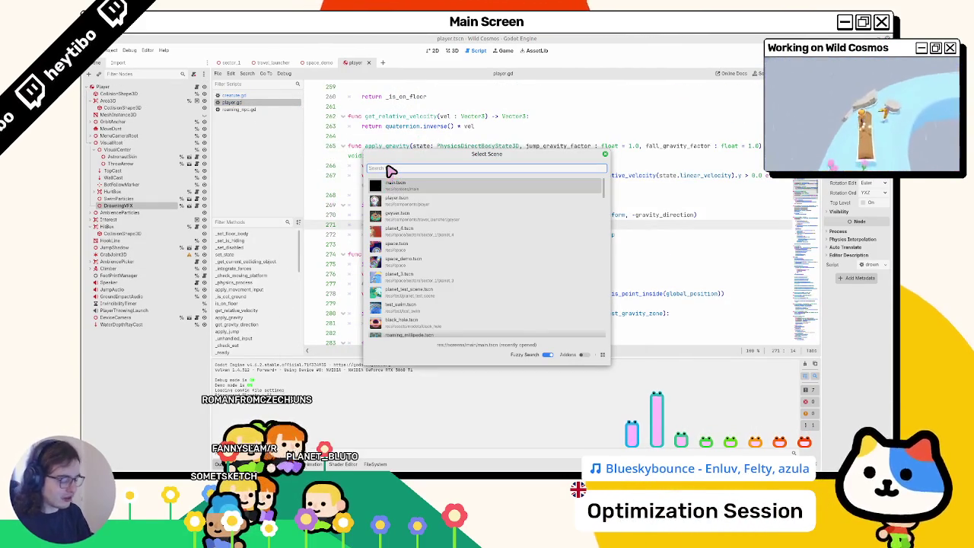
type("orbit")
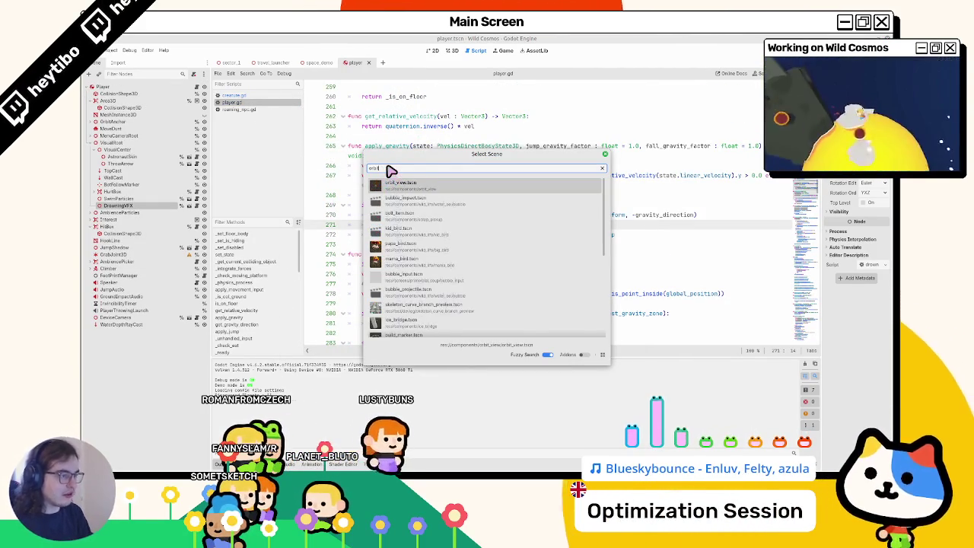
key("Return")
Inspect orbit_view.gd's global_position lerp and global_basis slerp on lines 84–85, then return to creature.gd.
scroll(502, 148, "down", 5)
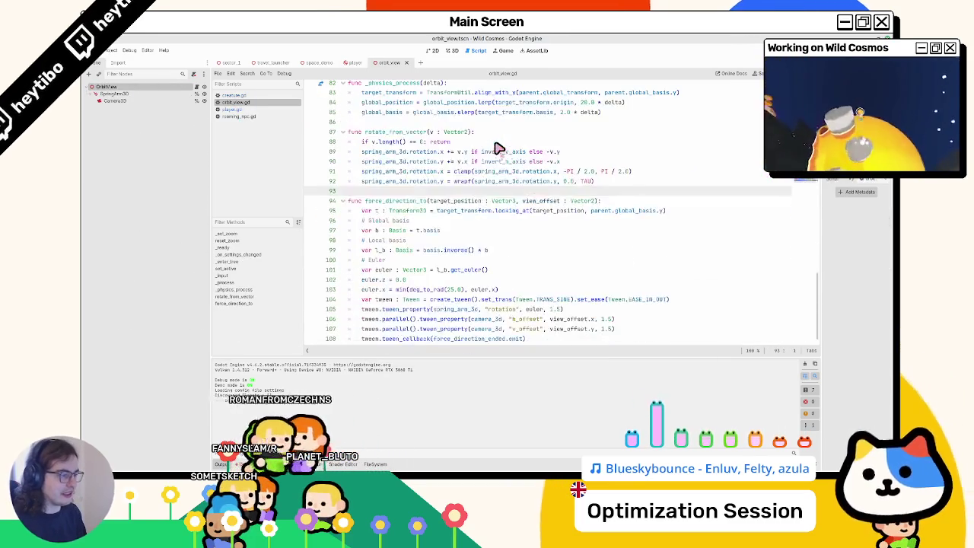
scroll(423, 134, "up", 2)
left_click_drag(361, 171, 638, 176)
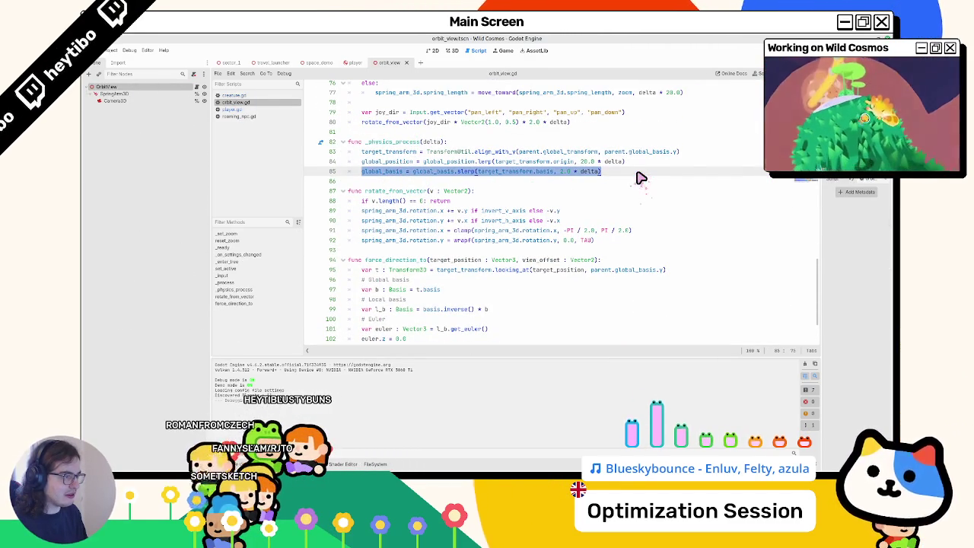
left_click(447, 163)
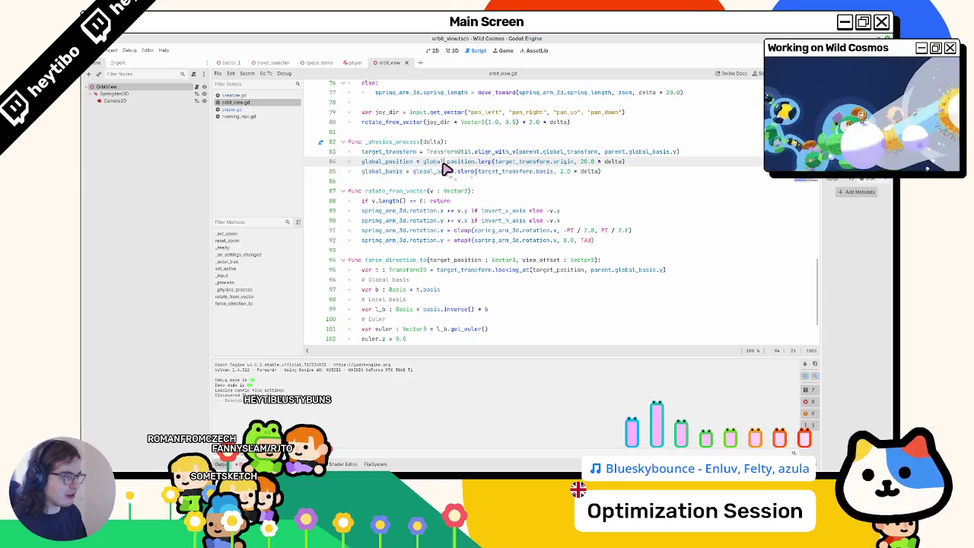
left_click(395, 173)
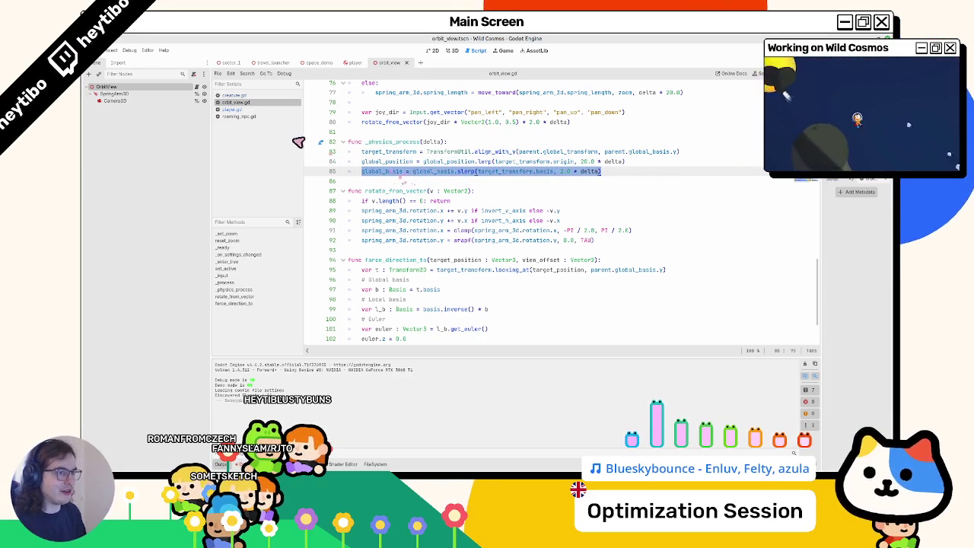
left_click(246, 97)
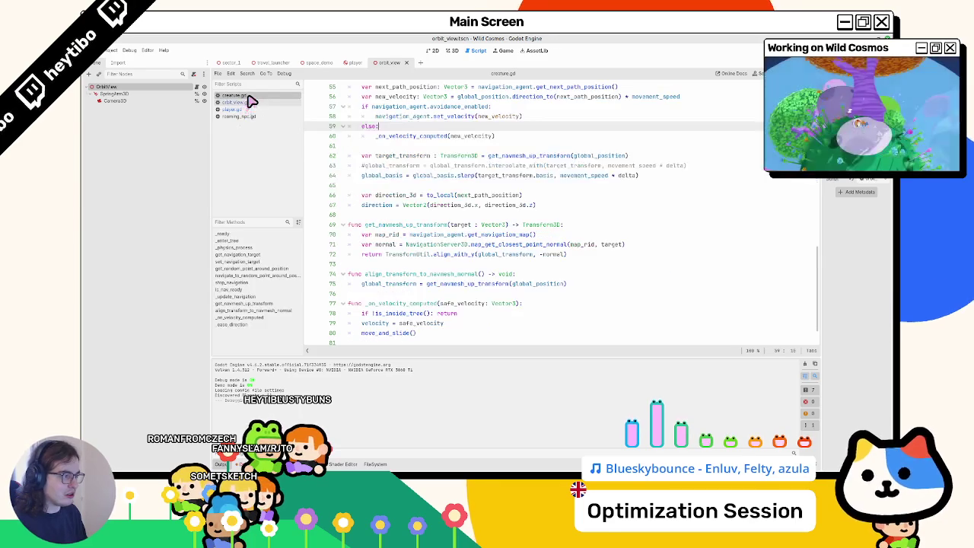
Undo and redo recent edits to restore line 64's global_position version, comparing with orbit_view.gd.
scroll(483, 140, "up", 2)
left_click(475, 313)
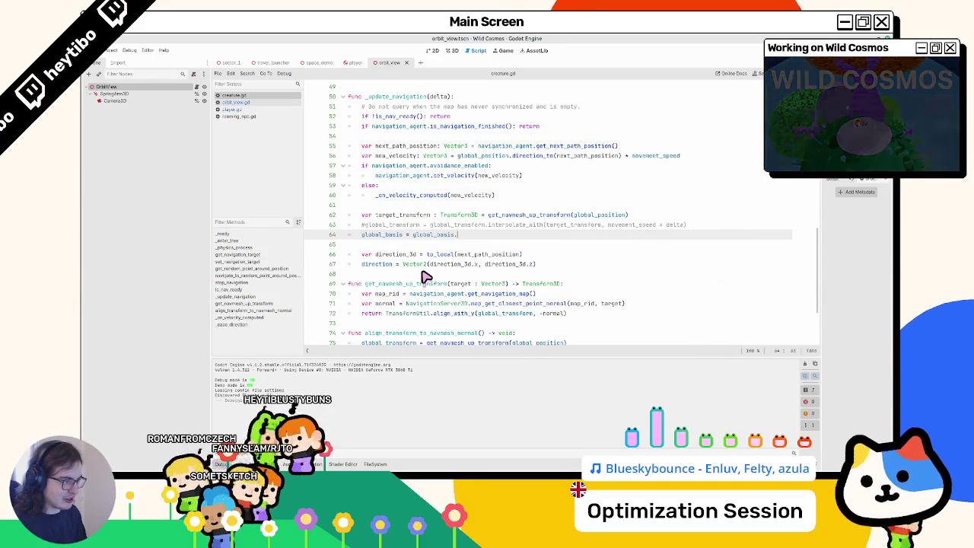
key("ctrl+z")
key("ctrl+z")
key("ctrl+z")
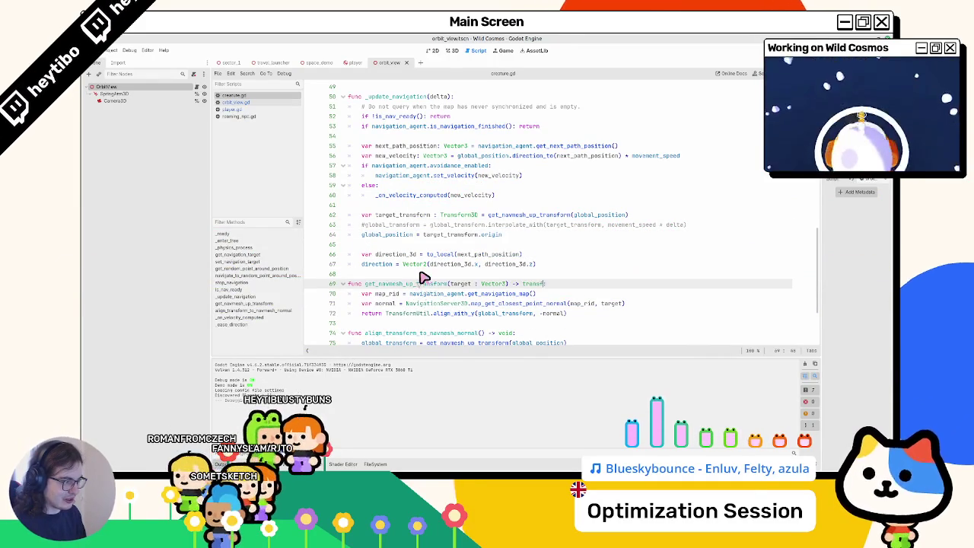
key("ctrl+shift+z")
key("ctrl+shift+z")
key("ctrl+z")
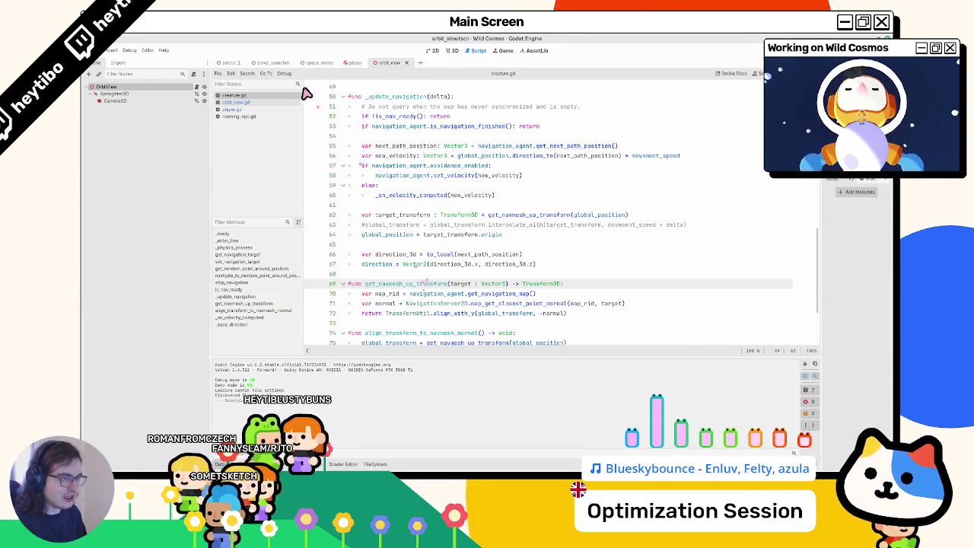
left_click(244, 102)
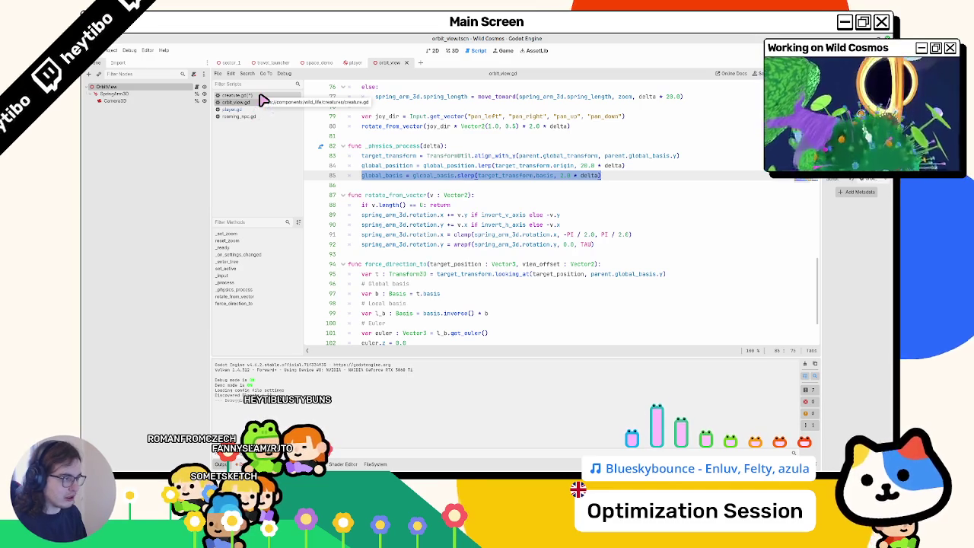
left_click(263, 97)
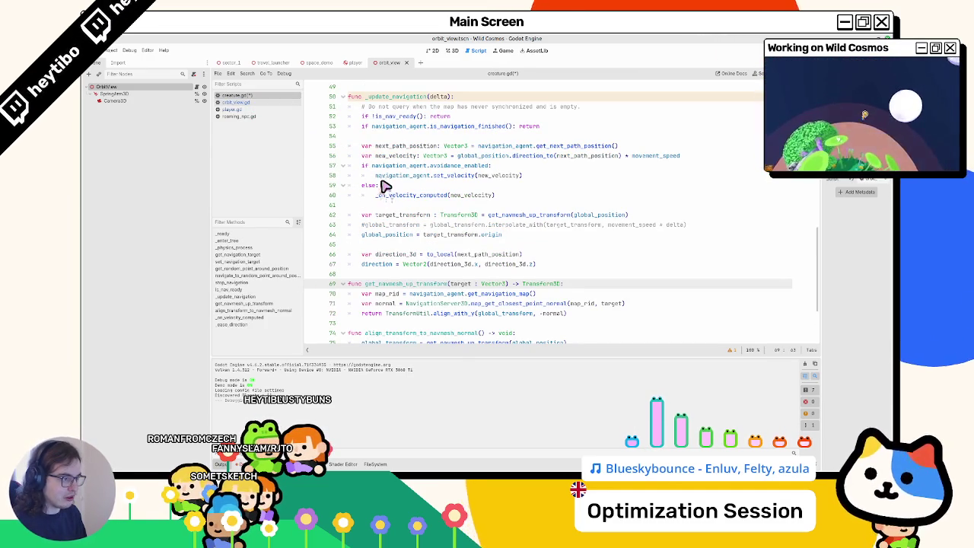
Delete the global_position = target_transform.origin line 64, then review navigation_agent's other uses.
left_click(397, 241)
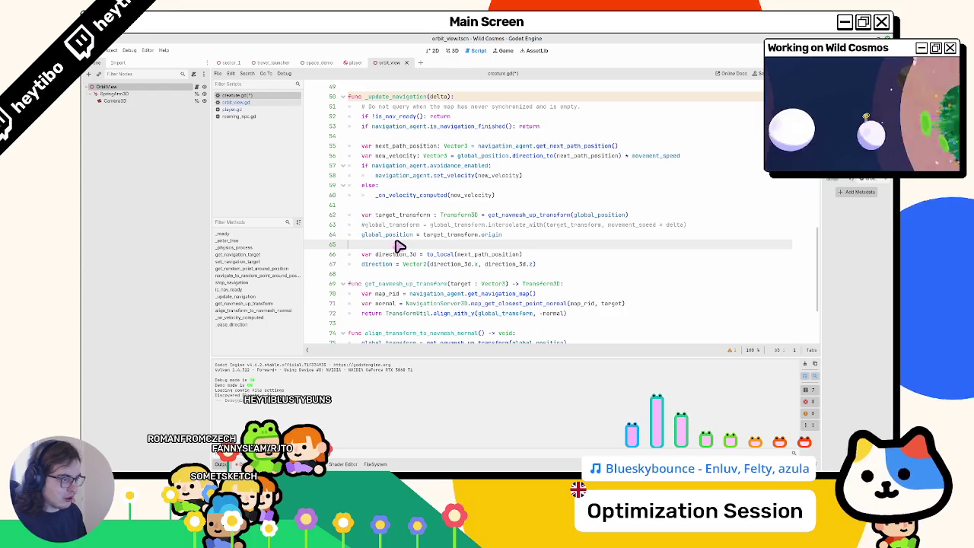
double_click(402, 239)
left_click(540, 242, "shift")
left_click(401, 239)
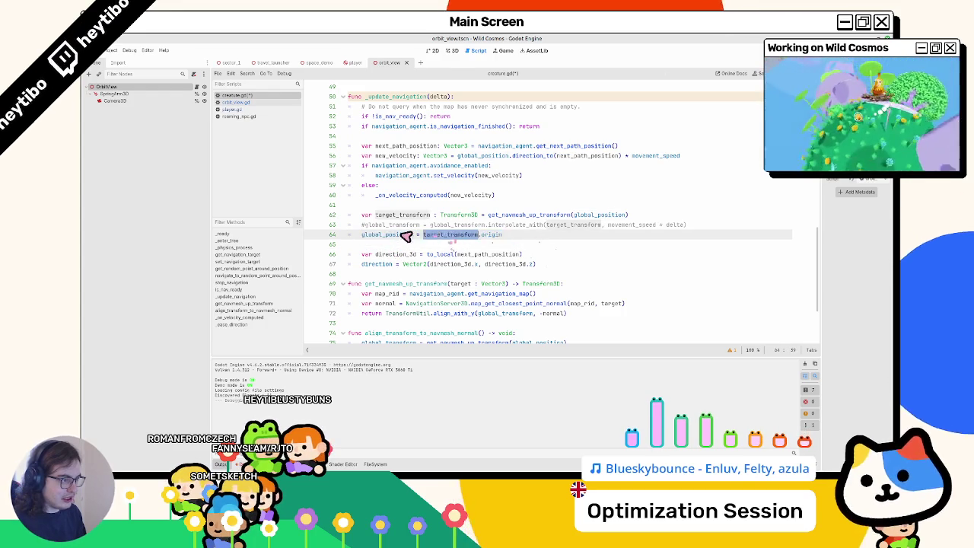
double_click(402, 239)
left_click(550, 240, "shift")
key("BackSpace")
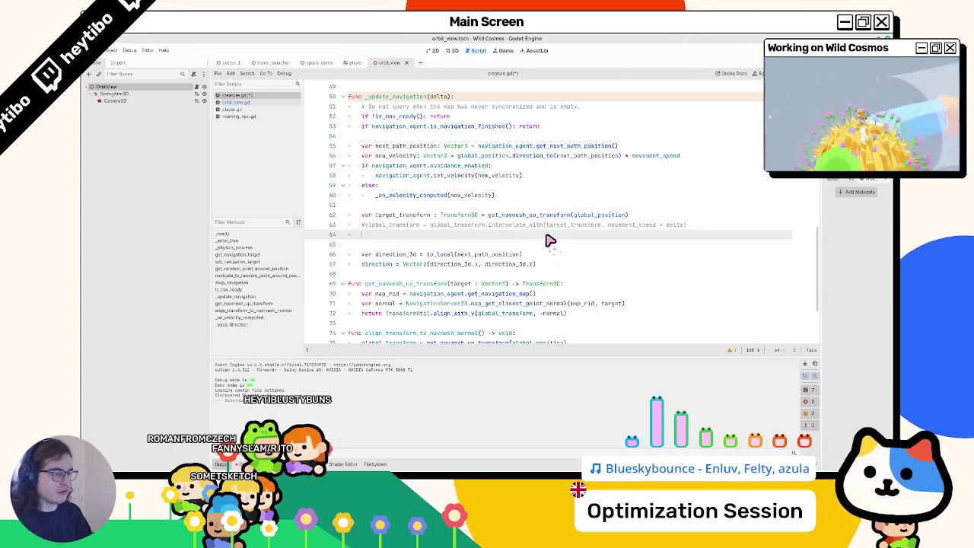
double_click(397, 127)
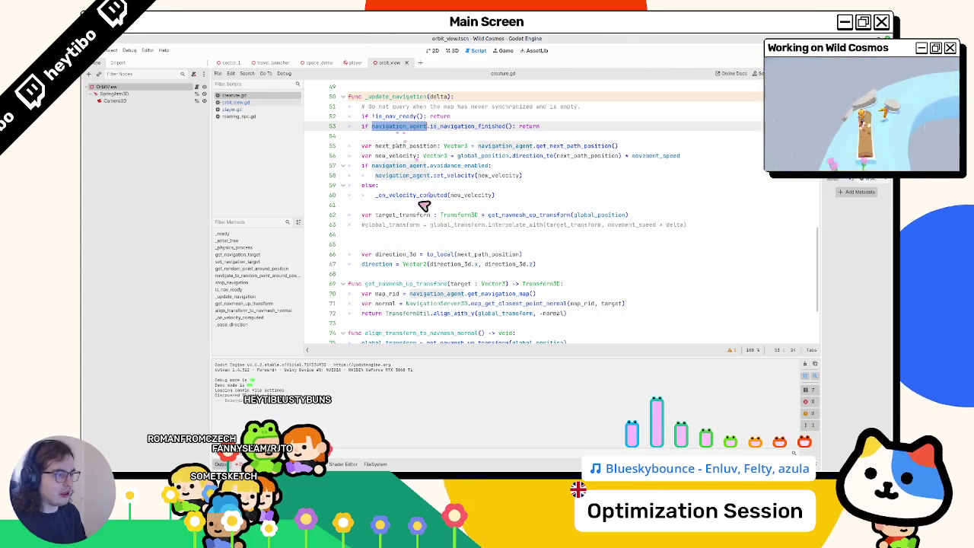
scroll(413, 216, "down", 3)
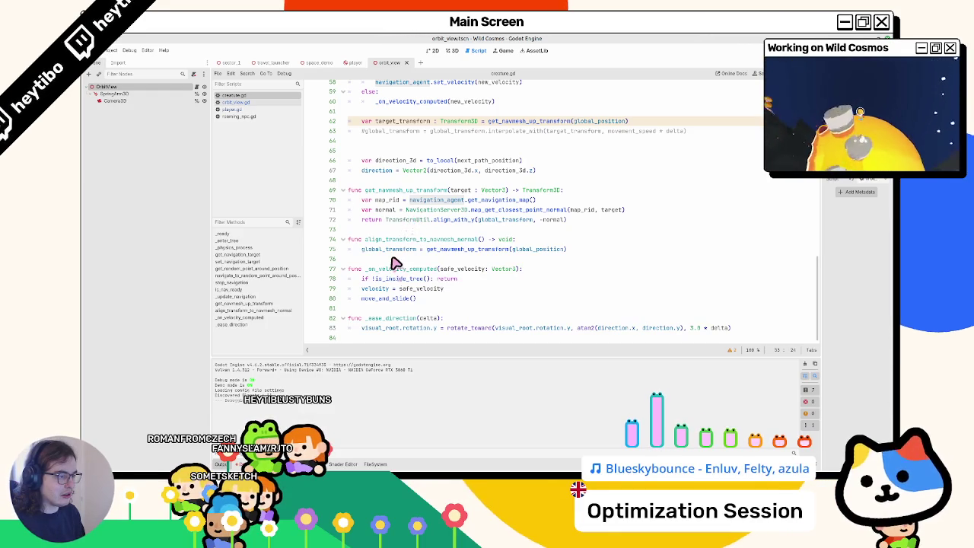
double_click(404, 240)
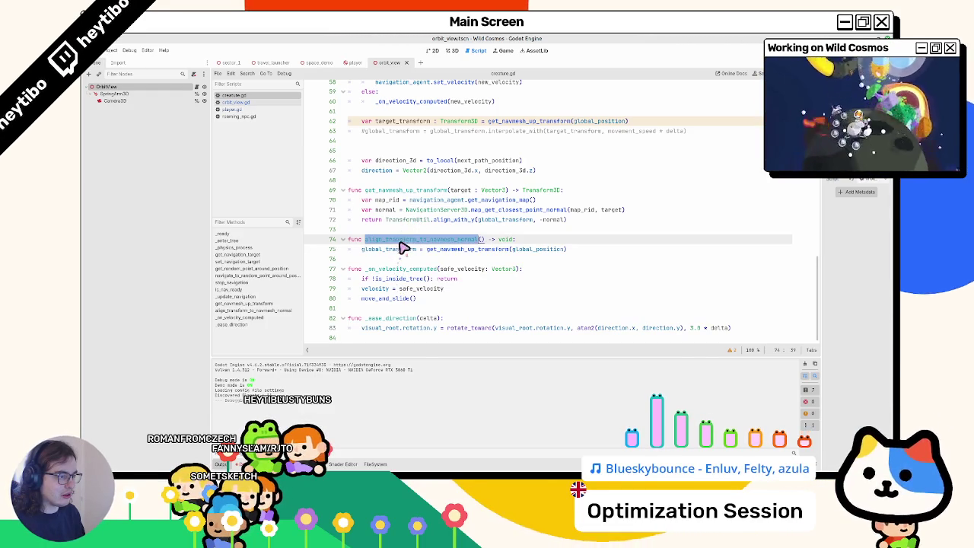
double_click(394, 249)
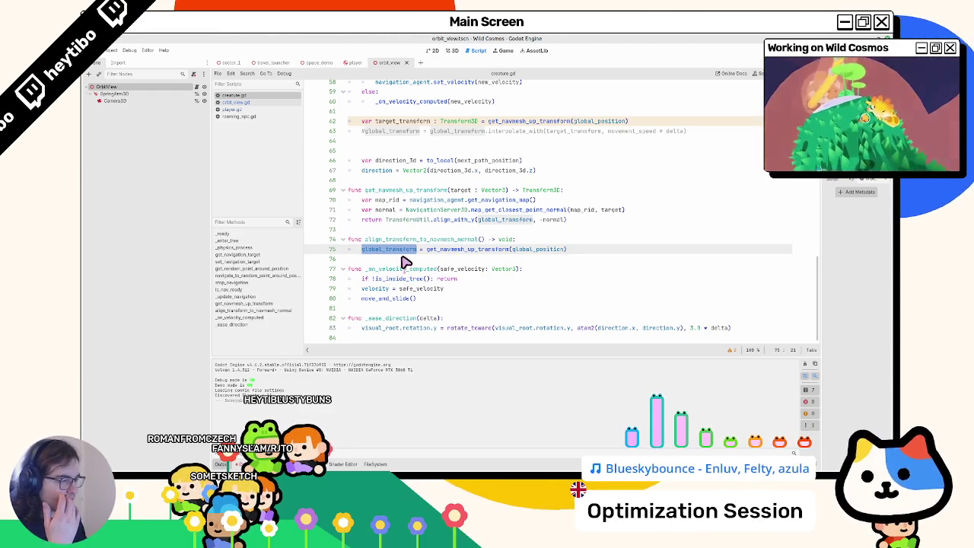
scroll(403, 247, "up", 5)
scroll(403, 247, "down", 5)
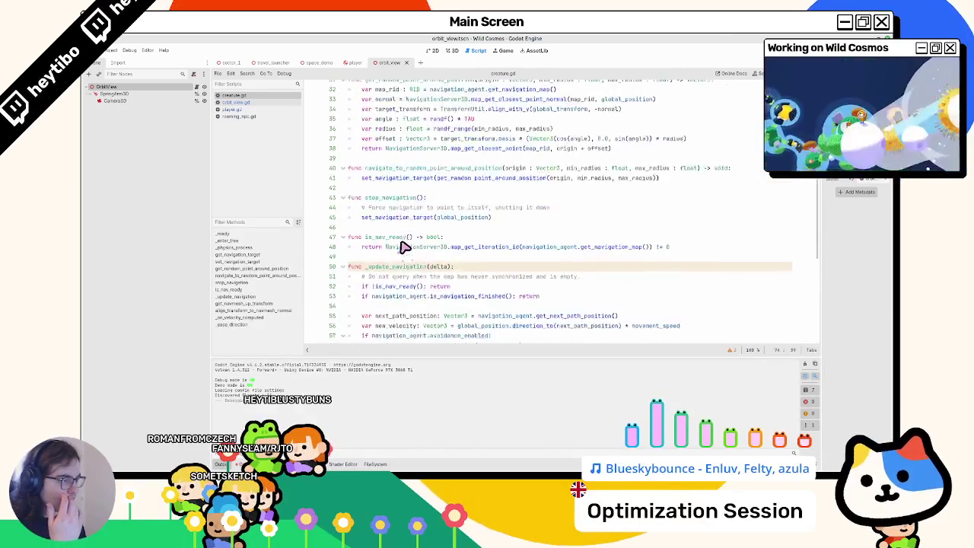
double_click(409, 244)
key("ctrl+f")
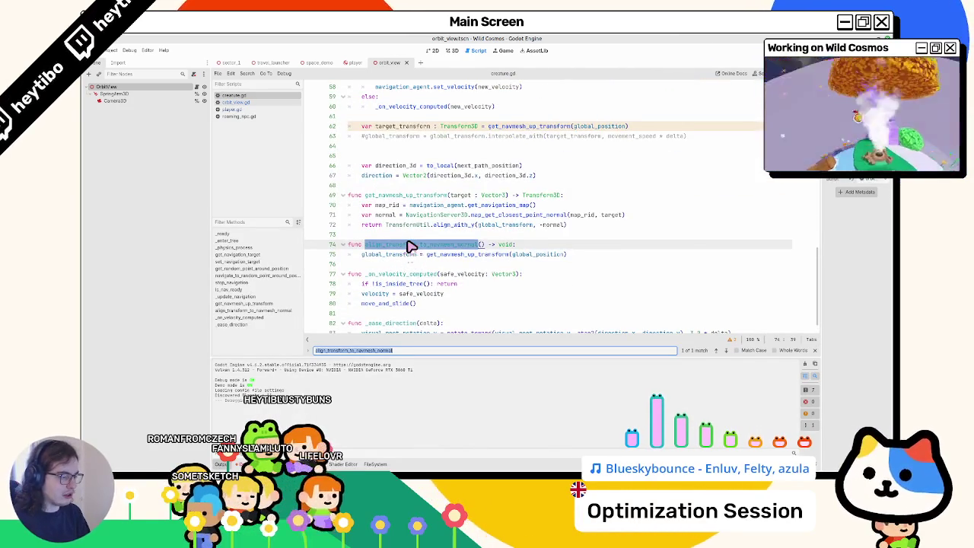
type("align_trans")
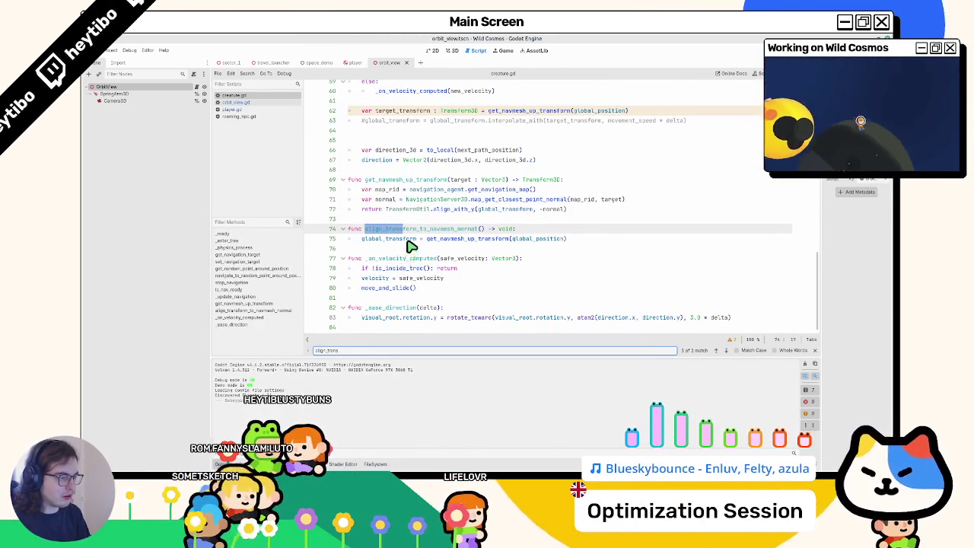
key("Escape")
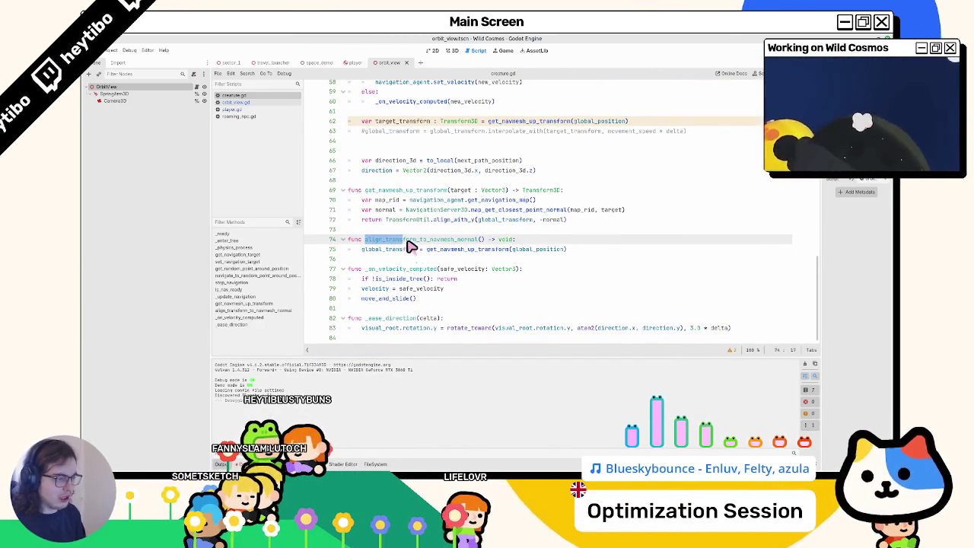
double_click(398, 241)
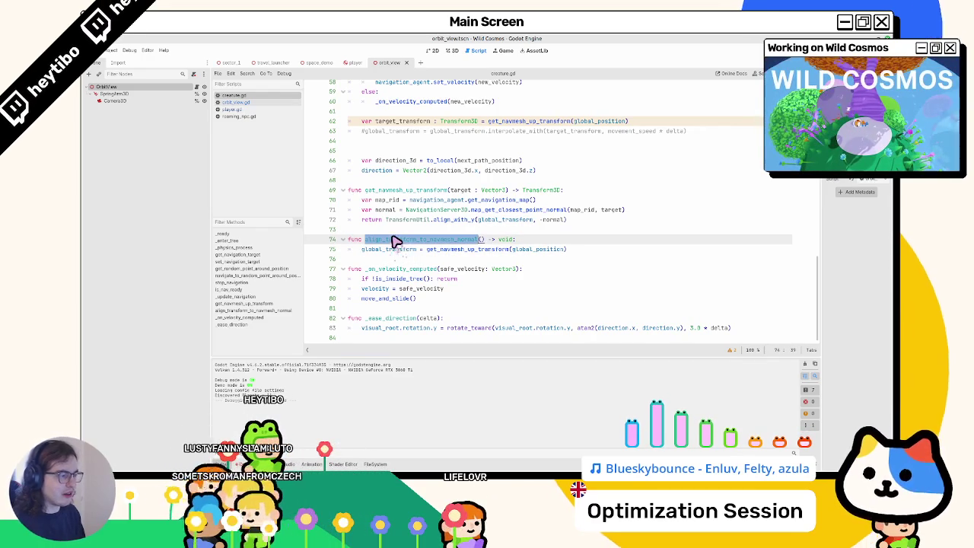
Inspect the get_navmesh_up_transform call on line 75, then undo the change on line 64.
double_click(386, 253)
double_click(474, 251)
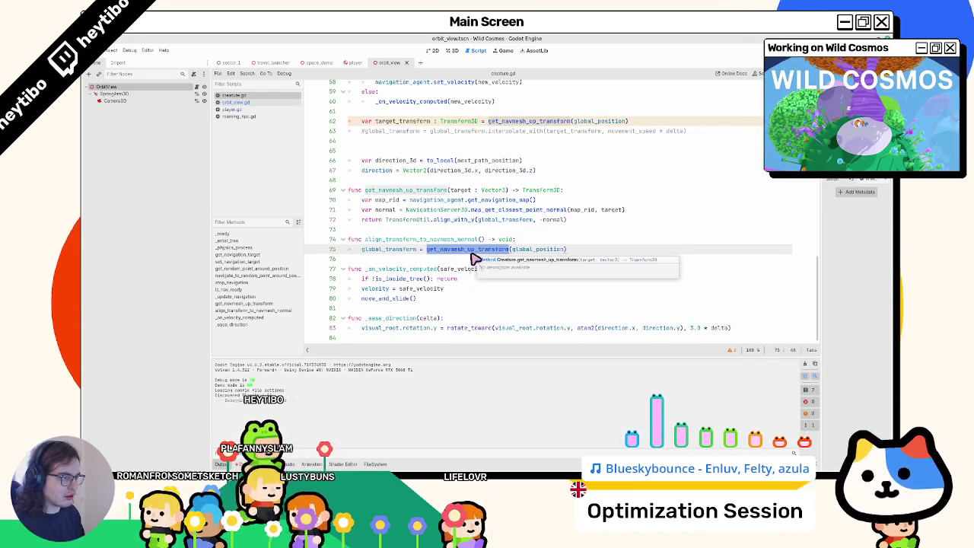
scroll(457, 236, "up", 3)
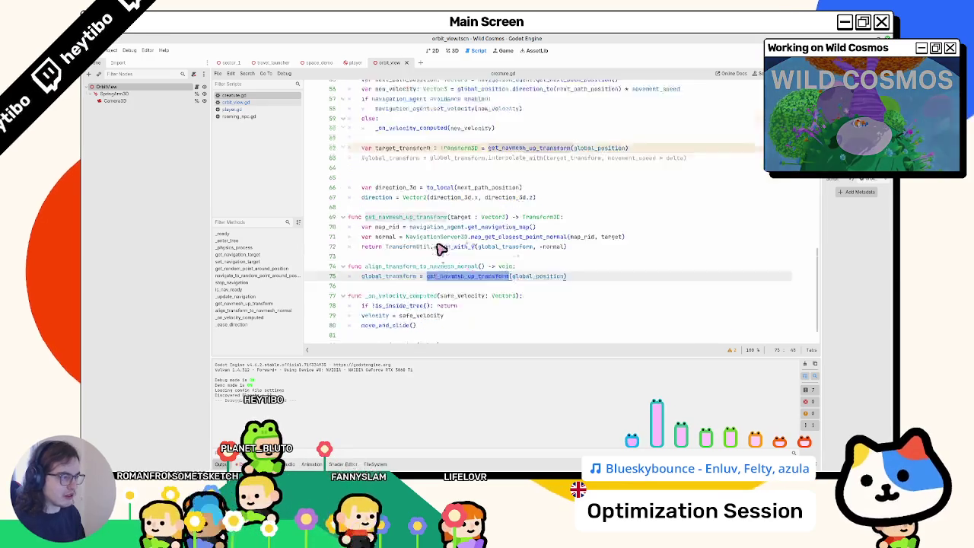
left_click(439, 230)
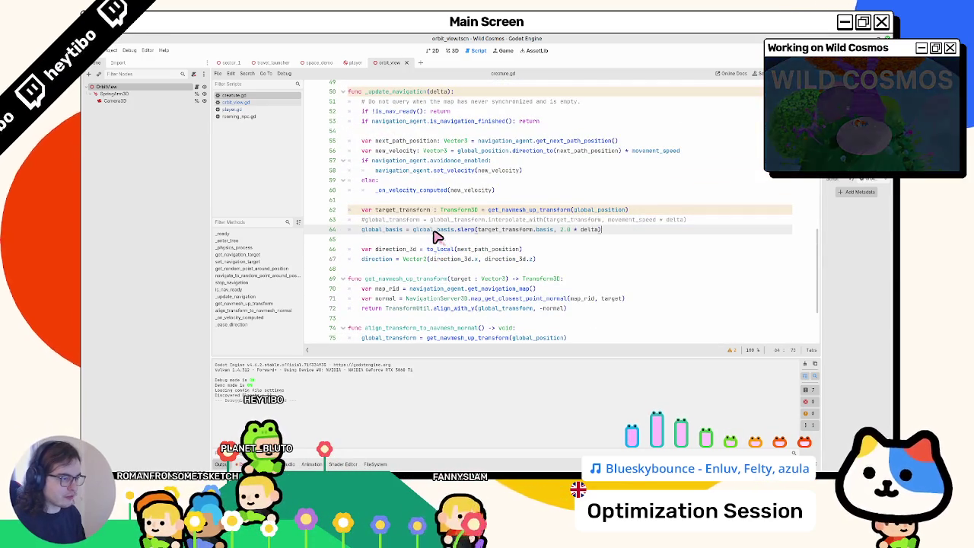
key("ctrl+z")
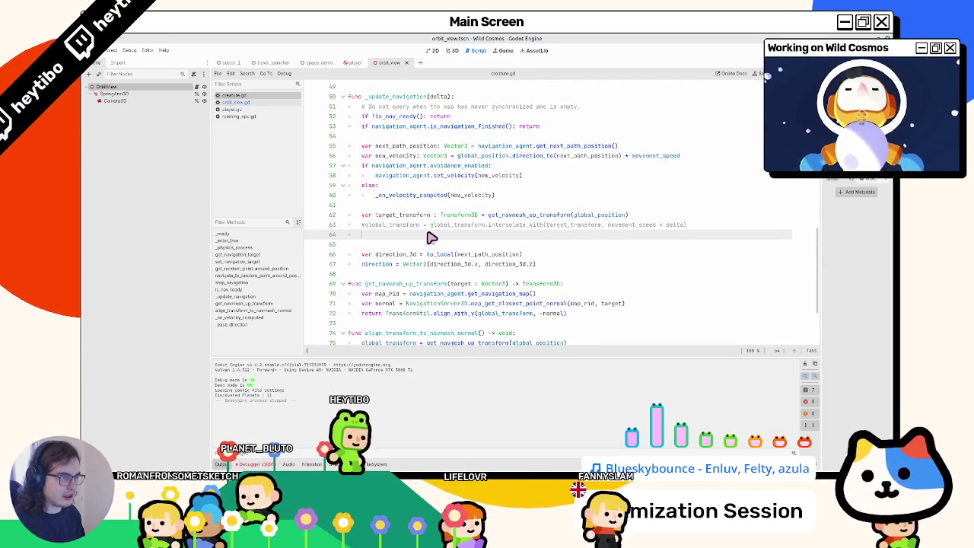
Test-run the project, close orbit_view.gd, then launch a specific scene and return to the script.
key("F5")
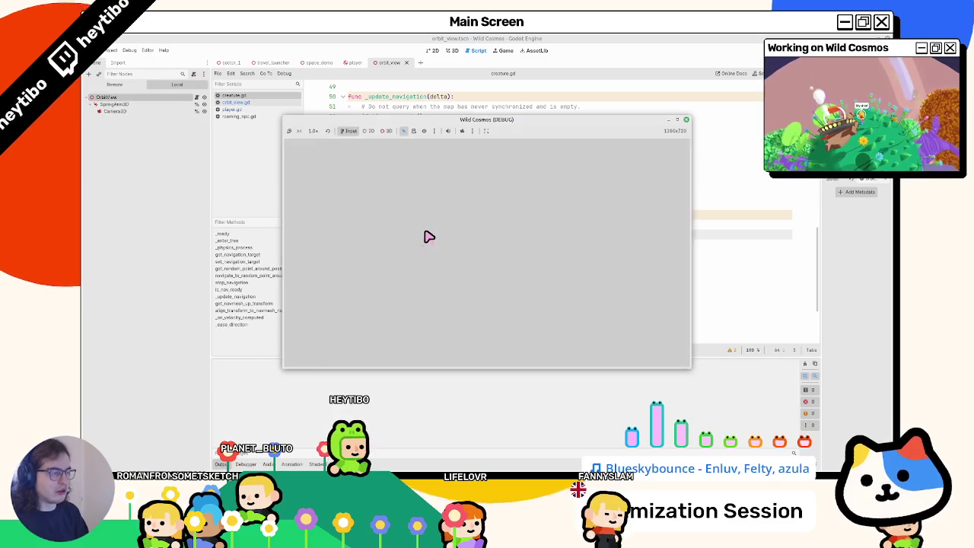
key("F8")
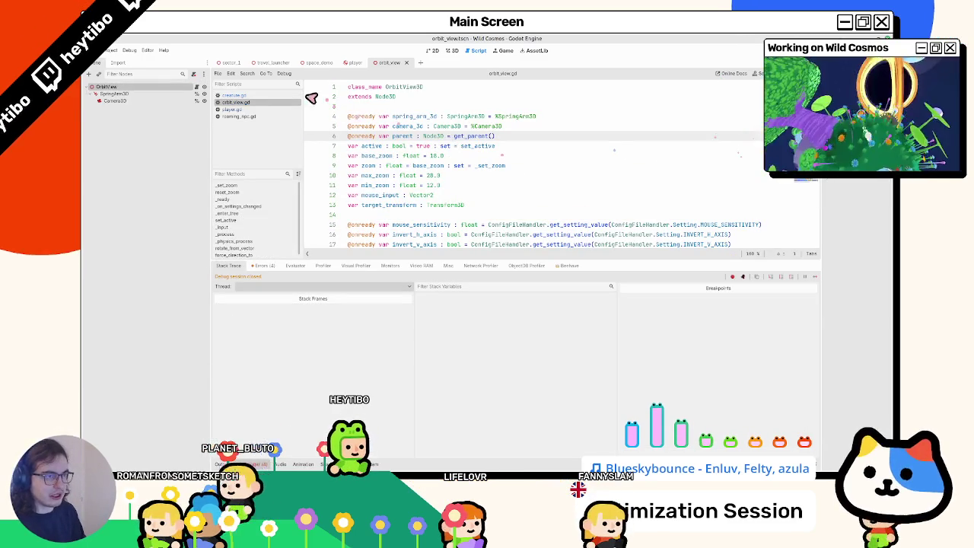
middle_click(280, 105)
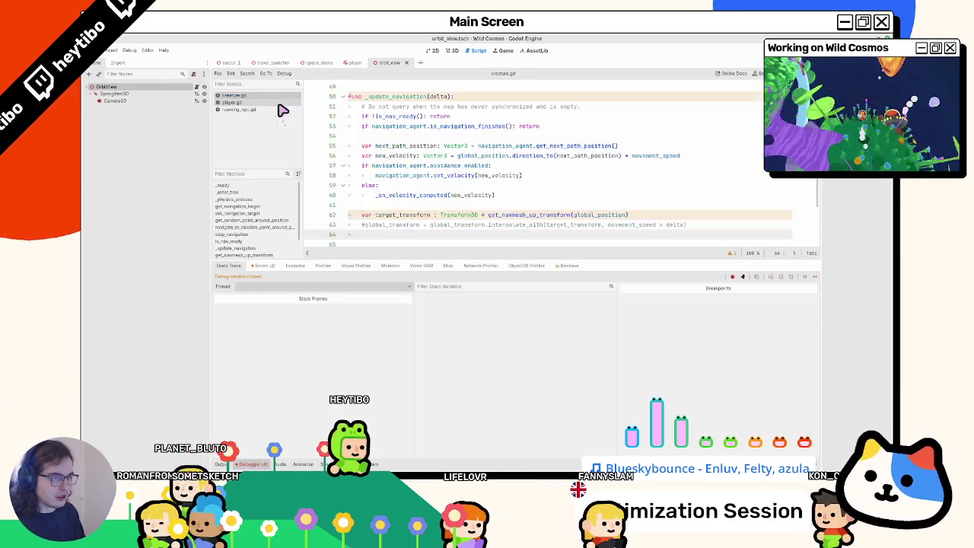
key("ctrl+shift+o")
double_click(418, 200)
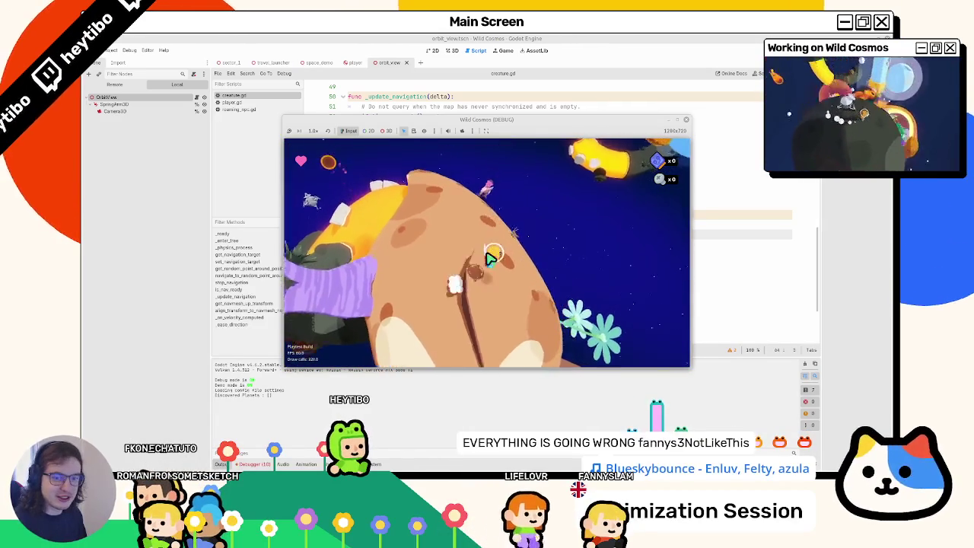
left_click(404, 46)
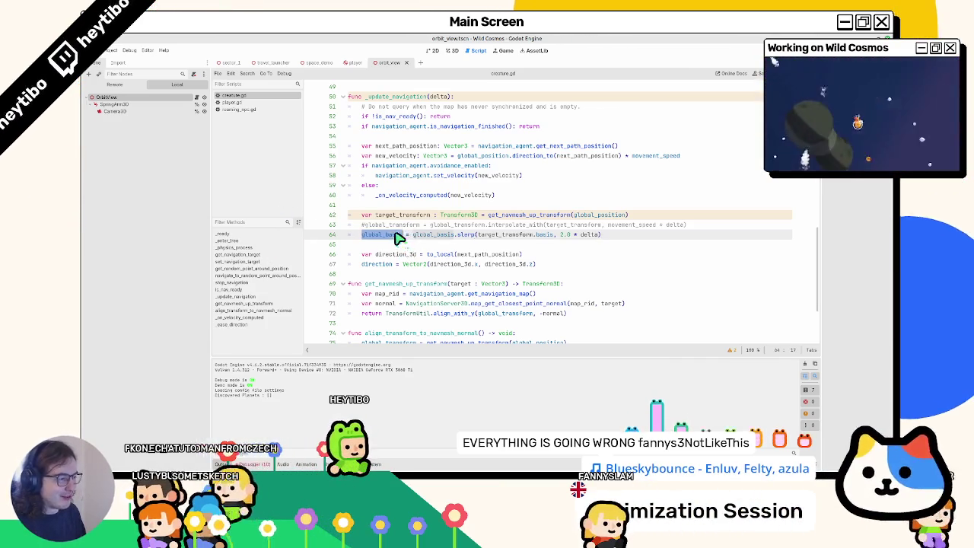
Rerun the game with line 64's target_transform slerp, review the Errors tab, then collapse the bottom panel.
double_click(495, 234)
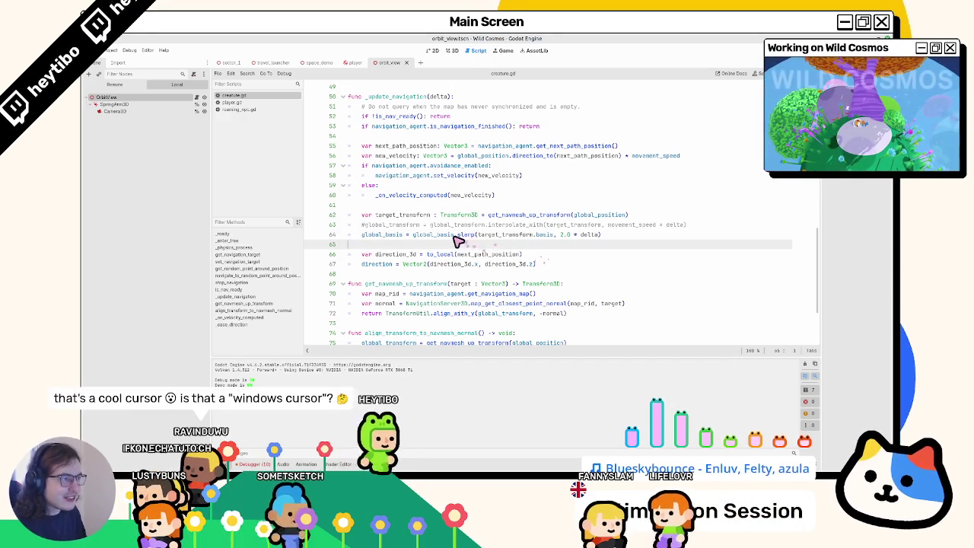
key("F5")
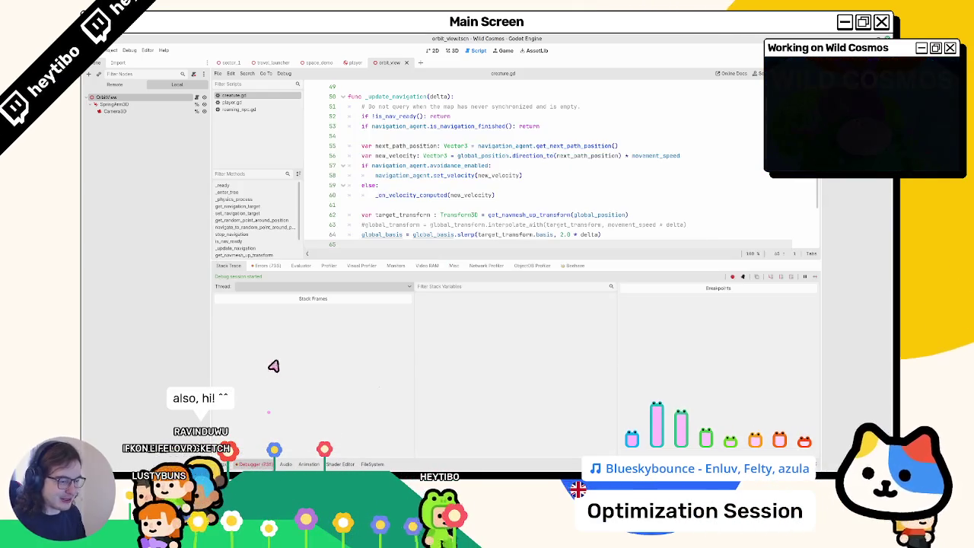
left_click(268, 266)
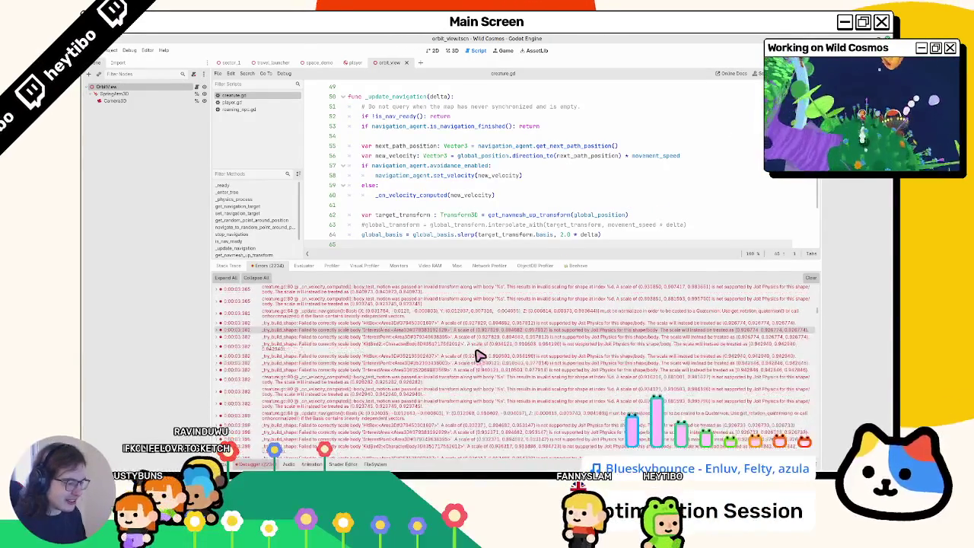
left_click(274, 464)
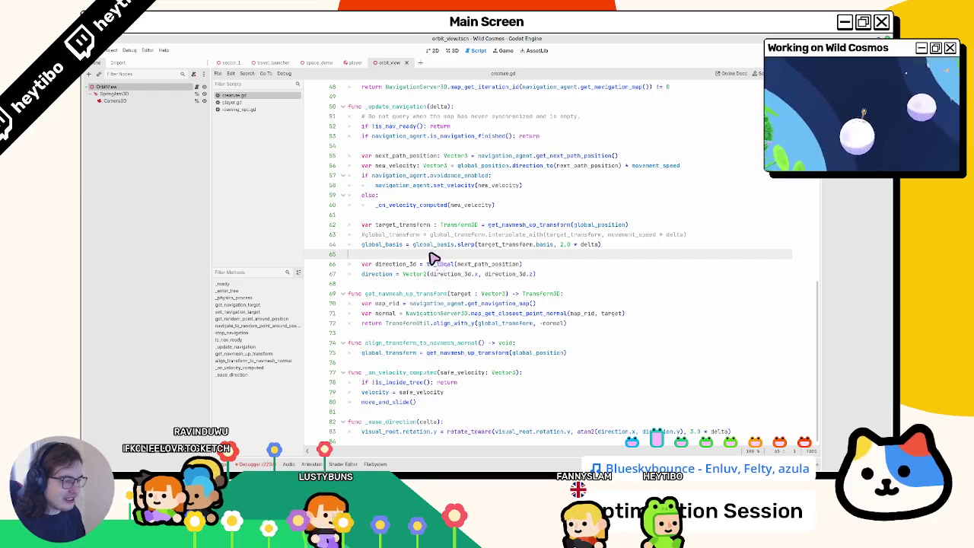
scroll(426, 261, "up", 1)
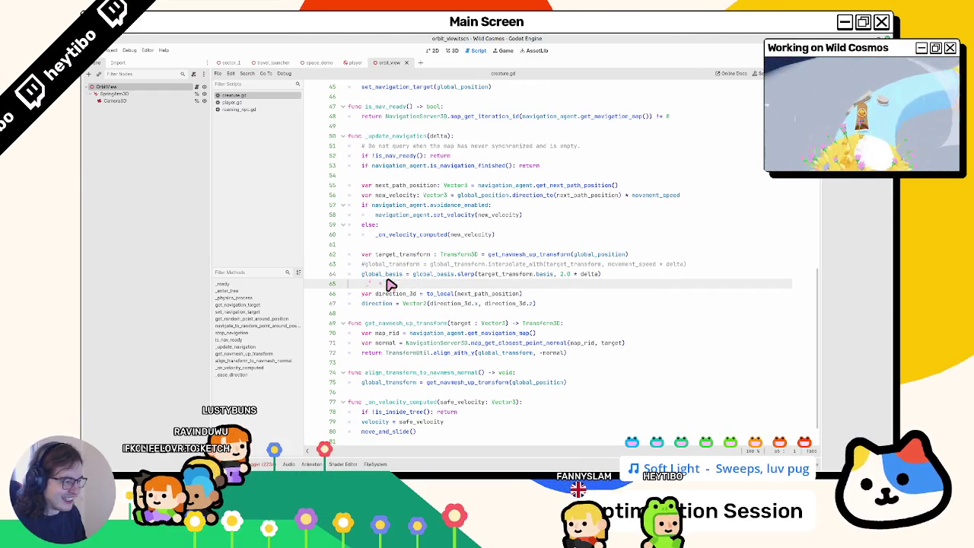
scroll(424, 281, "down", 1)
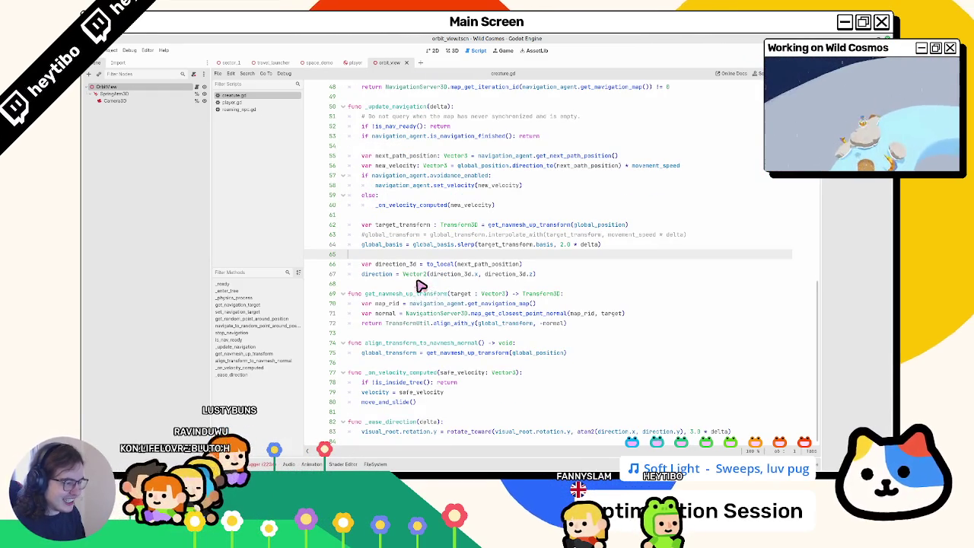
double_click(388, 313)
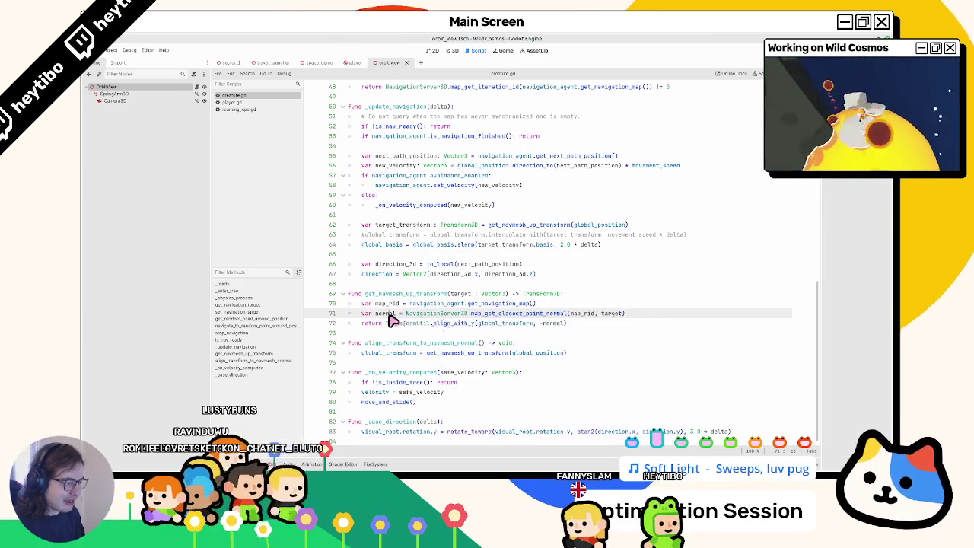
Append .normalized() to the closest-point navmesh normal on line 71 of creature.gd.
left_click(652, 313)
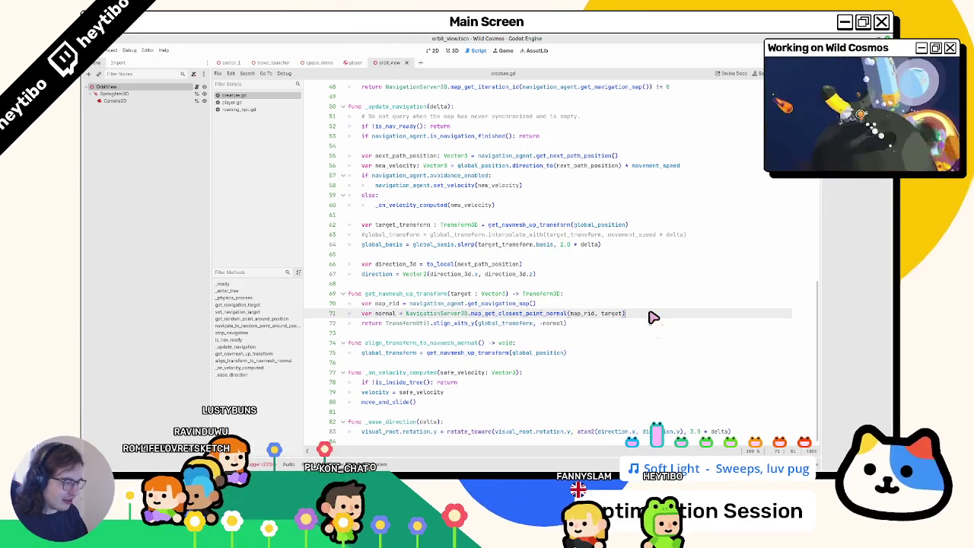
type(".normal")
key("Return")
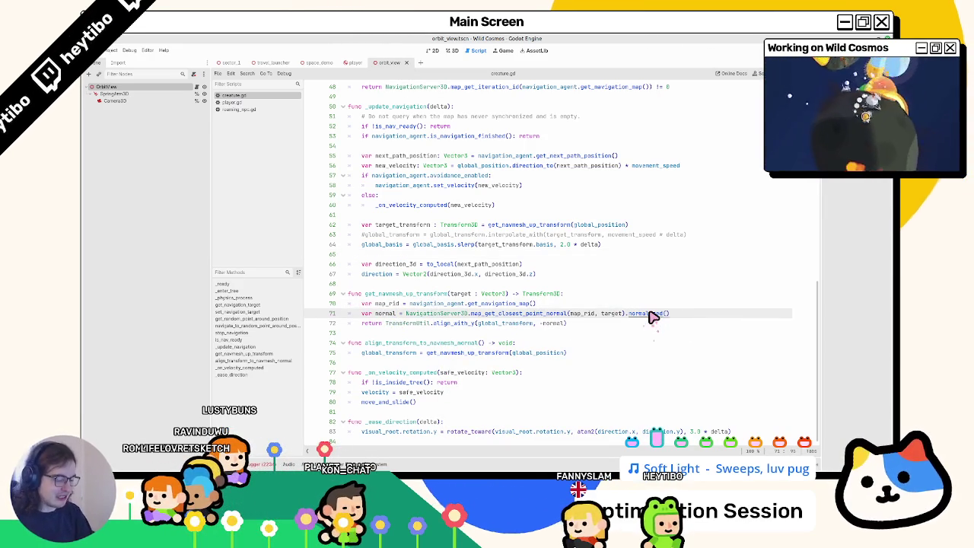
key("F1")
key("Escape")
Check the align_with_y definition, test-run the game, then undo the .normalized() edit.
left_click(455, 325, "ctrl")
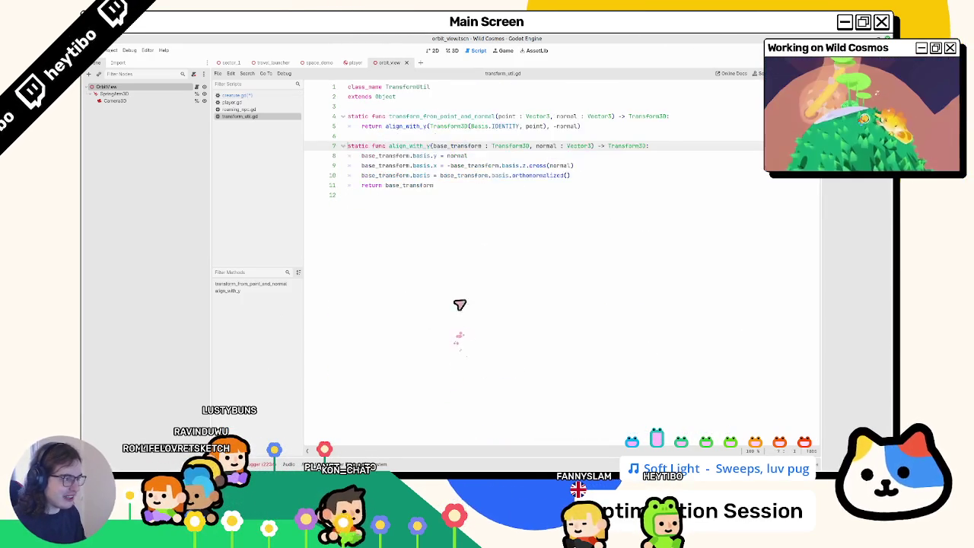
key("ctrl+w")
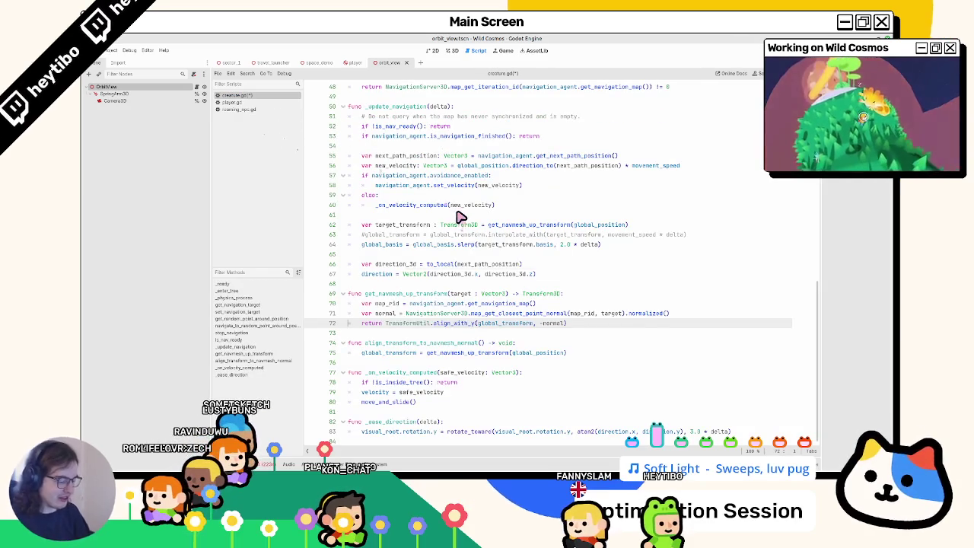
key("ctrl+shift+F5")
key("Return")
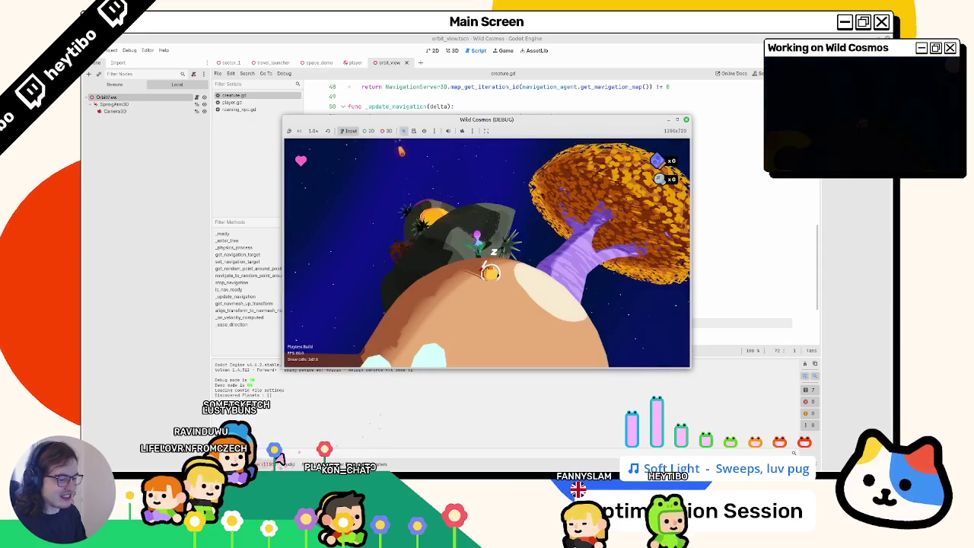
key("F8")
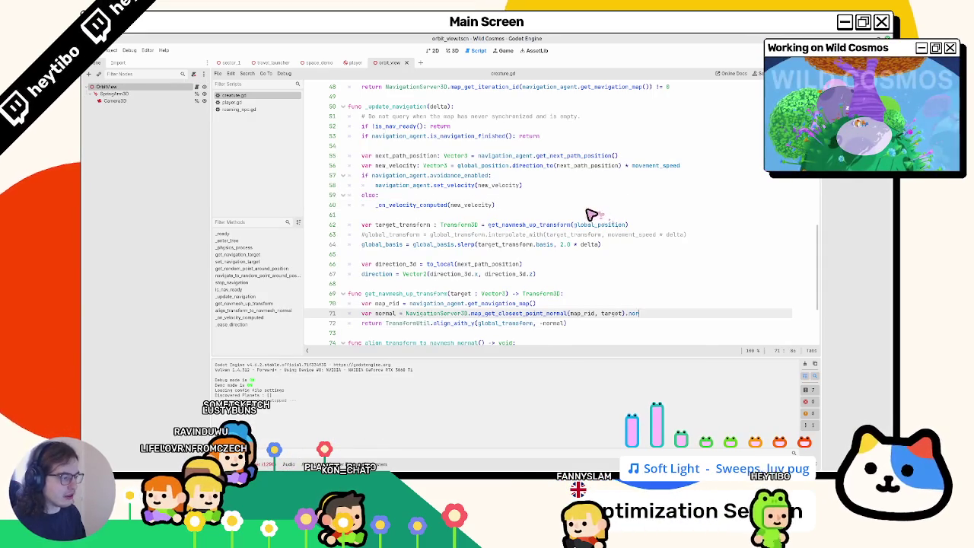
key("ctrl+z")
key("ctrl+z")
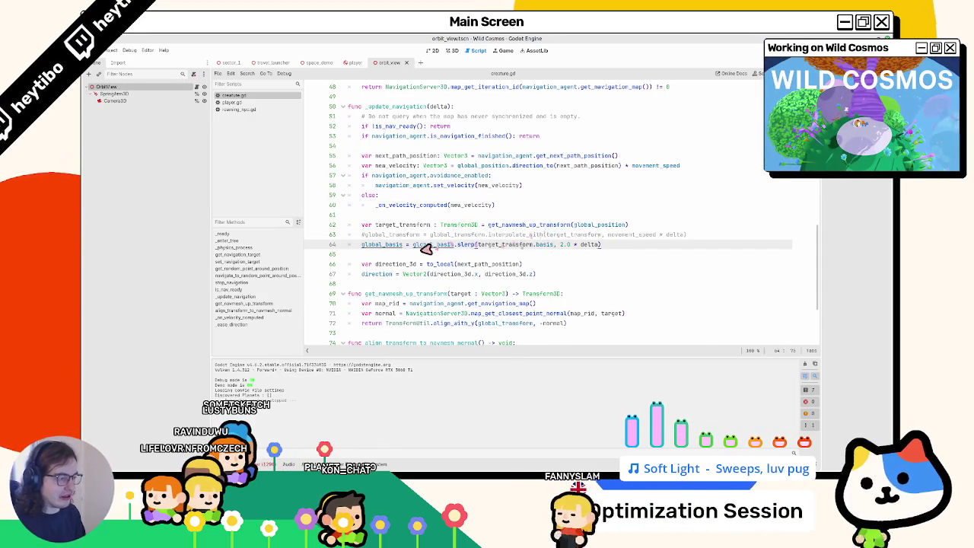
Rewrite line 64 as 'quaternion = target_transform.basis.get_rotation_quaternion()'.
key("ctrl+z")
scroll(404, 252, "up", 4)
scroll(396, 250, "down", 5)
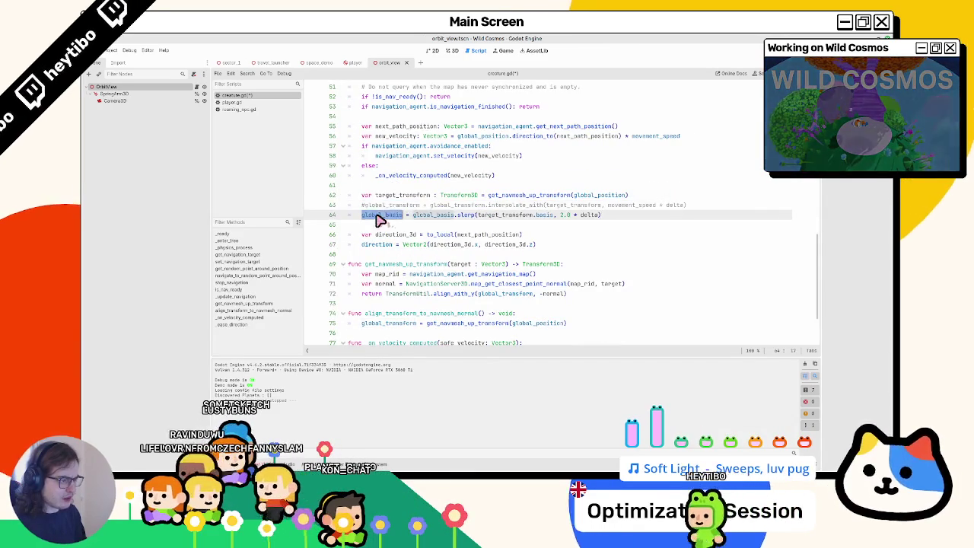
triple_click(380, 216)
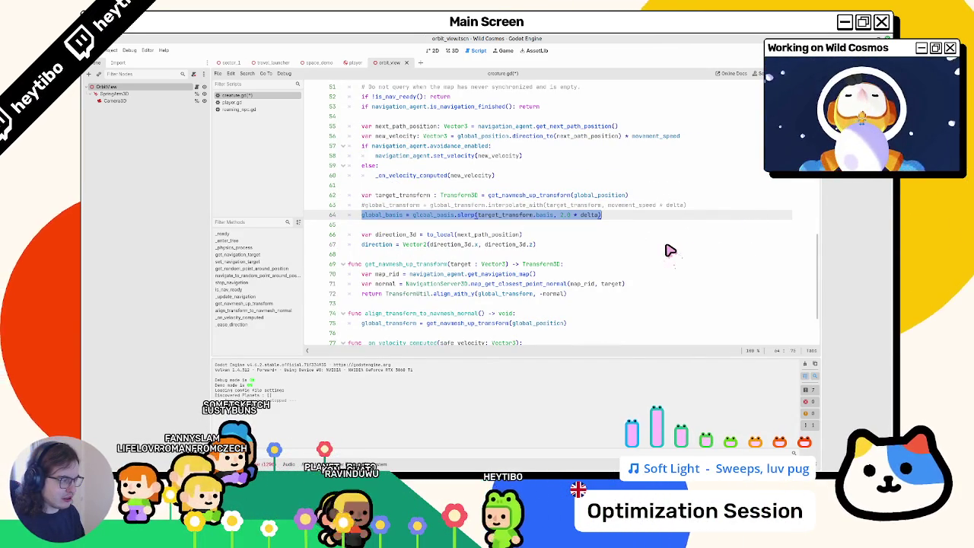
double_click(489, 216)
key("ctrl+c")
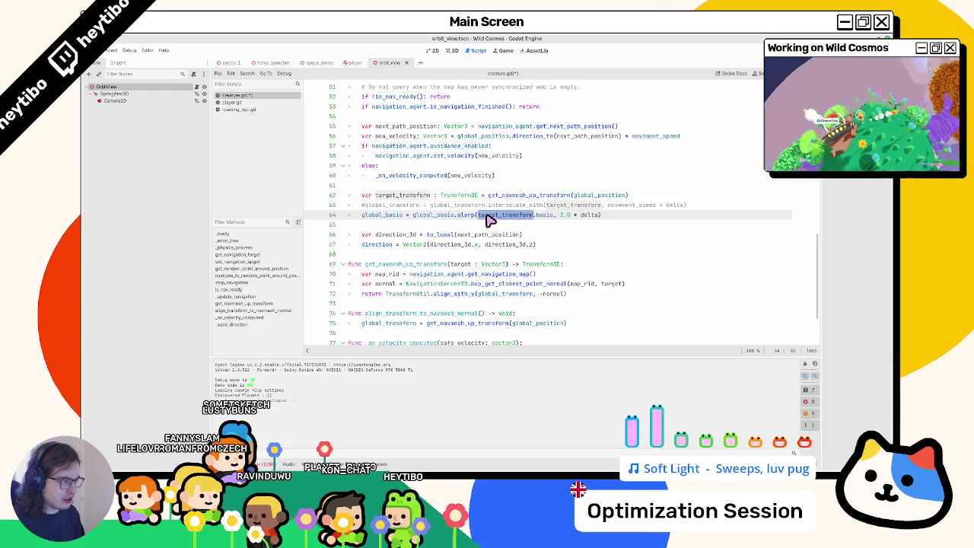
left_click_drag(362, 216, 640, 220)
key("ctrl+v")
type(".")
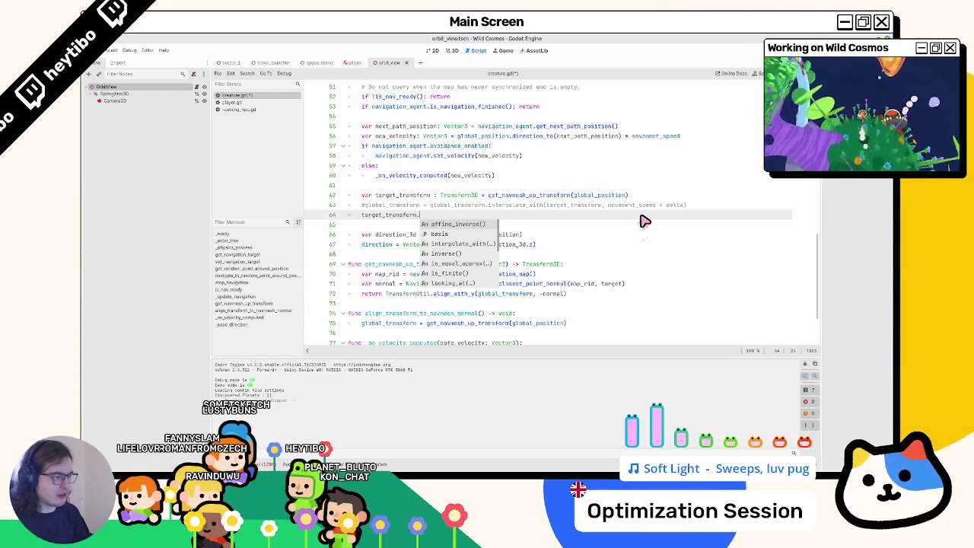
type("is_e")
type("basis.qua")
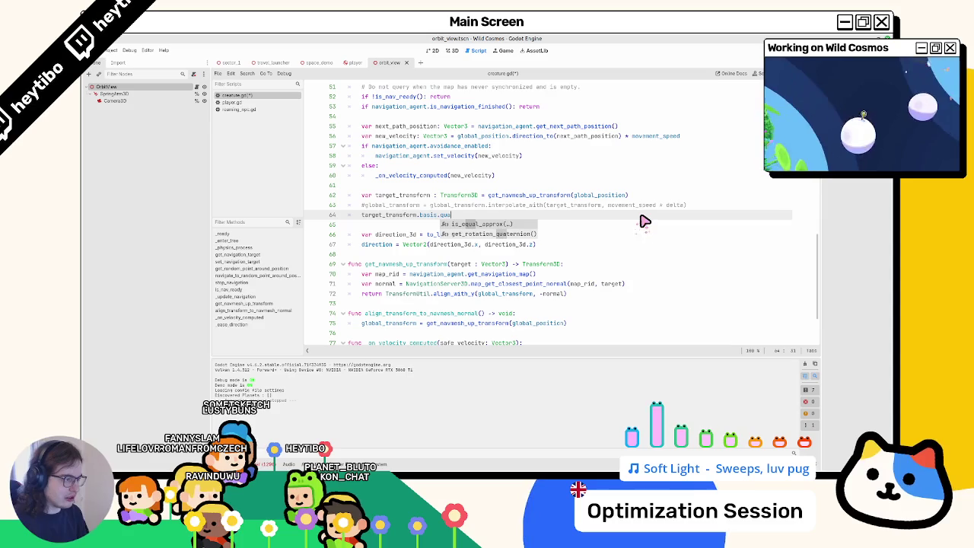
key("Down")
key("Return")
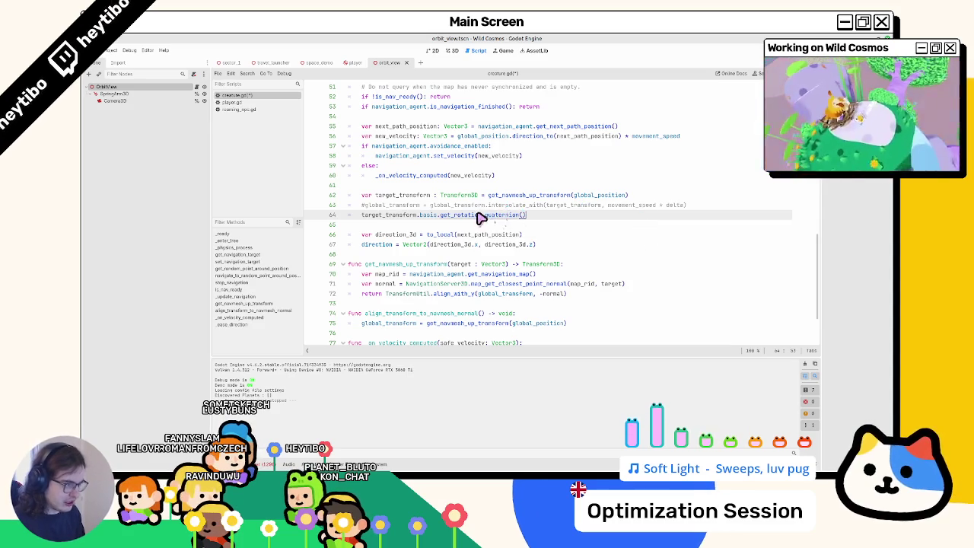
left_click_drag(362, 216, 608, 219)
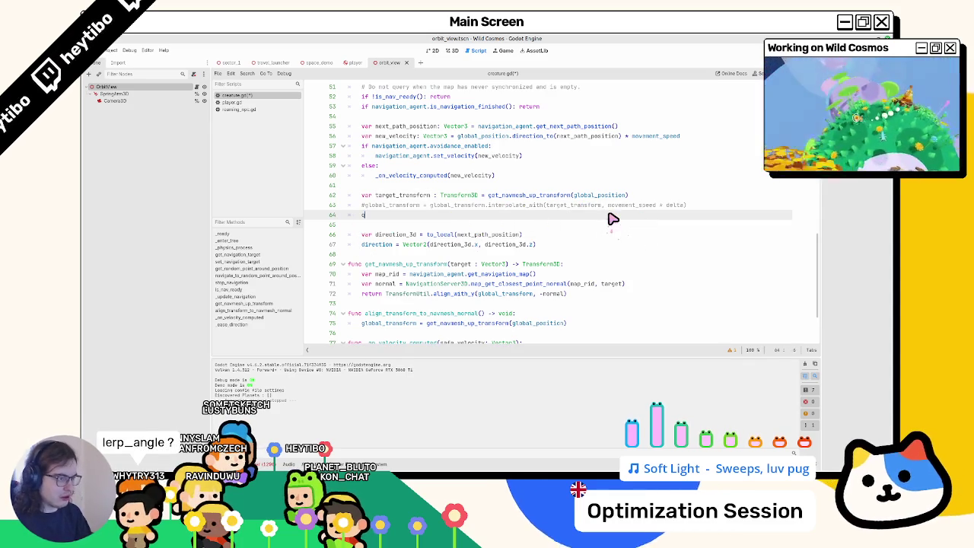
type("uaternion = target_transform.basis.get_rotation_quaternion(")
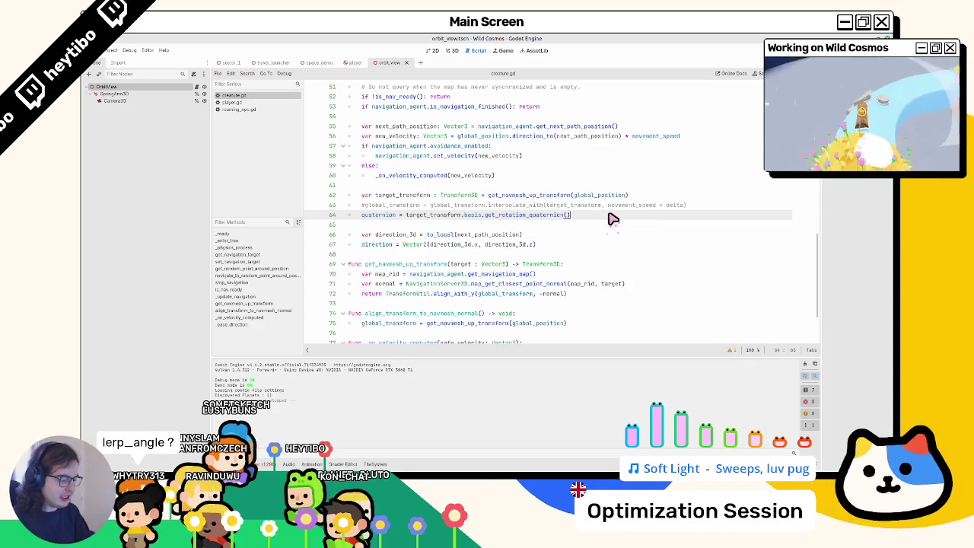
Run the game in the debug window to test the quaternion change, then stop it.
key("ctrl+shift+F5")
key("Return")
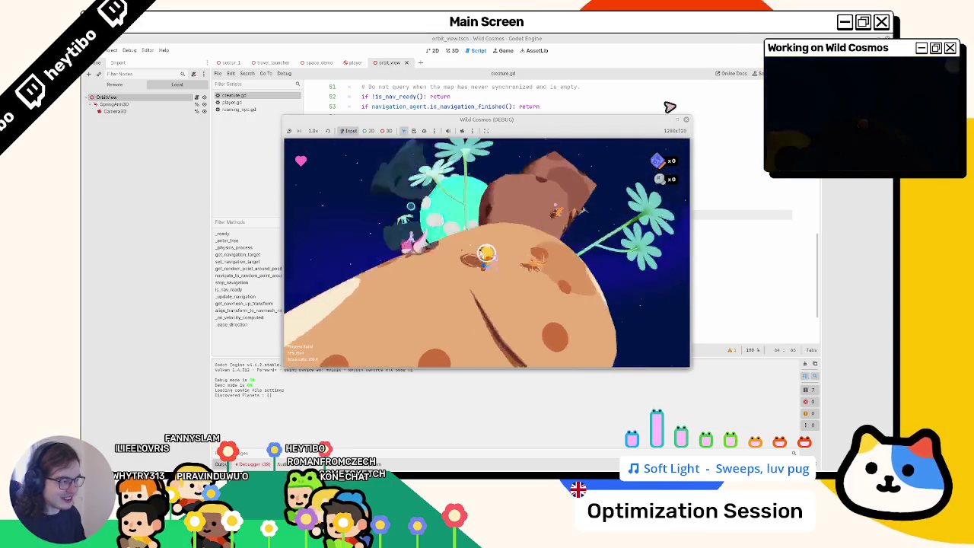
key("F8")
Replace align_with_y's global_transform argument with transform on line 72.
mouse_move(435, 293)
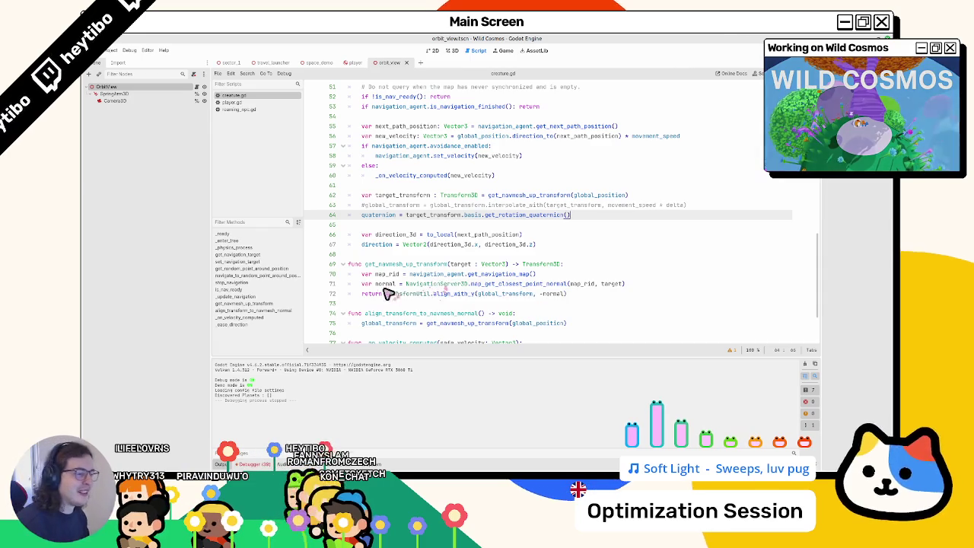
double_click(476, 216)
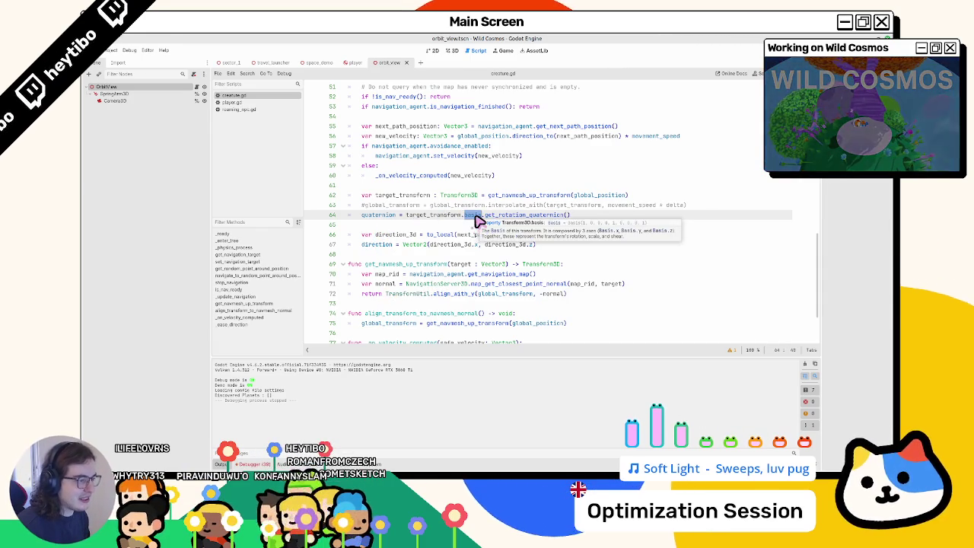
double_click(502, 293)
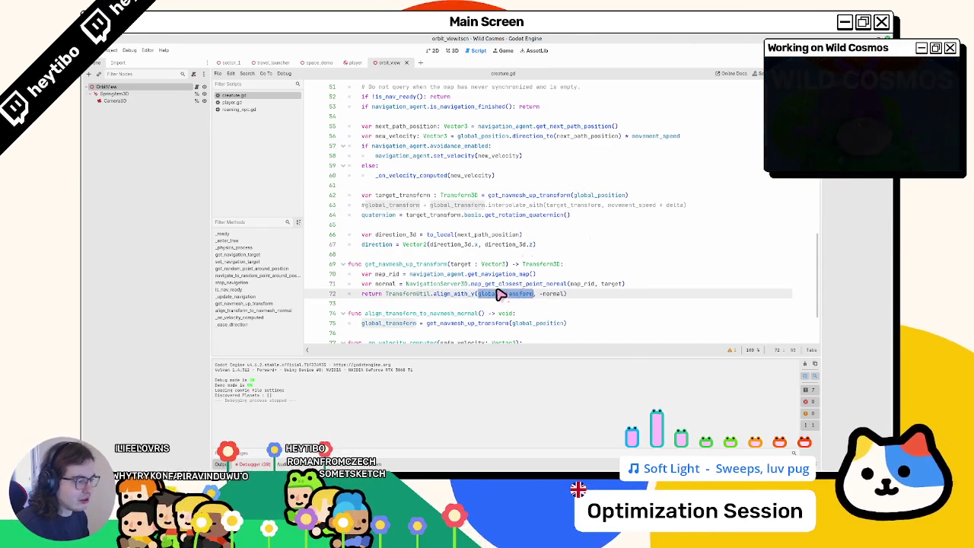
type("tr")
key("Return")
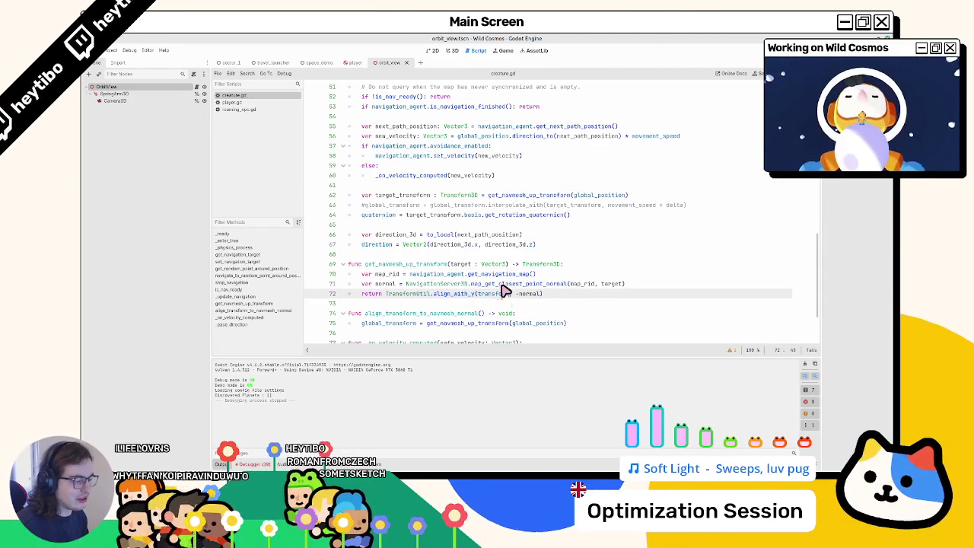
Test-run the game, then undo the experiments until line 64 is blank.
mouse_move(500, 283)
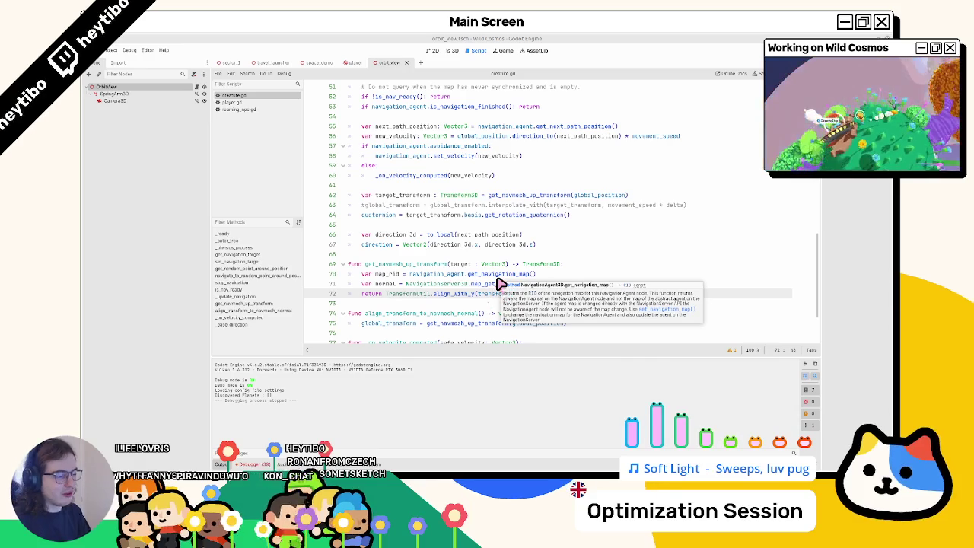
key("F5")
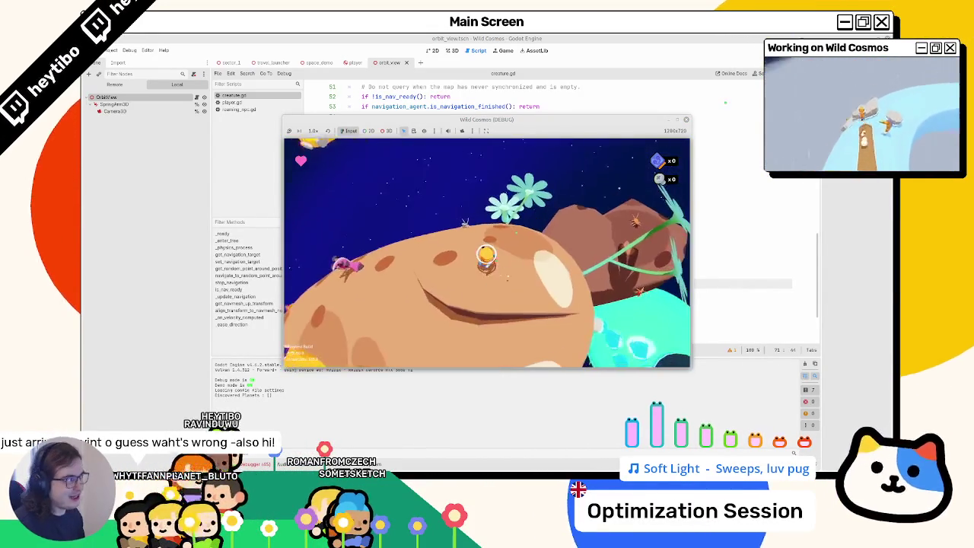
key("F8")
key("ctrl+z")
key("ctrl+z")
key("ctrl+z")
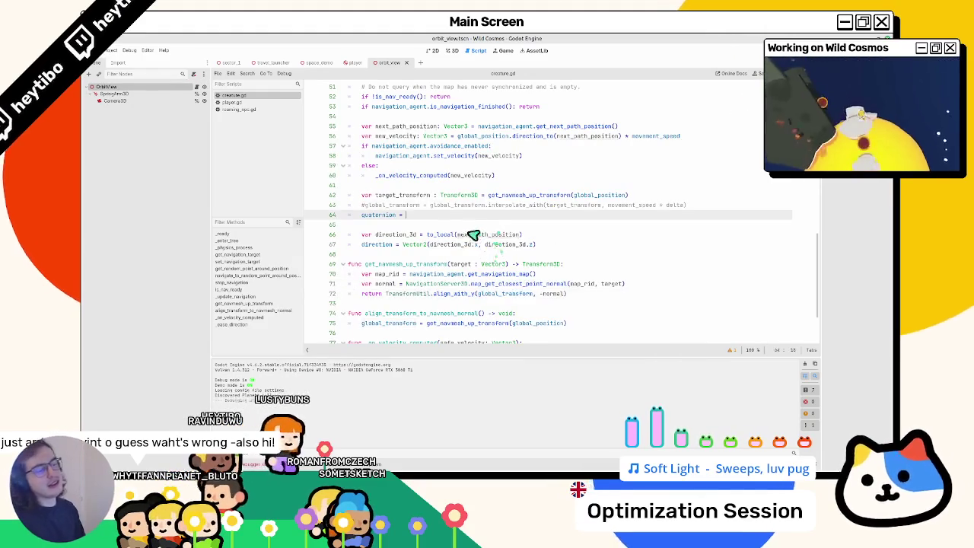
key("ctrl+z")
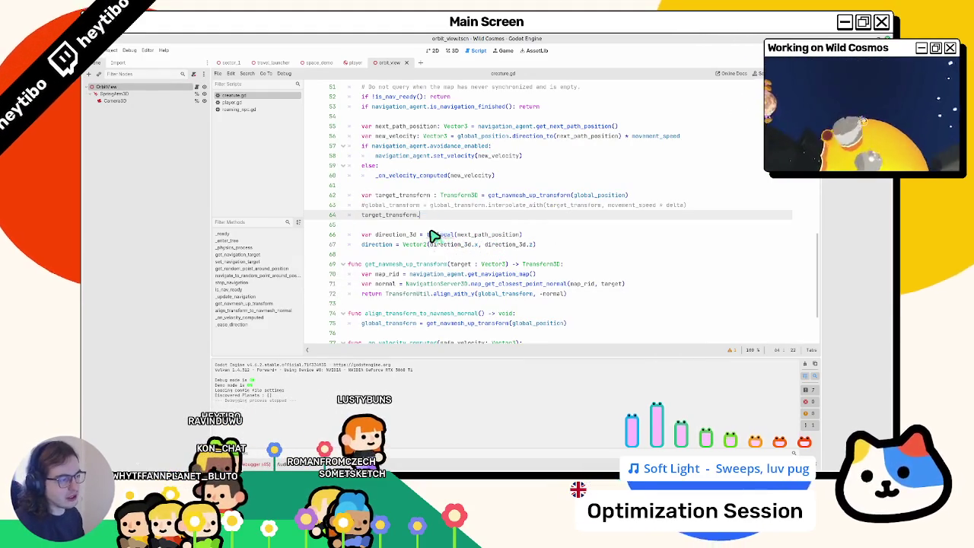
key("ctrl+z")
key("ctrl+z")
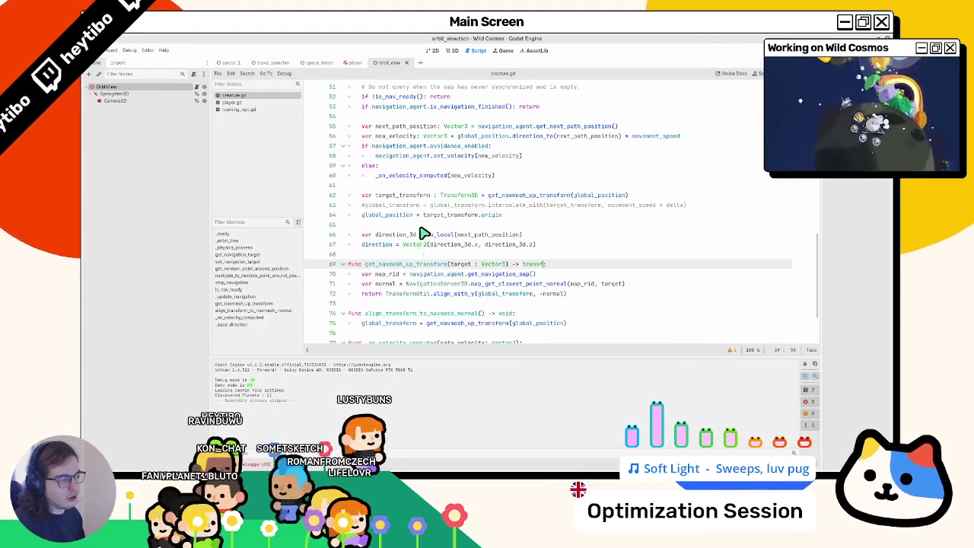
key("ctrl+z")
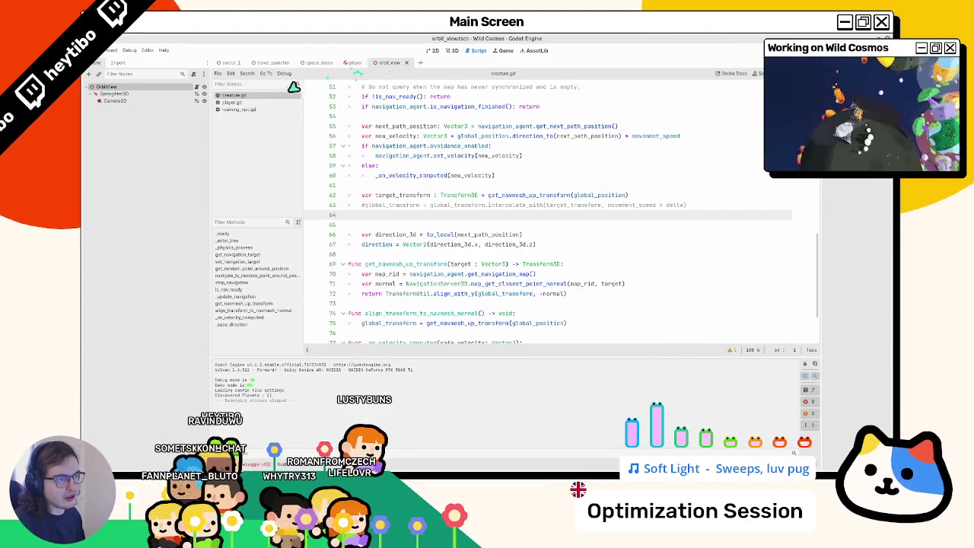
left_click(197, 87)
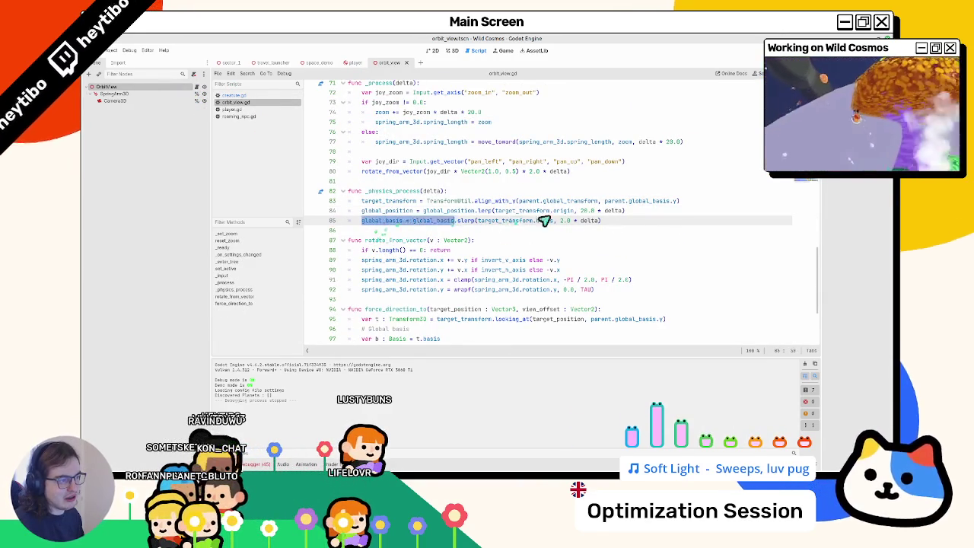
left_click_drag(516, 221, 647, 219)
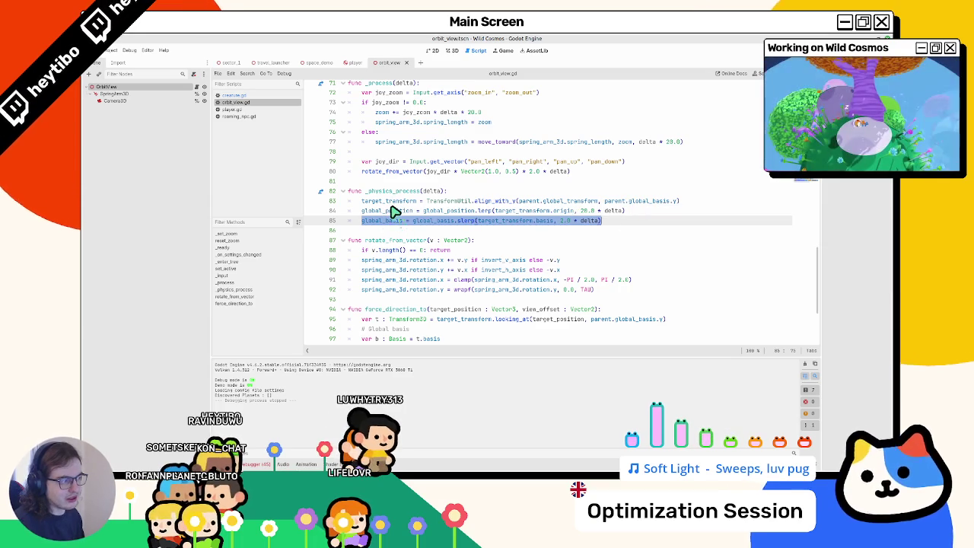
left_click(372, 222)
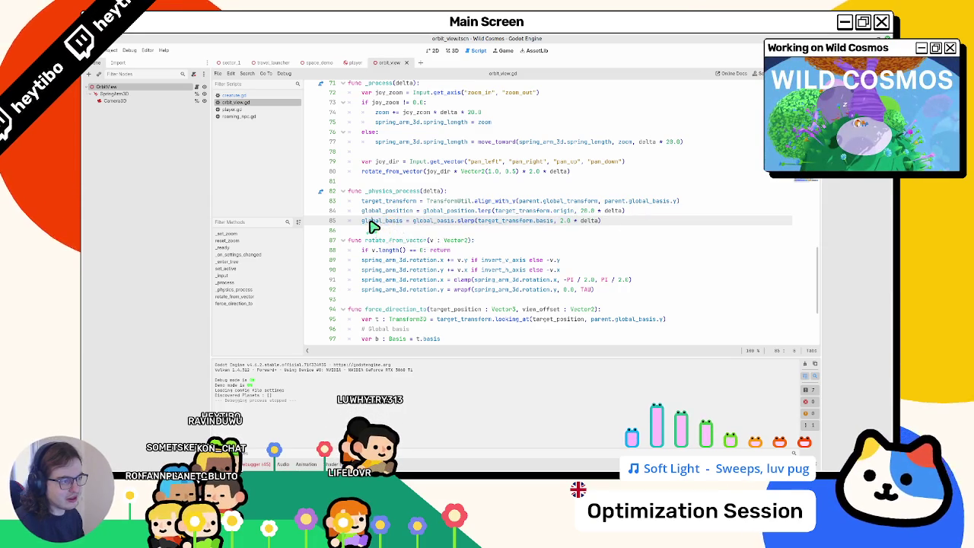
mouse_move(368, 220)
left_mouse_down()
mouse_move(646, 198)
mouse_move(664, 222)
left_mouse_up()
scroll(651, 226, "down", 3)
scroll(630, 229, "up", 2)
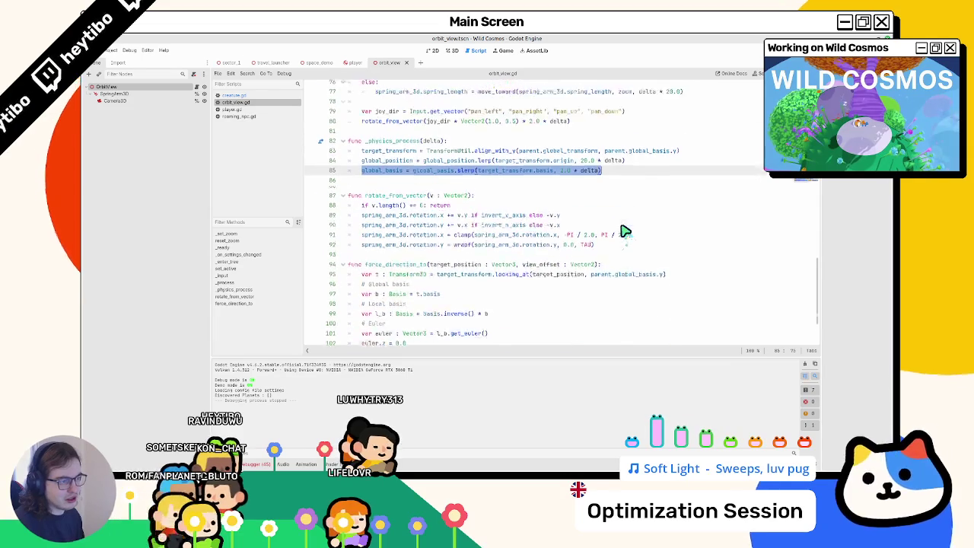
left_click_drag(516, 171, 426, 172)
left_click(228, 95)
key("ctrl+f")
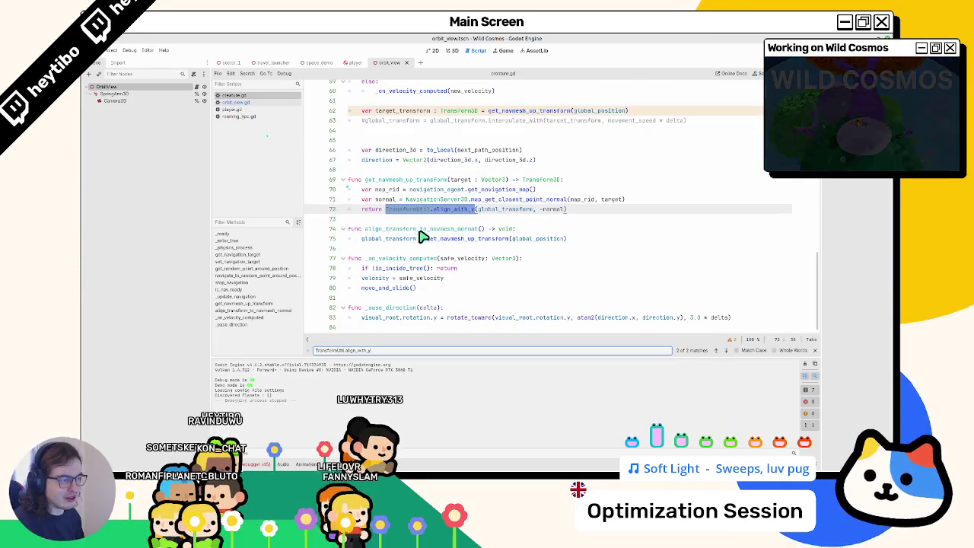
key("Escape")
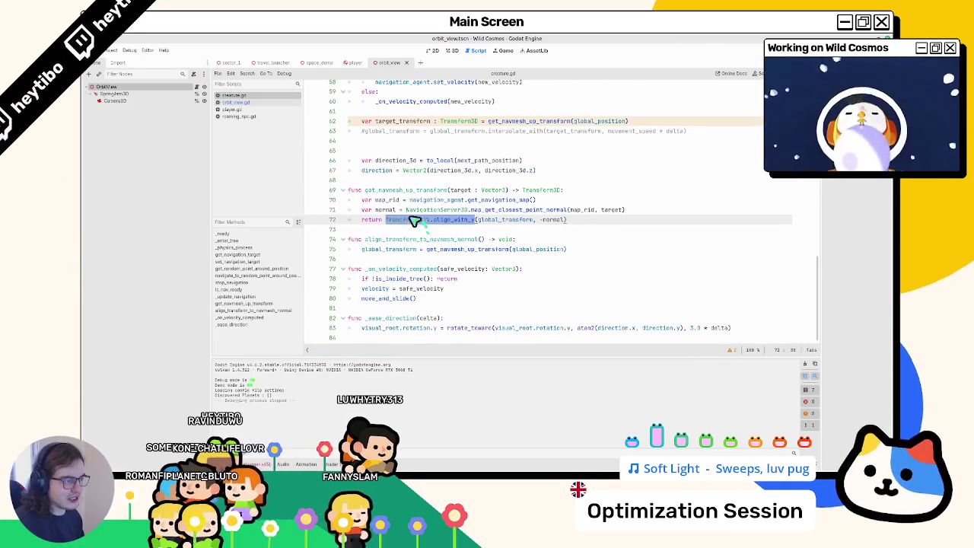
double_click(384, 210)
double_click(384, 204)
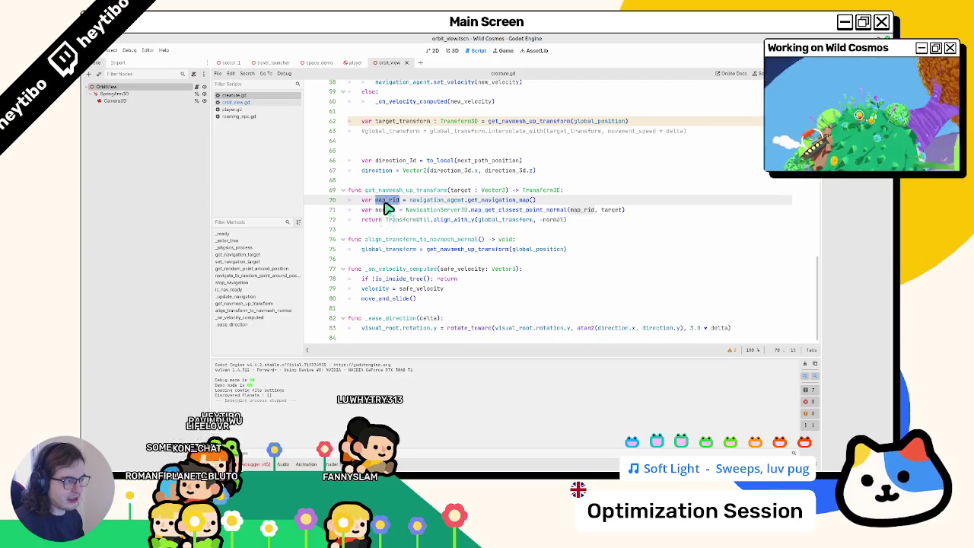
double_click(515, 220)
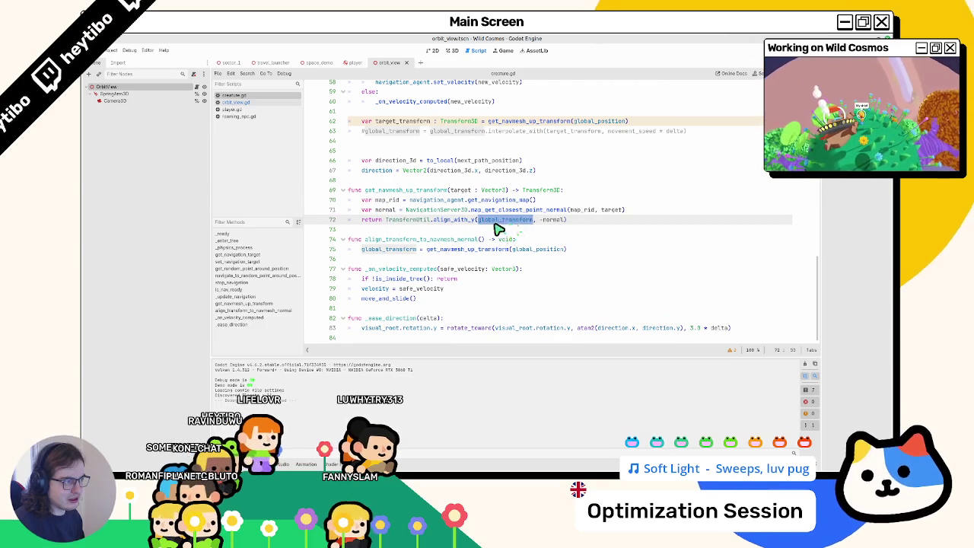
left_click(257, 103)
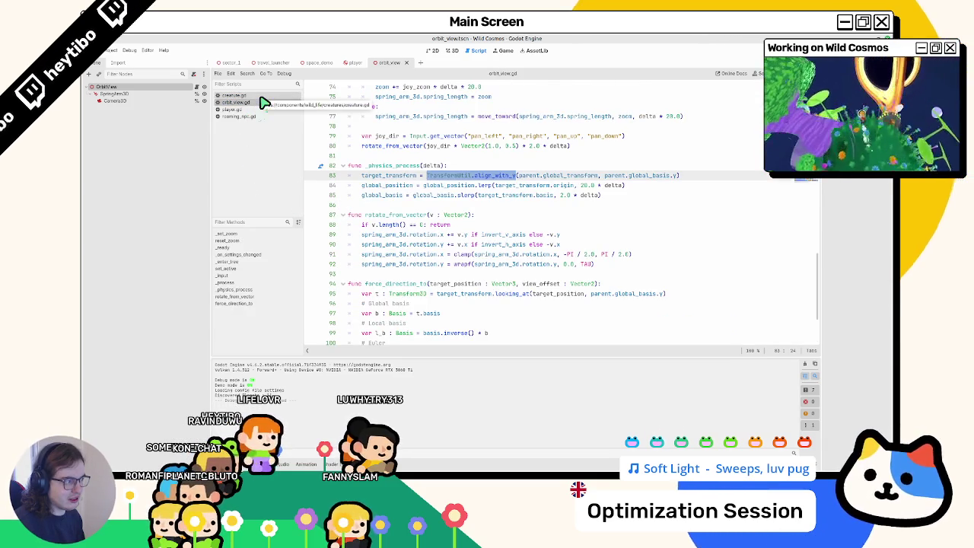
left_click(234, 95)
scroll(487, 172, "up", 2)
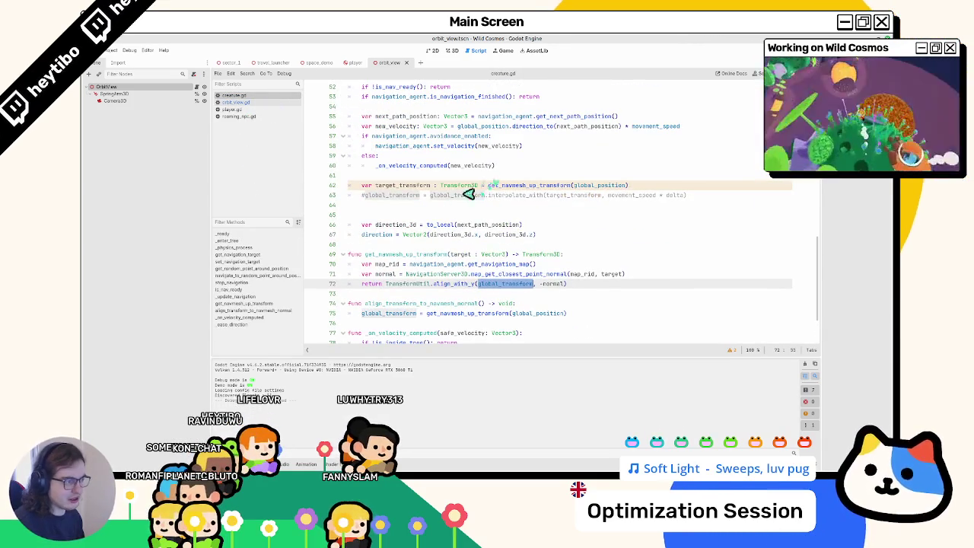
left_click_drag(431, 196, 748, 196)
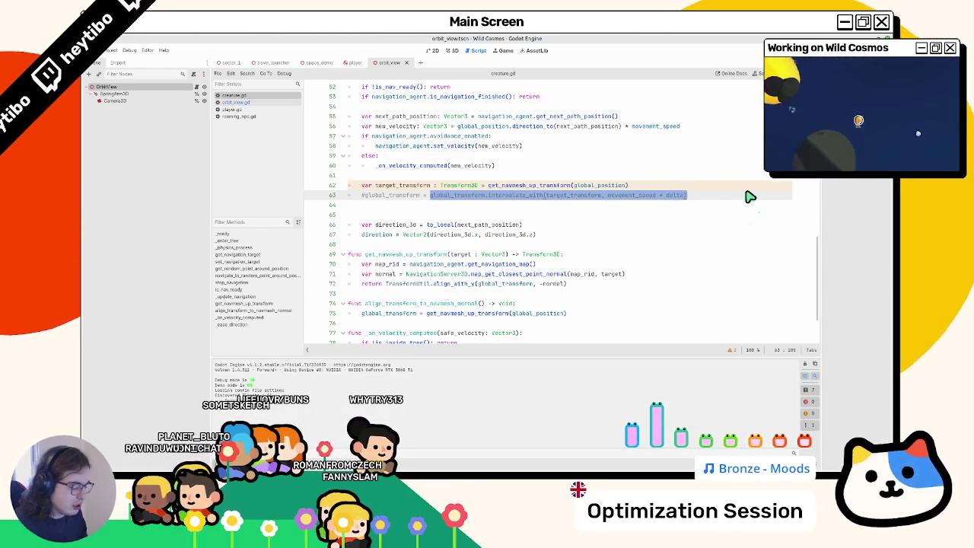
key("ctrl+shift+o")
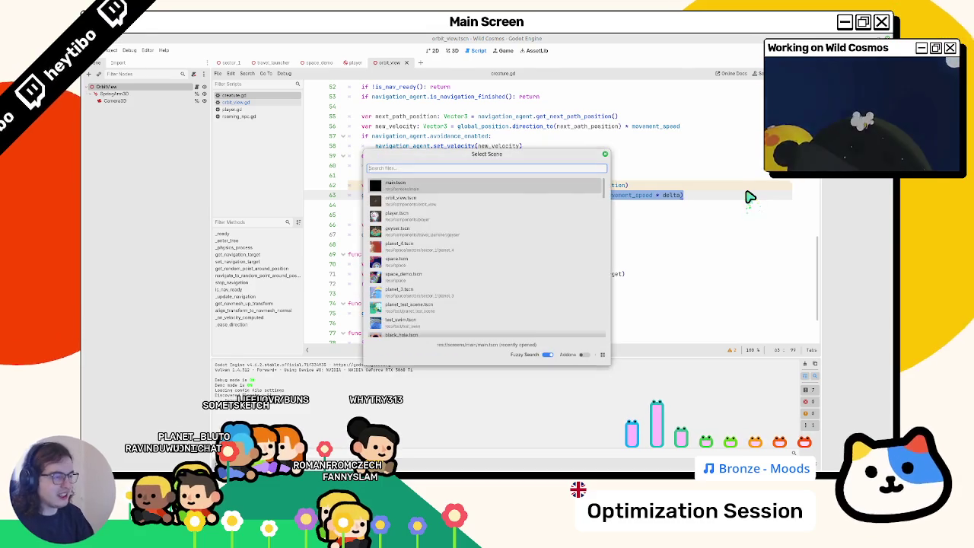
key("Return")
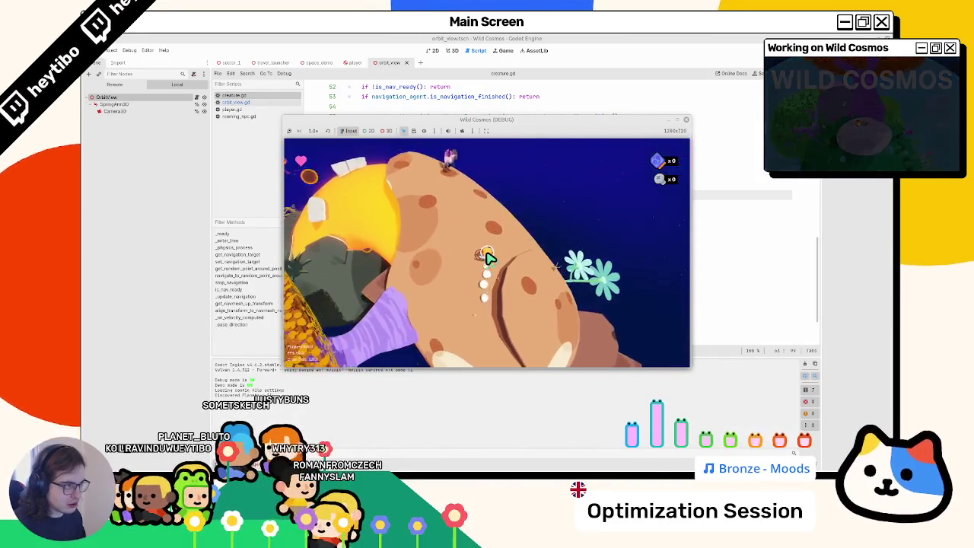
key("F8")
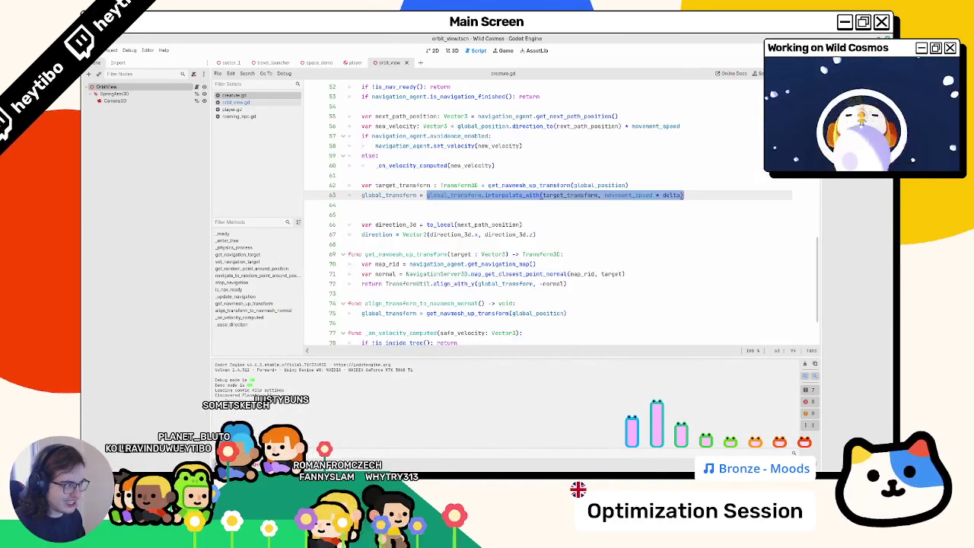
Inspect global_transform and interpolate_with on line 63 and read the 'Basis must be normalized' debugger error.
double_click(387, 196)
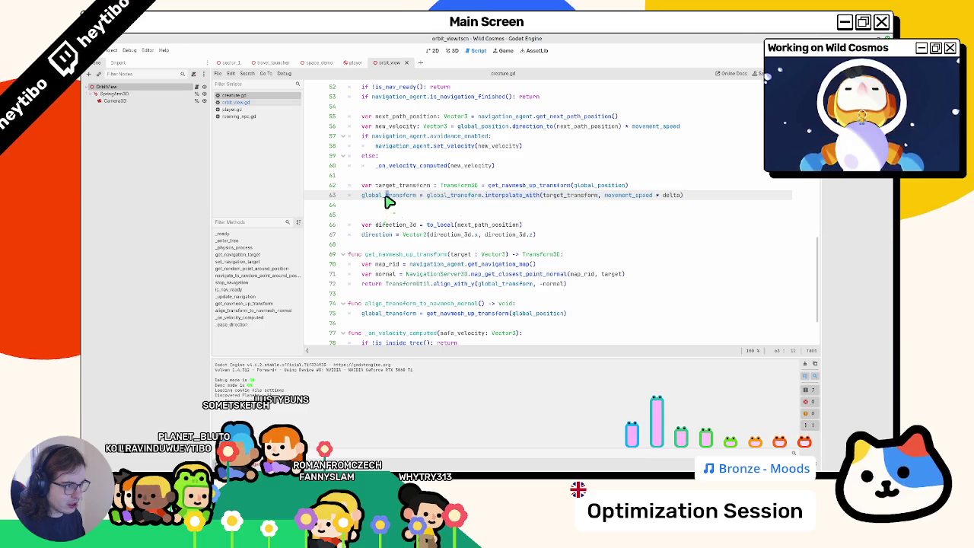
double_click(504, 197)
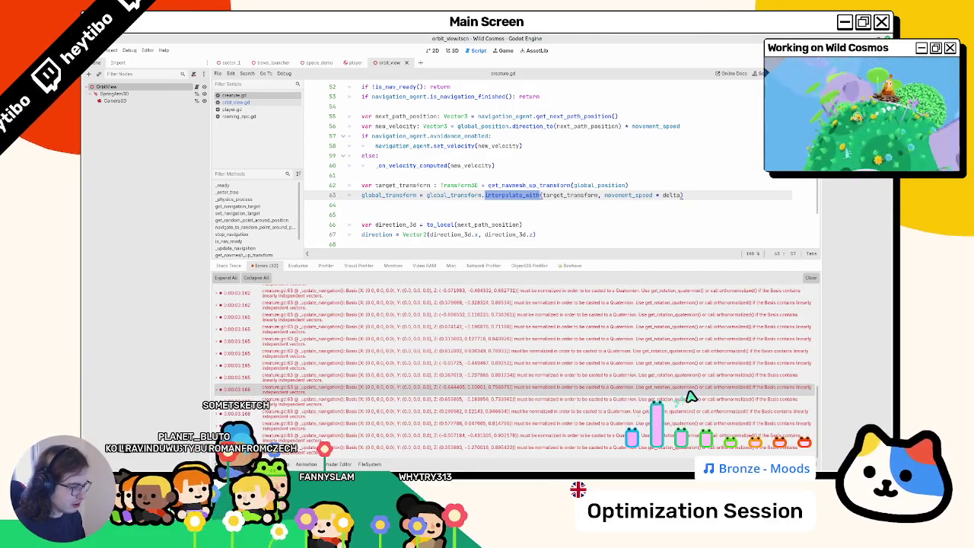
mouse_move(698, 400)
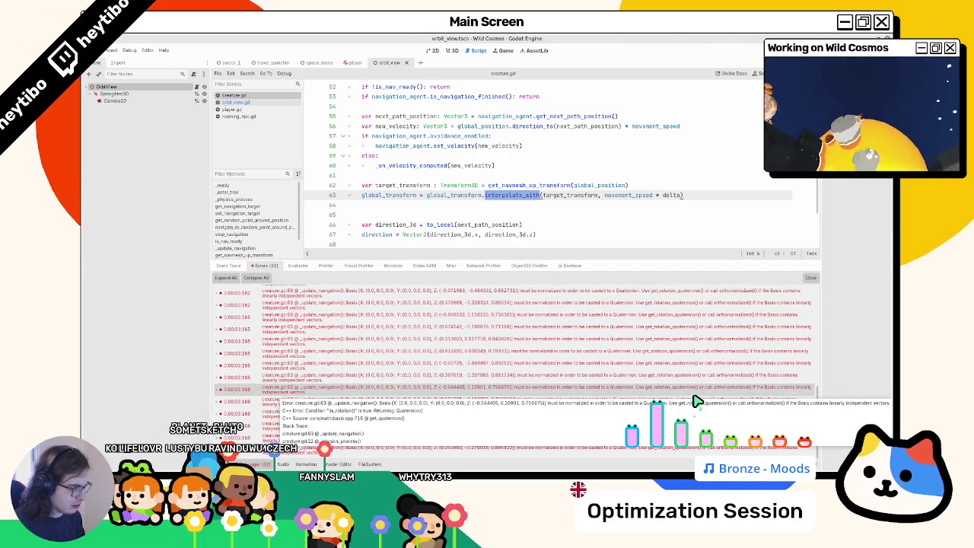
Review _update_navigation, the target_transform line and is_nav_ready in creature.gd.
left_click(627, 204)
scroll(630, 220, "up", 10)
scroll(639, 251, "up", 7)
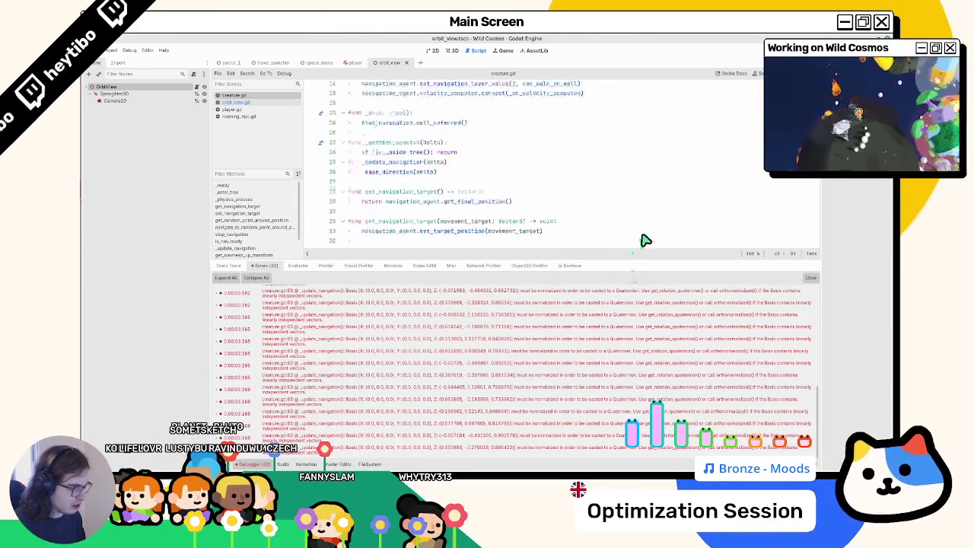
scroll(635, 235, "down", 12)
scroll(609, 231, "down", 4)
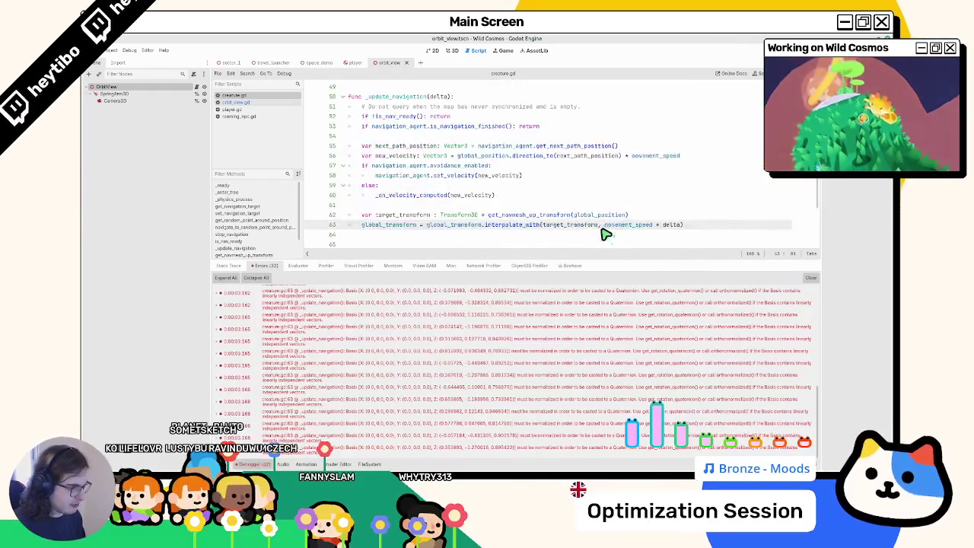
scroll(414, 129, "up", 1)
left_click(411, 128)
scroll(407, 210, "down", 2)
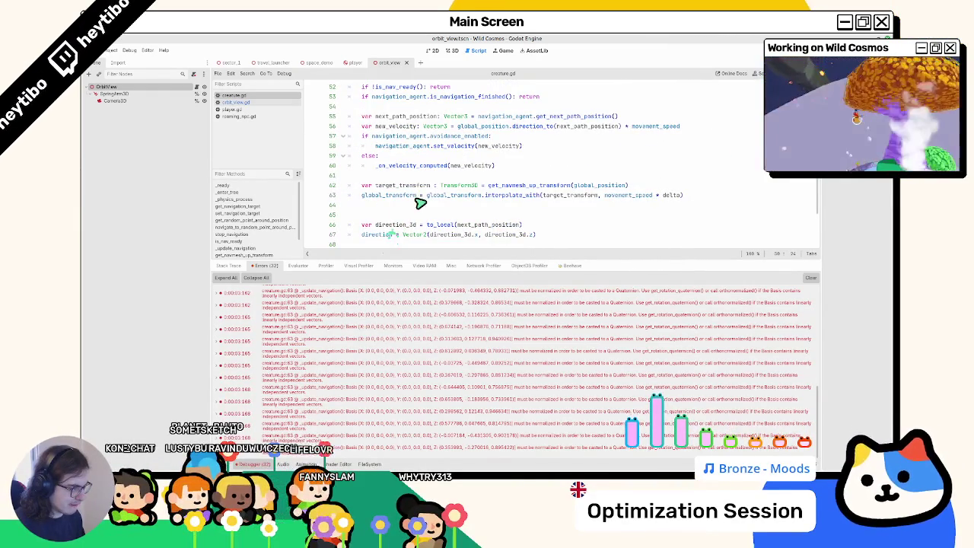
scroll(418, 203, "up", 1)
left_click(508, 216)
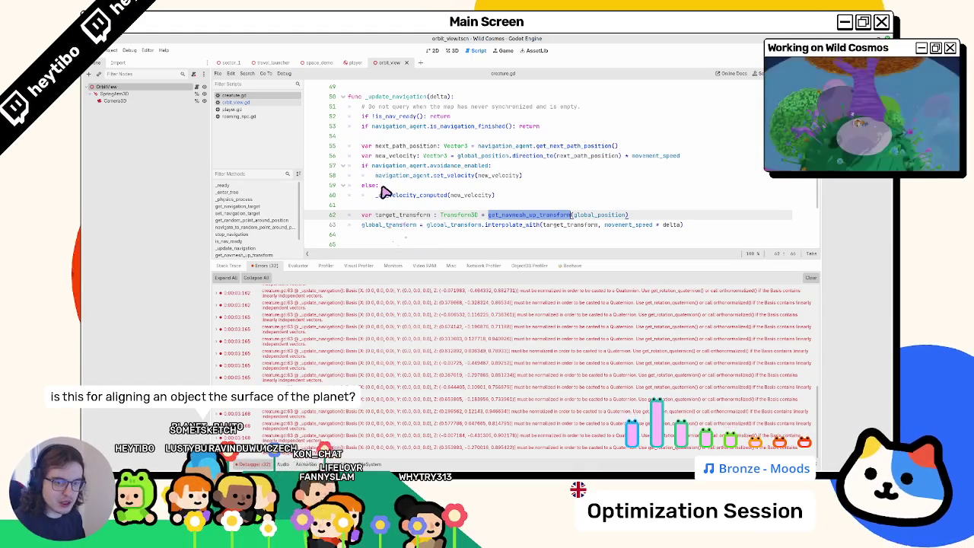
left_click(389, 117, "ctrl")
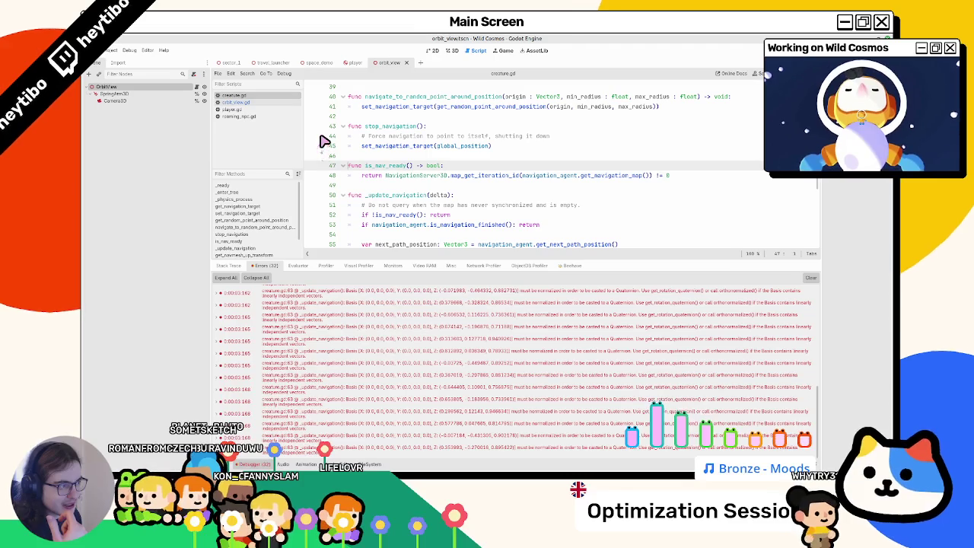
Look through player.gd and orbit_view.gd, then return to creature.gd.
left_click(257, 111)
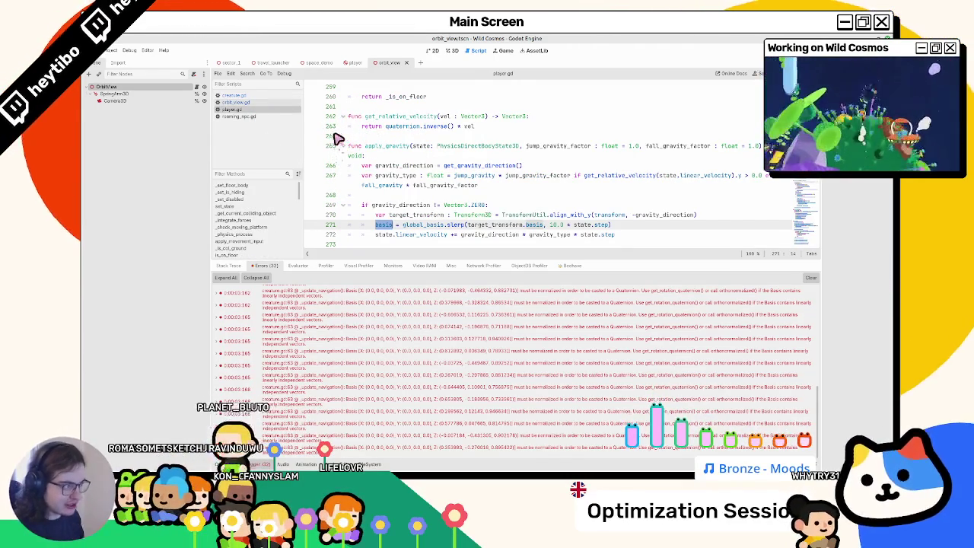
left_click(257, 103)
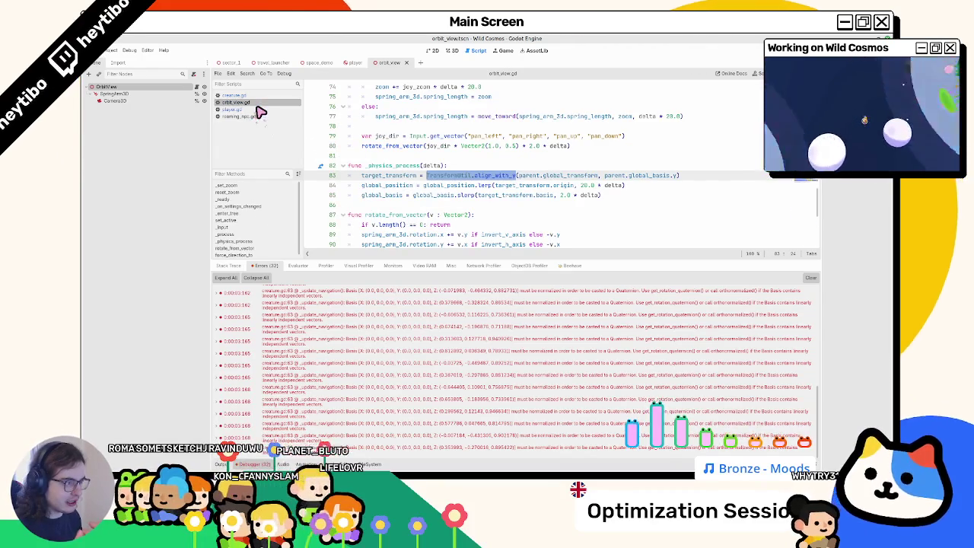
left_click(258, 112)
left_click(257, 105)
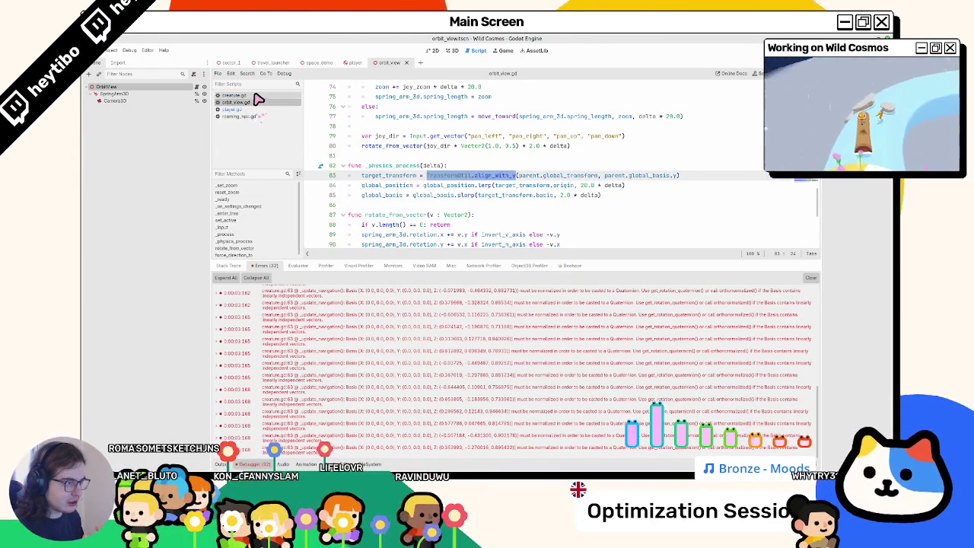
left_click(257, 97)
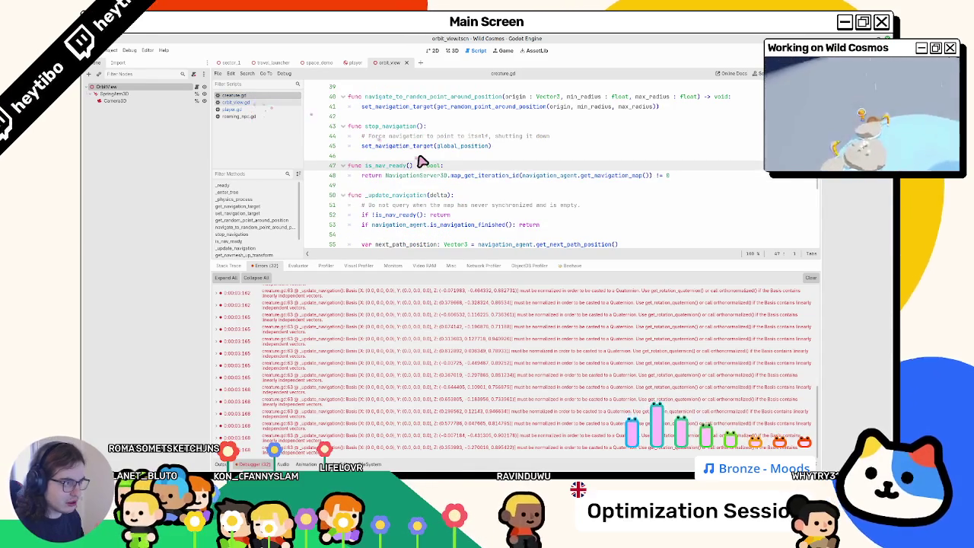
scroll(419, 165, "down", 3)
scroll(419, 171, "up", 3)
scroll(419, 171, "down", 3)
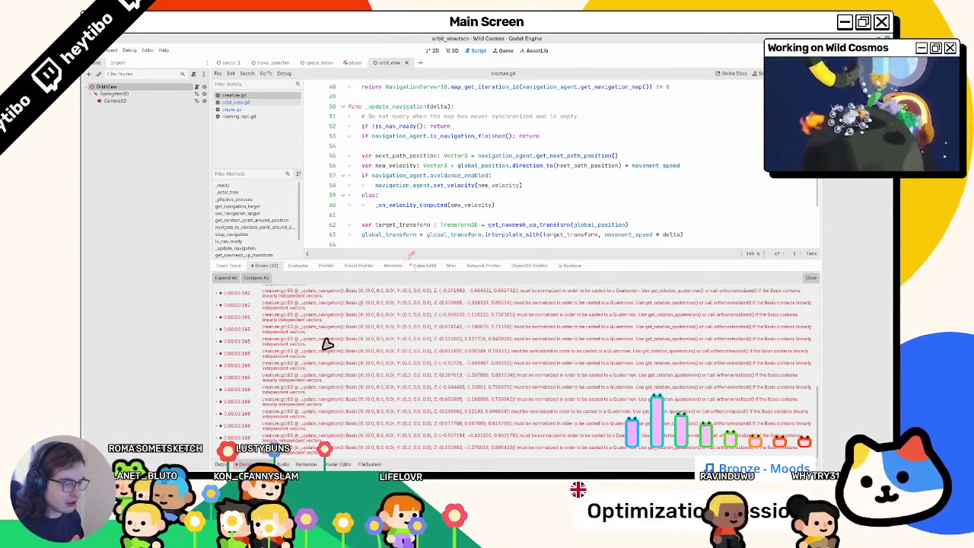
Hide the bottom panel and comment out the interpolate_with line 63.
key("ctrl+j")
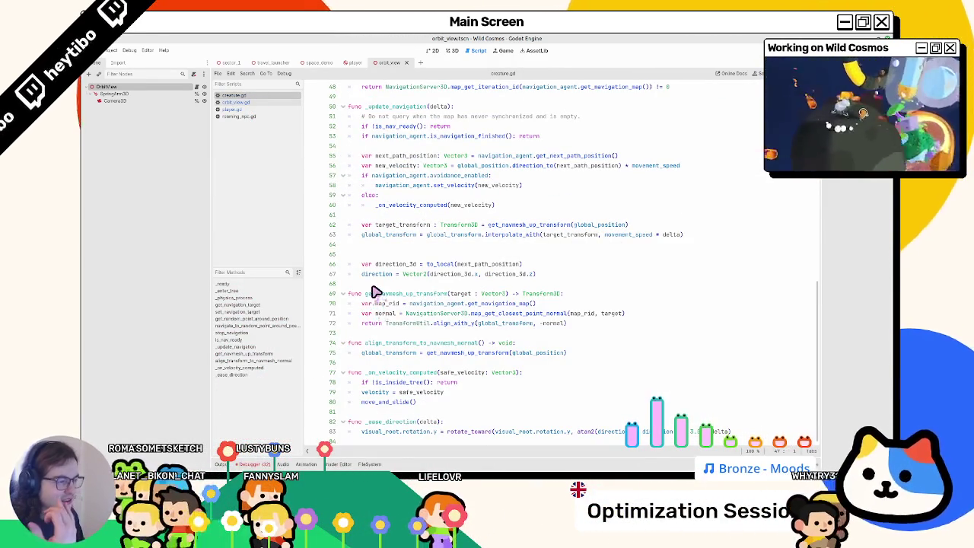
double_click(372, 235)
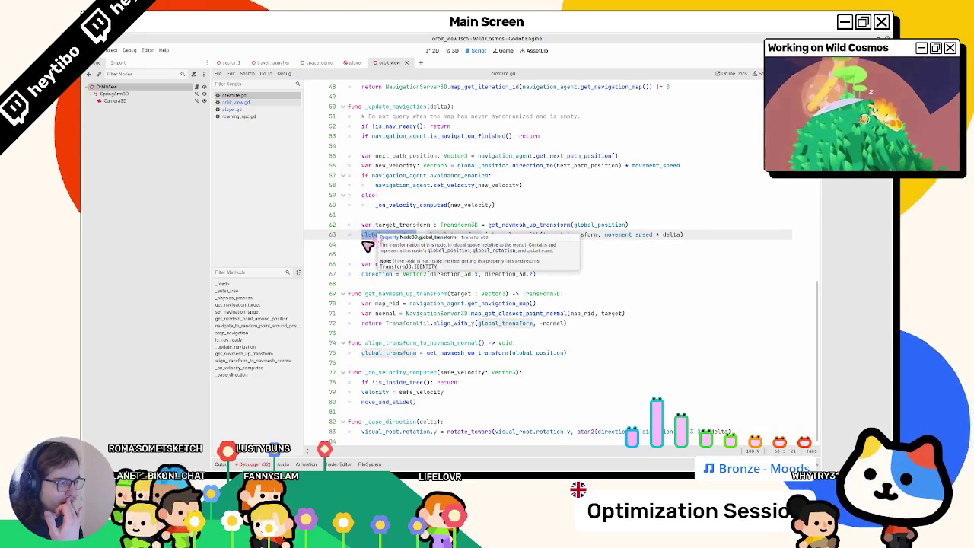
left_click(374, 237)
key("ctrl+k")
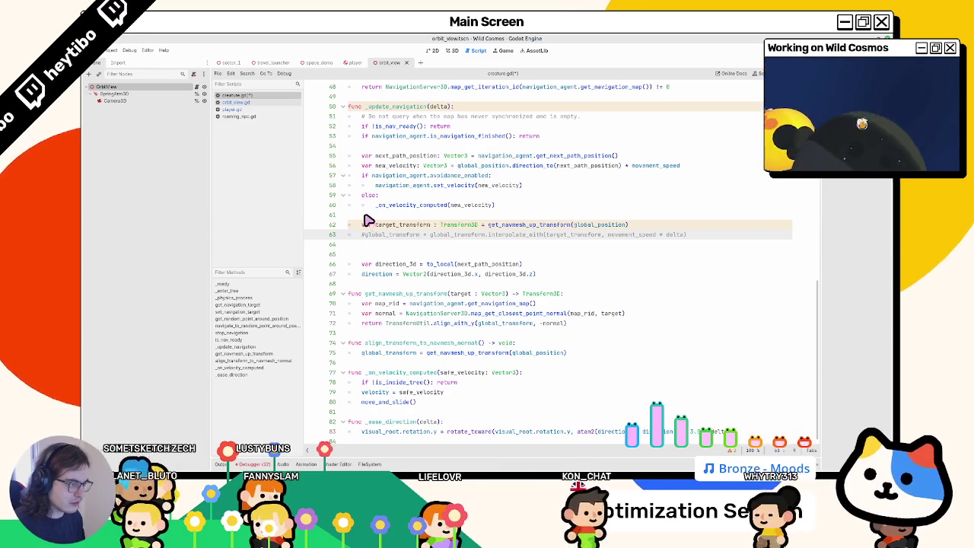
Launch main.tscn with line 63 commented out and bring the Wild Cosmos (DEBUG) window forward.
scroll(369, 221, "up", 3)
scroll(369, 221, "up", 7)
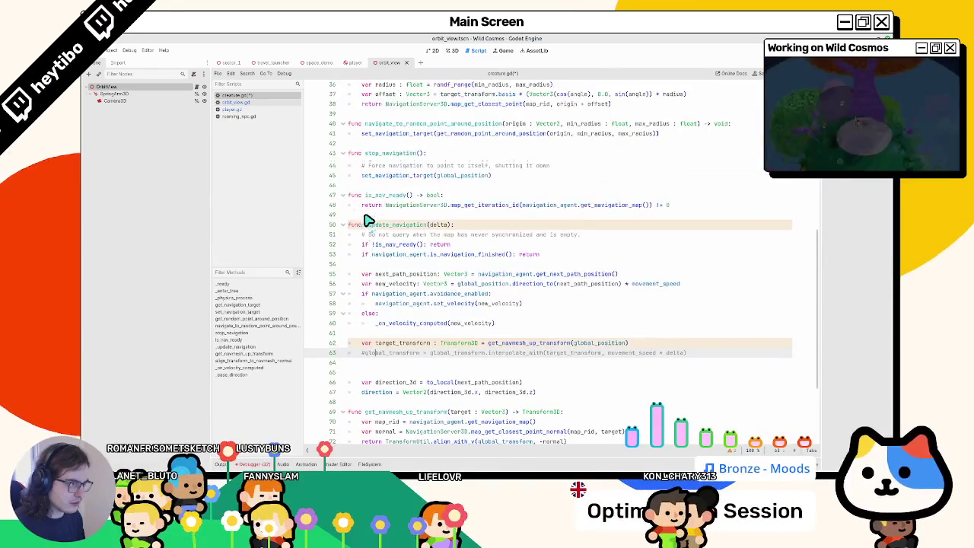
scroll(368, 221, "up", 4)
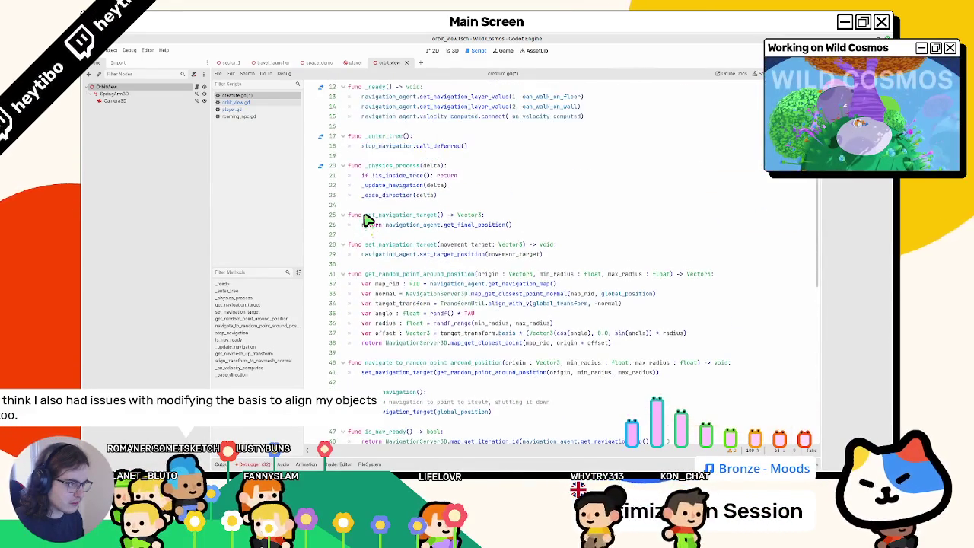
scroll(368, 221, "down", 14)
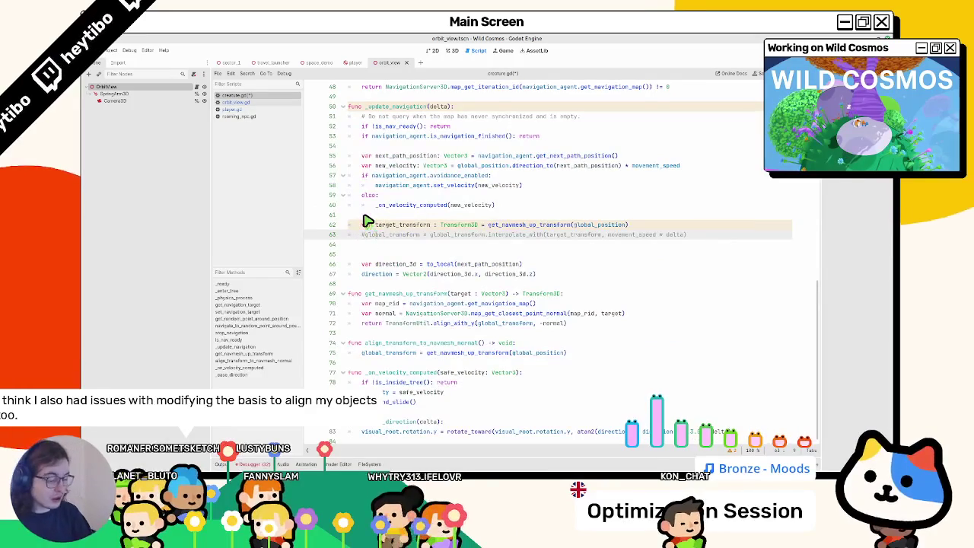
key("ctrl+shift+F5")
key("Return")
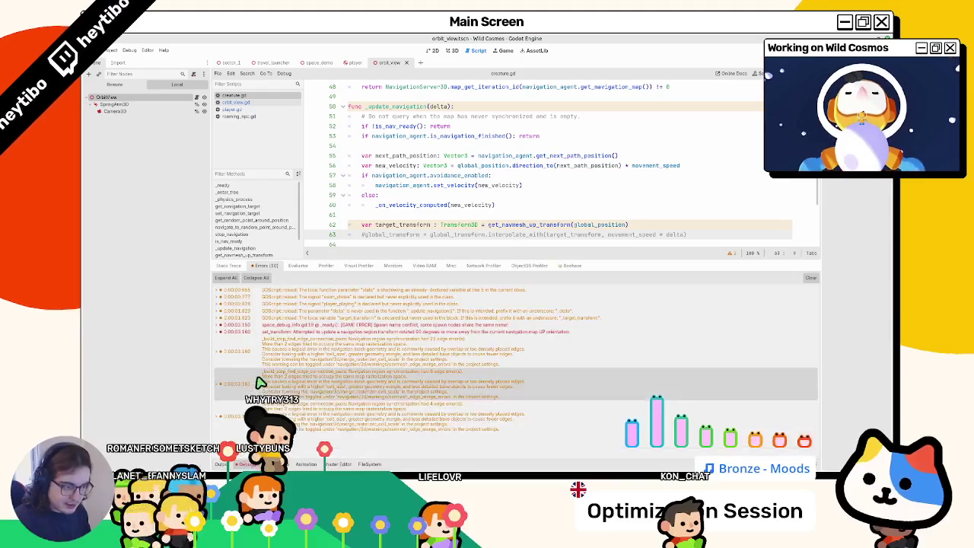
left_click(242, 463)
key("alt+Tab")
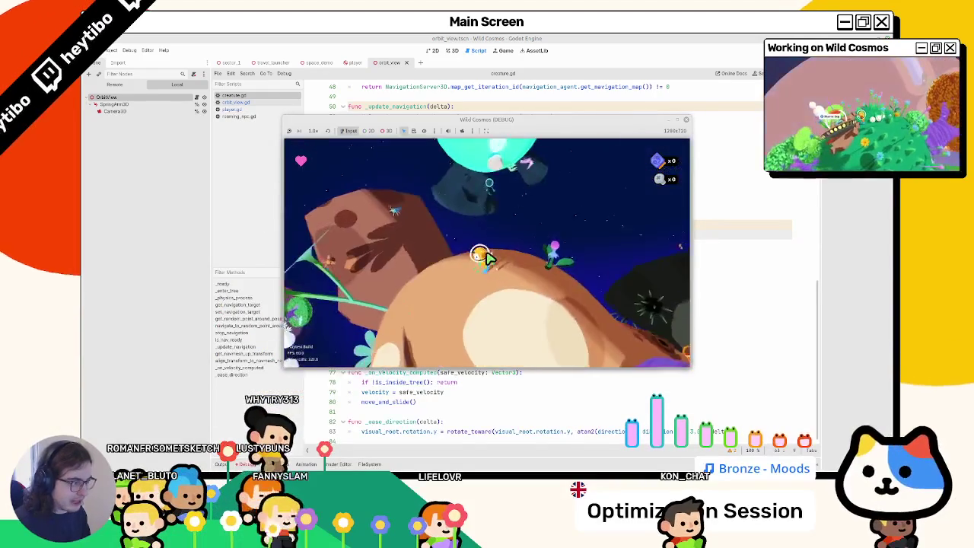
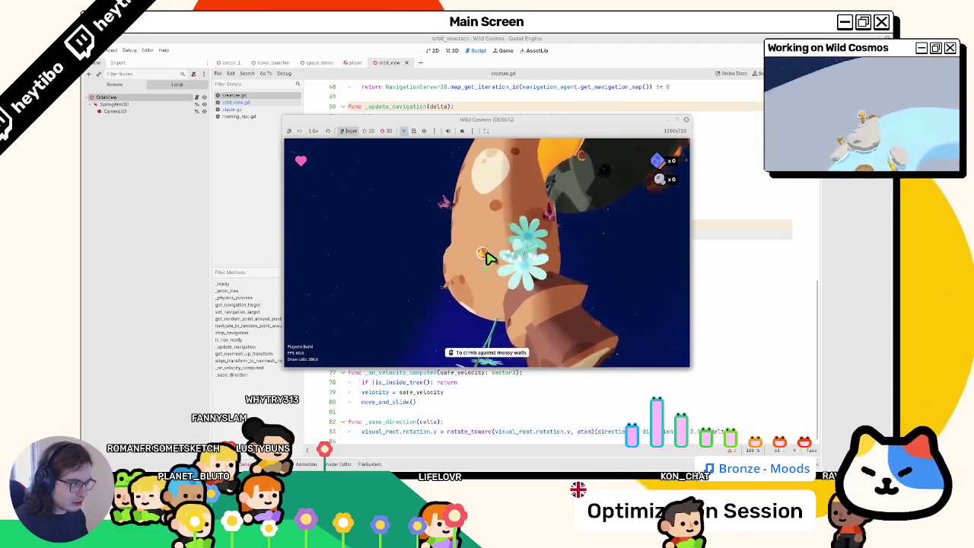
Stop the running Wild Cosmos game and return to creature.gd's code.
key("F8")
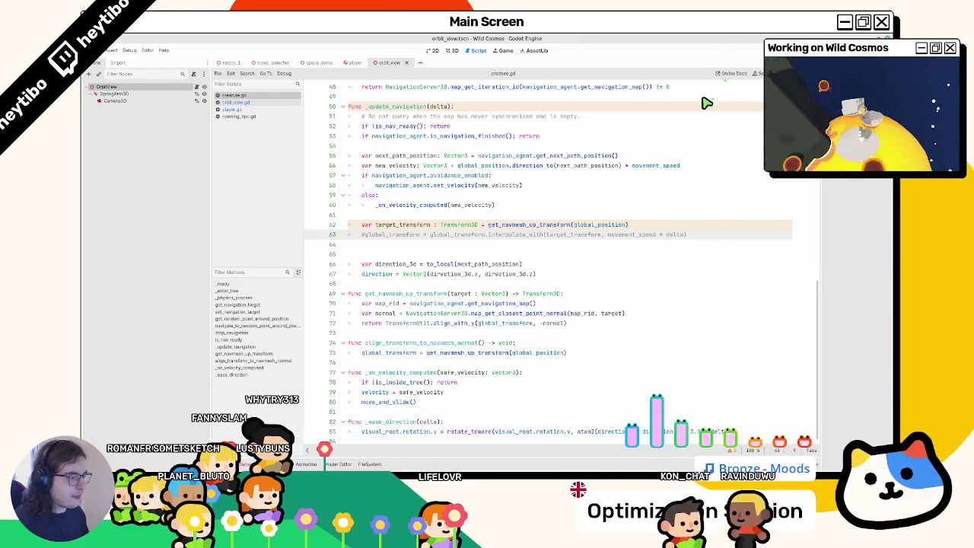
left_click(420, 247)
scroll(423, 251, "up", 15)
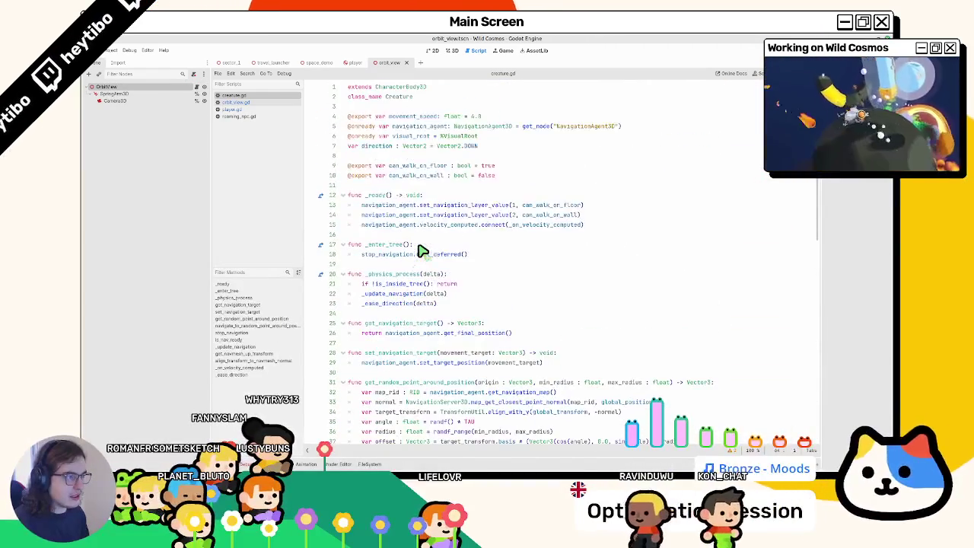
scroll(420, 252, "down", 15)
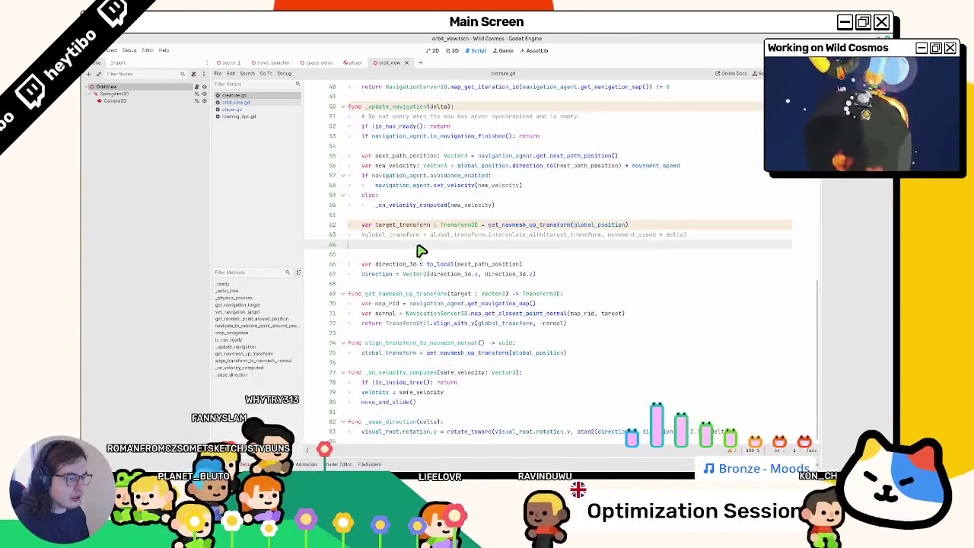
Search all project files for align_transform_to_navmesh_normal.
double_click(387, 344)
key("ctrl+shift+f")
key("Return")
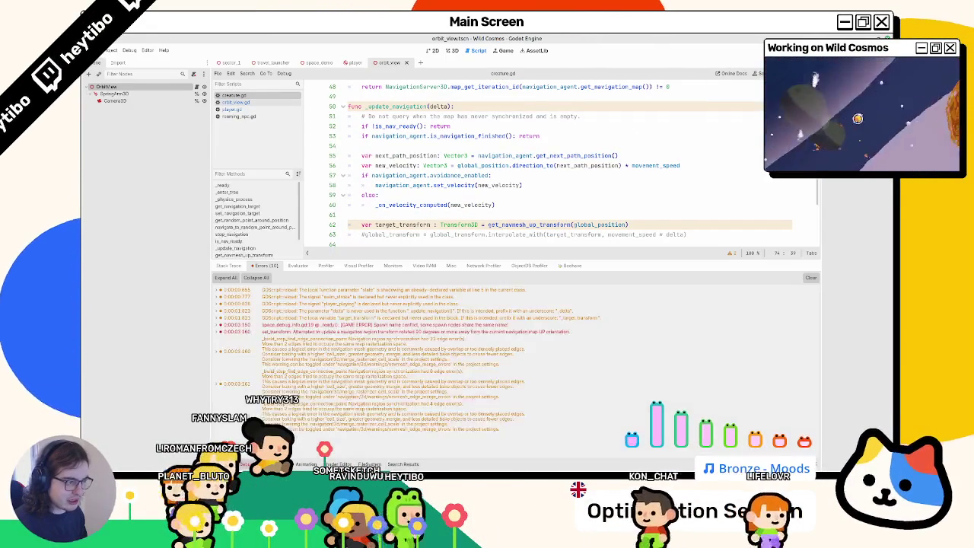
Collapse the bottom panel and step through every 'position' match in creature.gd.
left_click(266, 463)
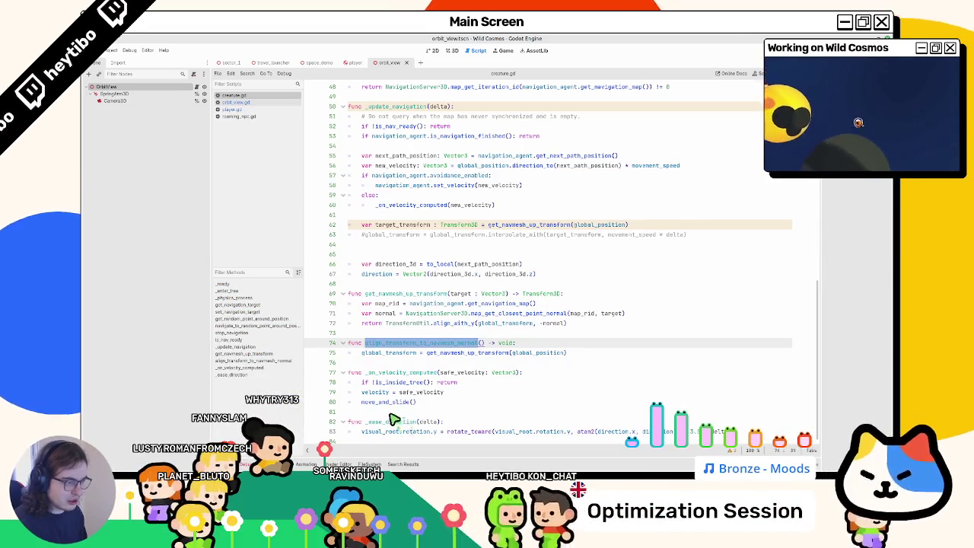
left_click(489, 388)
key("ctrl+f")
type("position")
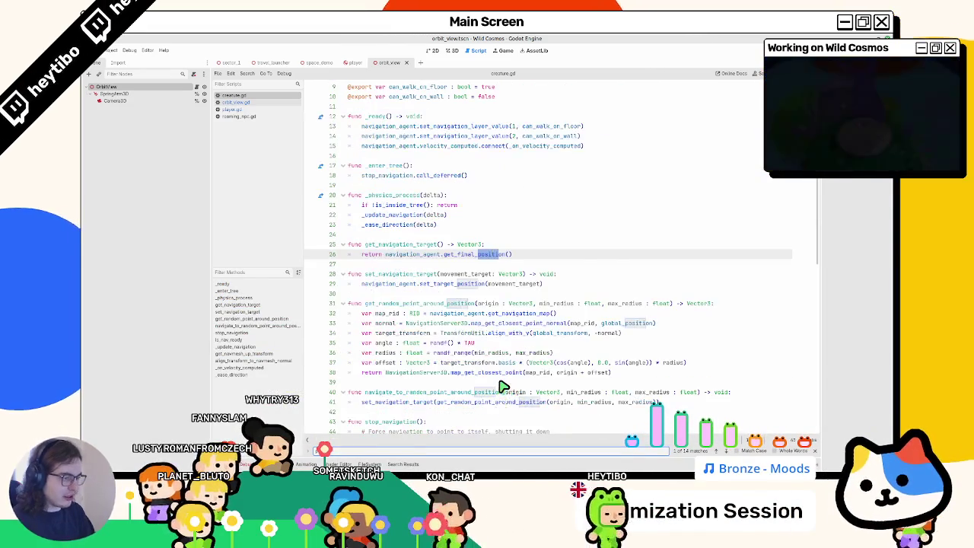
key("Return")
key("Return")
key("Return")
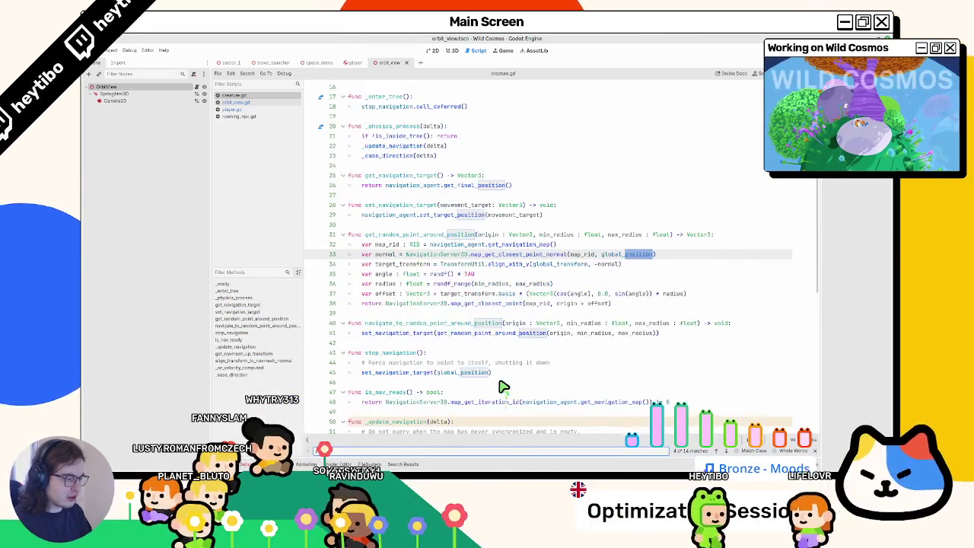
key("Return")
key("Return")
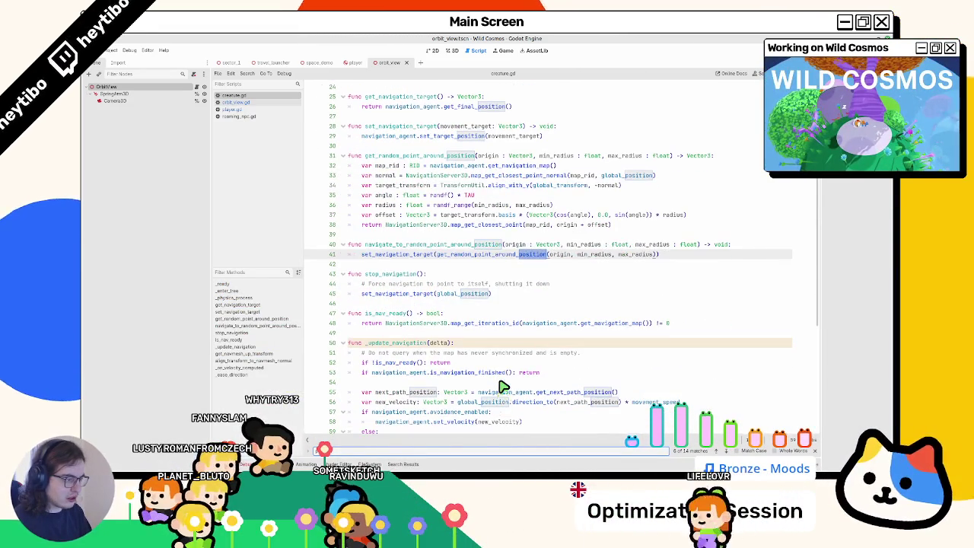
key("Return")
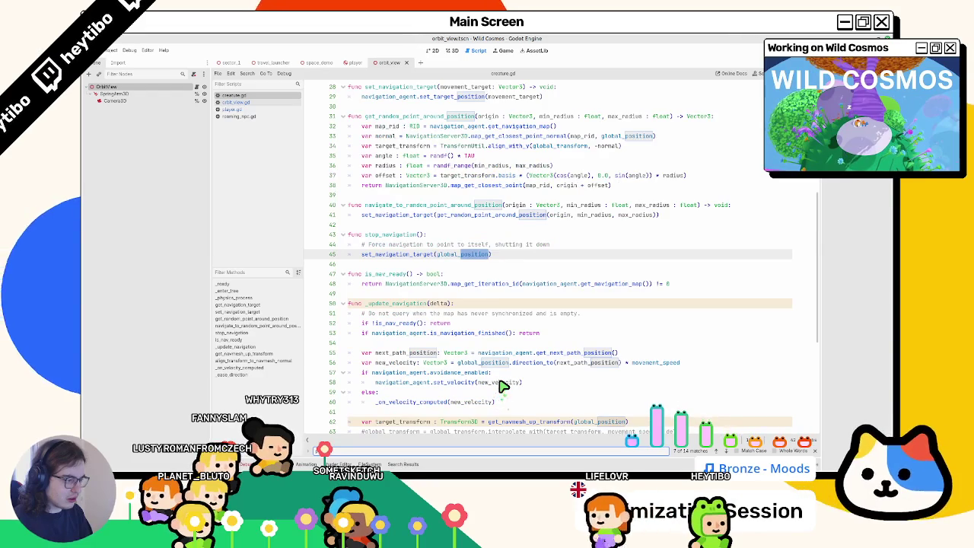
key("Return")
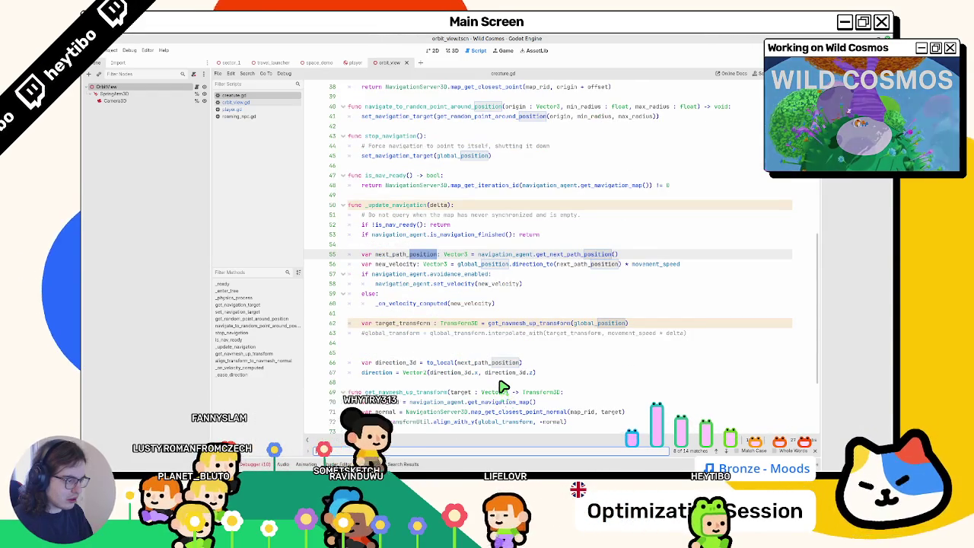
key("Escape")
Inspect the _on_velocity_computed and move_and_slide calls, then switch to roaming_npc.gd.
double_click(431, 305)
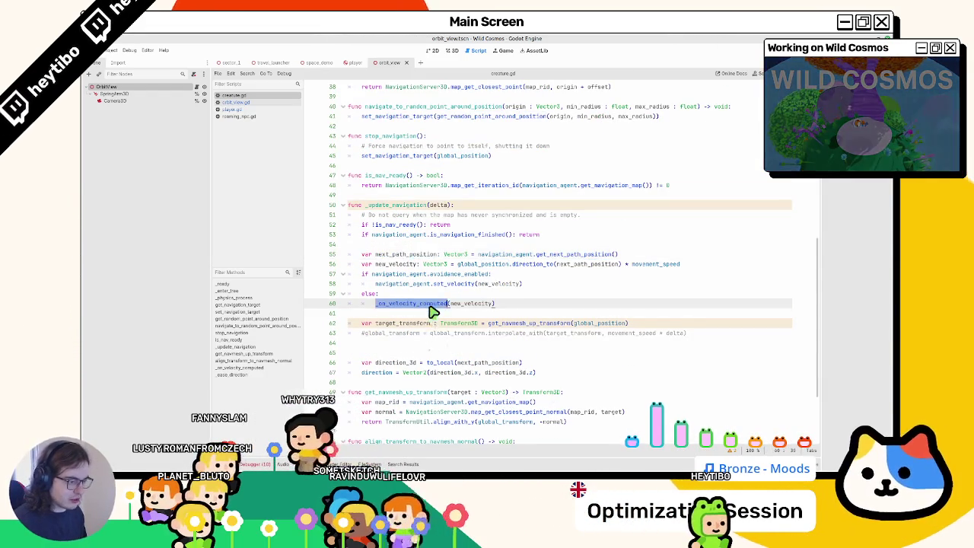
scroll(432, 312, "down", 3)
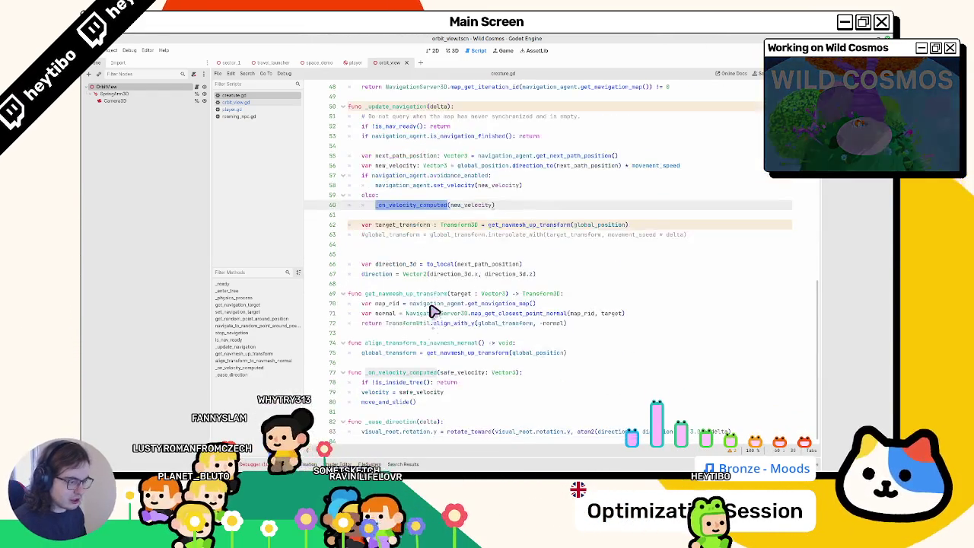
double_click(376, 402)
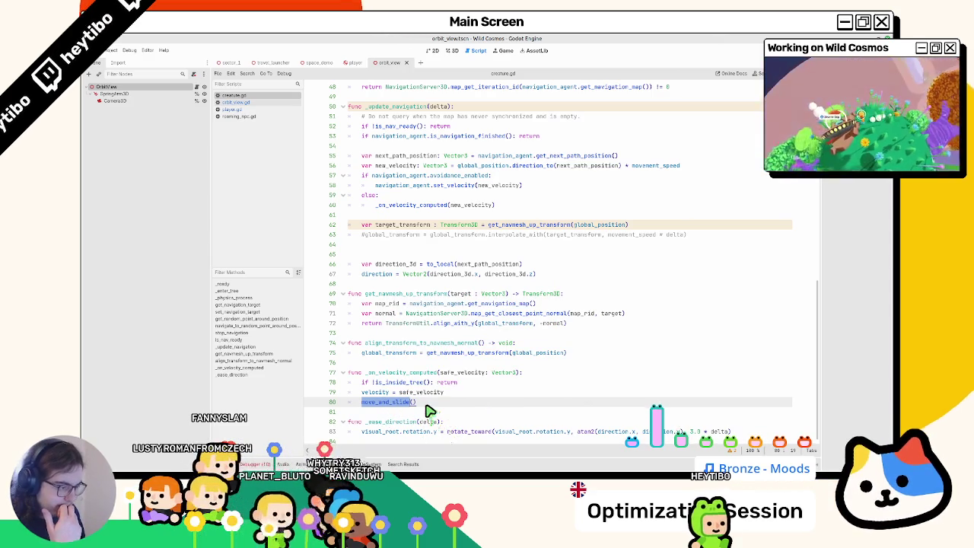
left_click(375, 404)
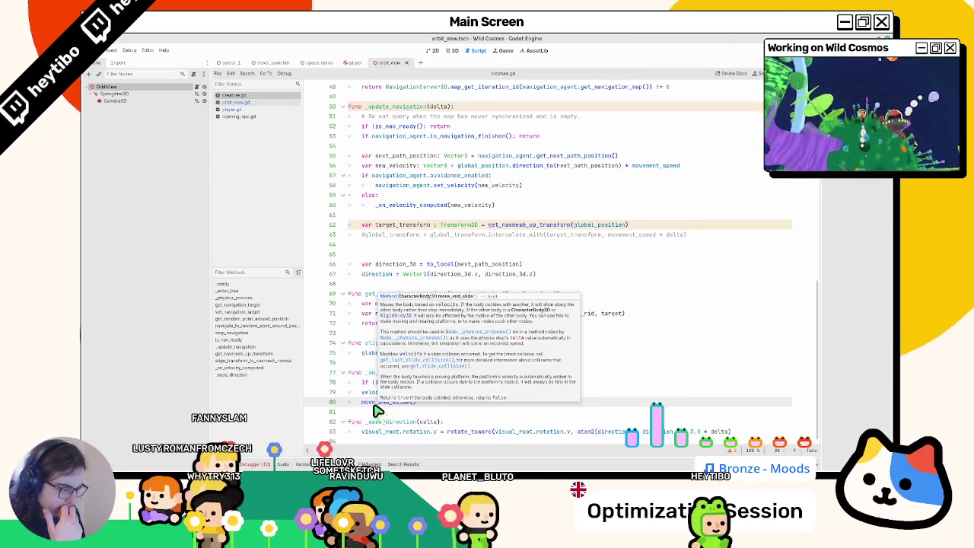
double_click(375, 404)
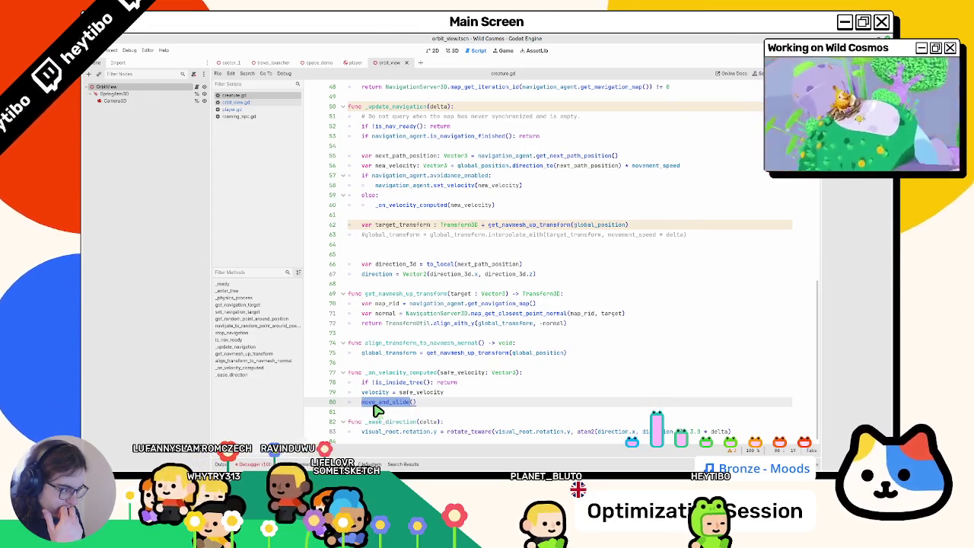
mouse_move(372, 407)
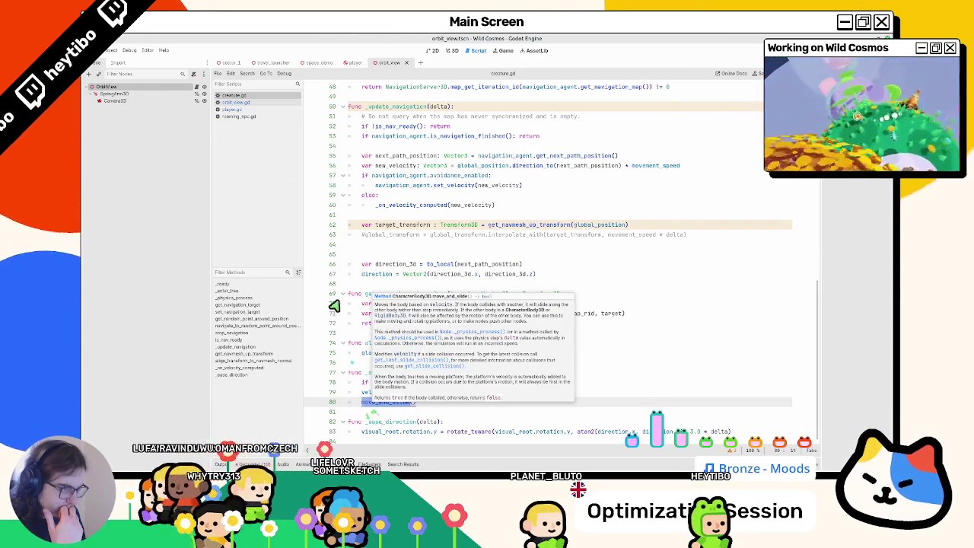
left_click(232, 115)
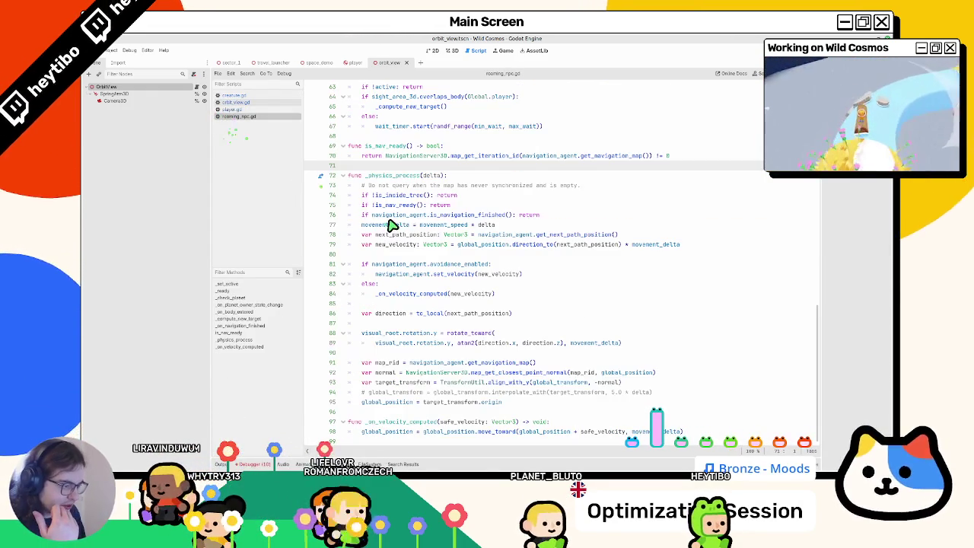
Inspect the global_position assignment on line 95 of roaming_npc.gd, then return to creature.gd.
double_click(373, 402)
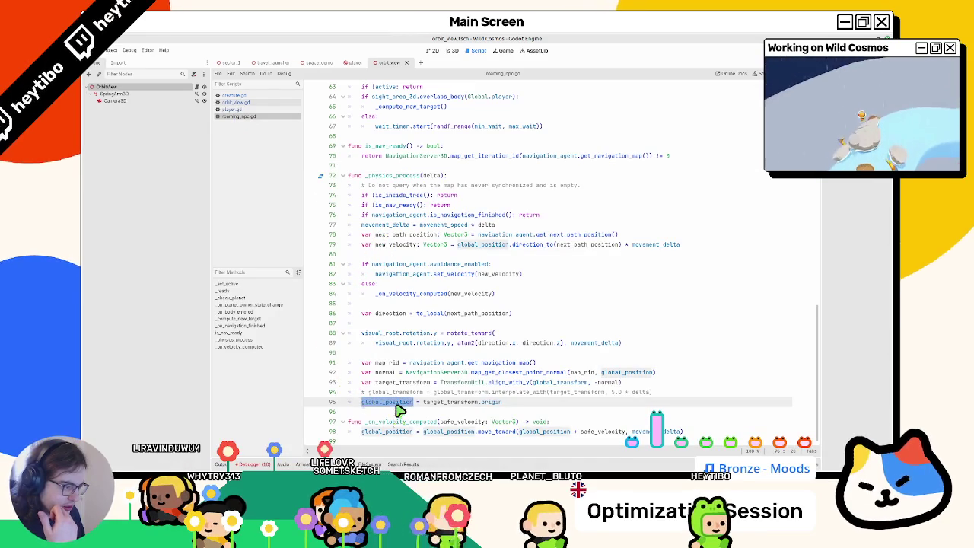
mouse_move(373, 402)
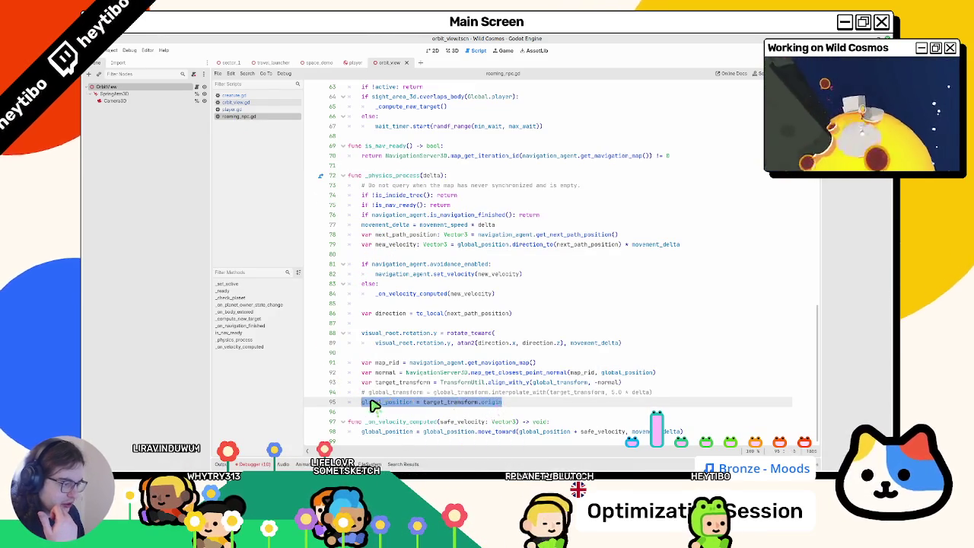
left_click_drag(386, 403, 489, 404)
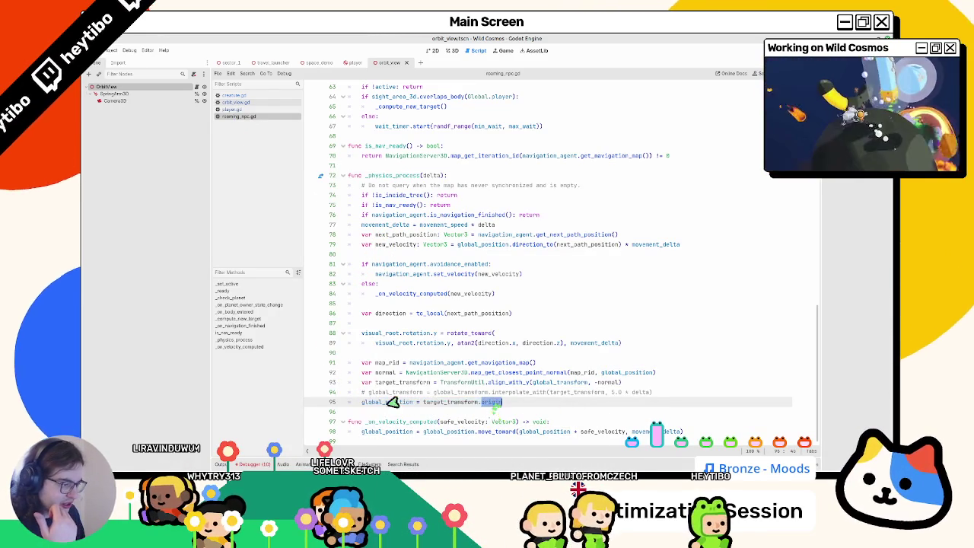
double_click(375, 403)
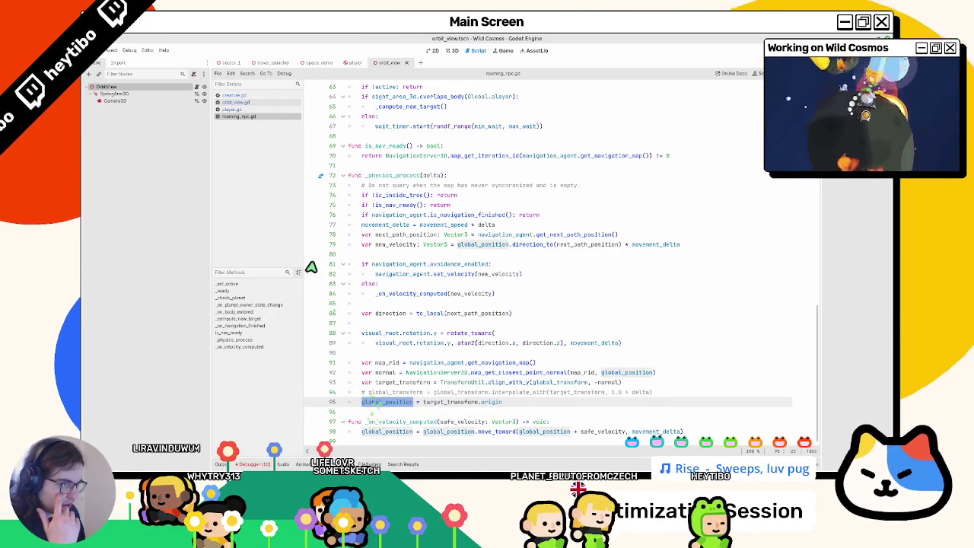
left_click(259, 97)
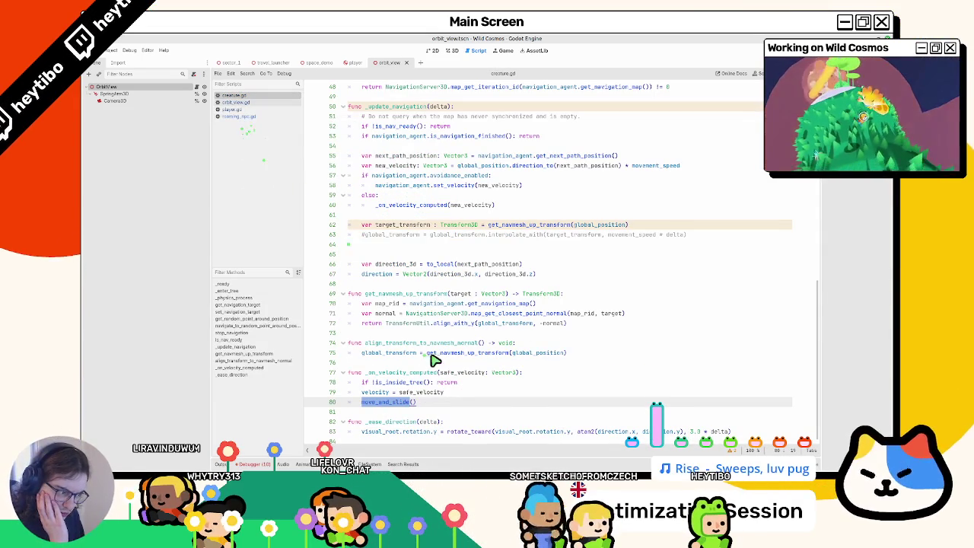
double_click(409, 373)
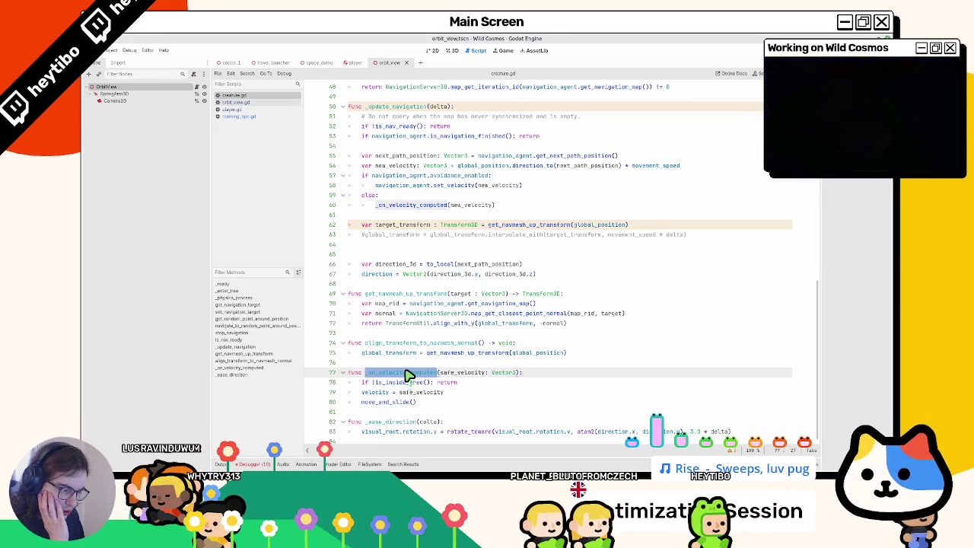
left_click(373, 394)
left_click(368, 411)
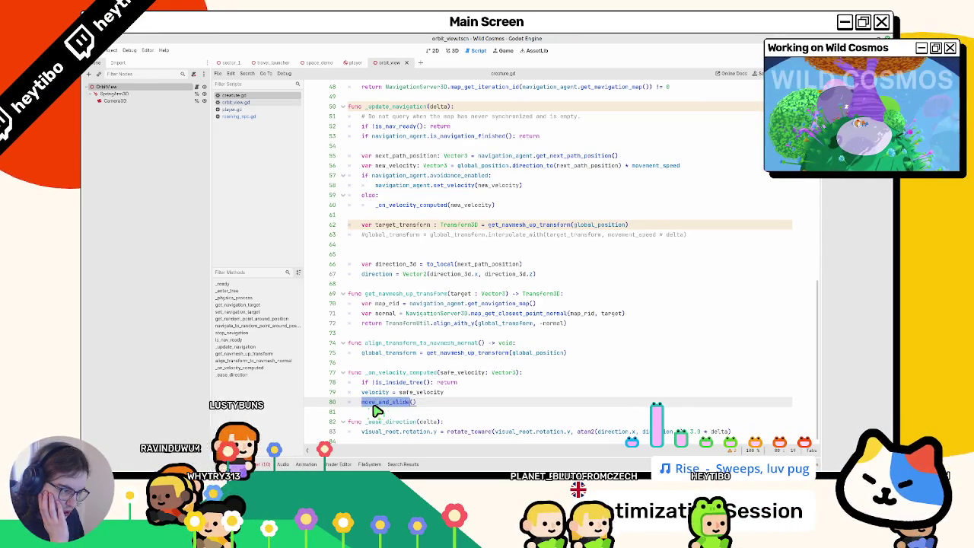
mouse_move(368, 411)
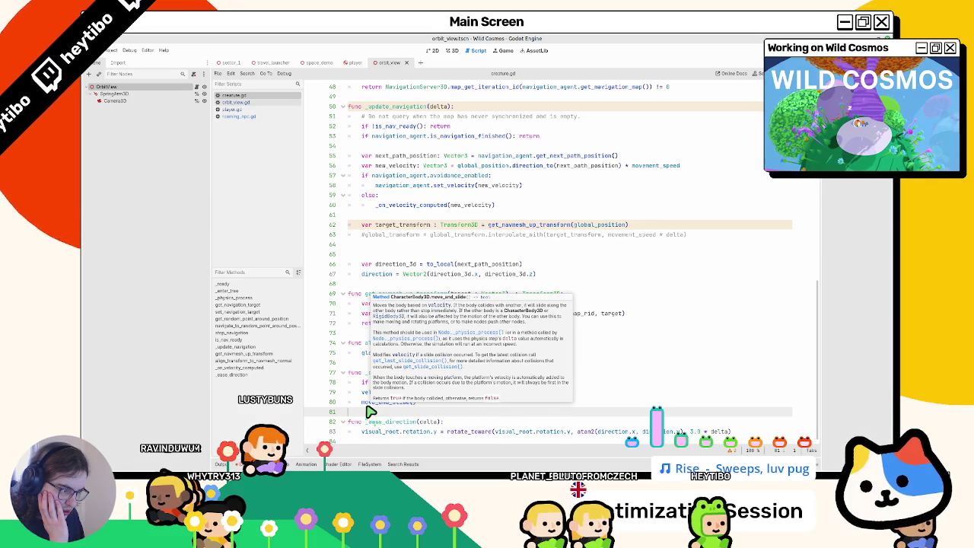
double_click(367, 406)
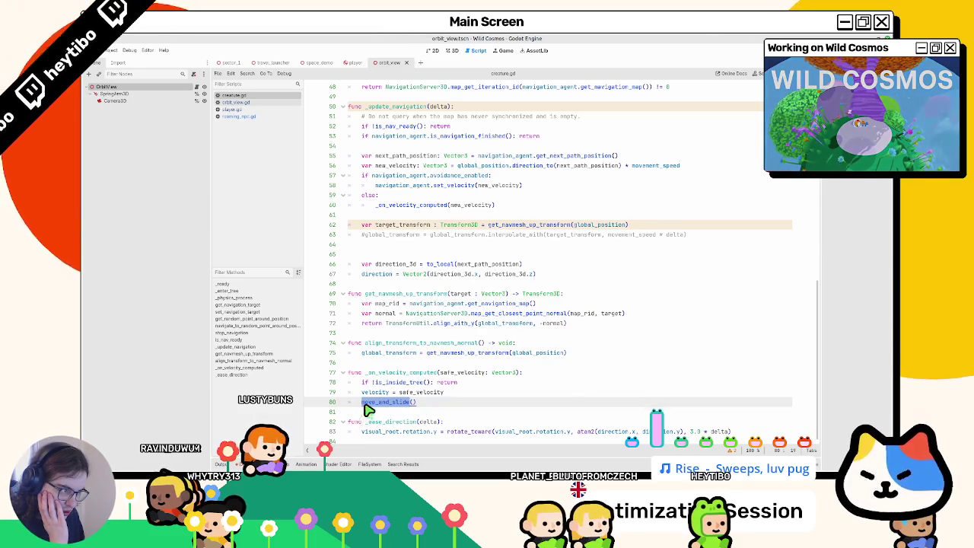
mouse_move(364, 411)
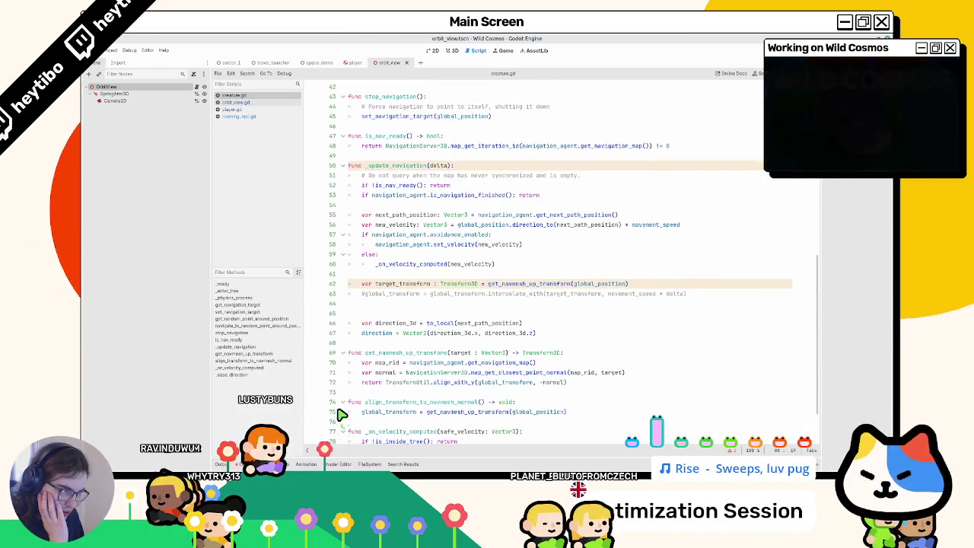
scroll(340, 415, "up", 6)
scroll(340, 414, "up", 3)
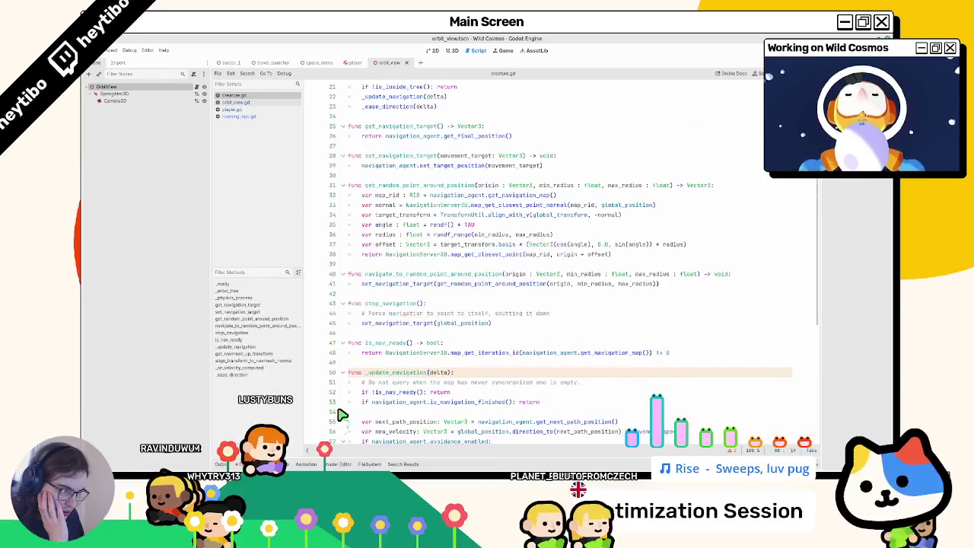
double_click(394, 373)
key("ctrl+d")
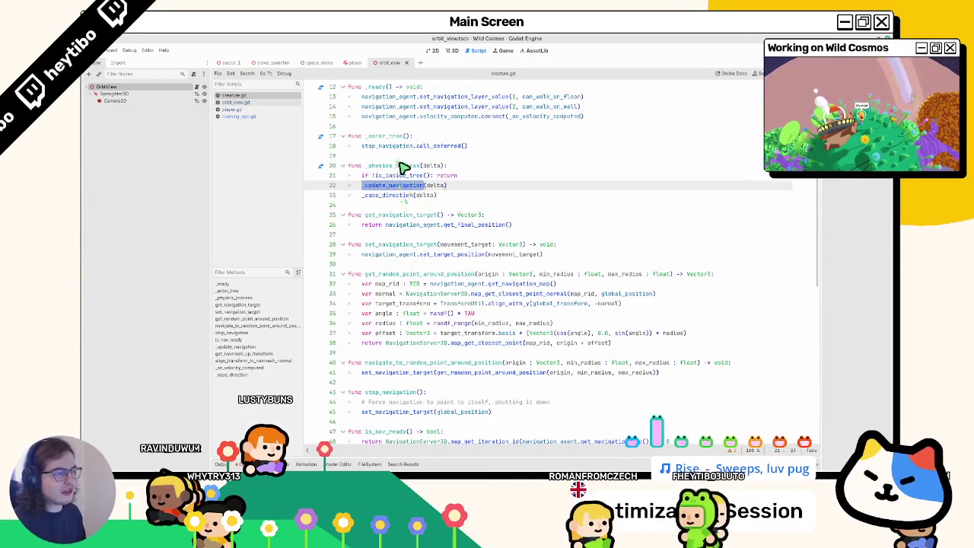
double_click(399, 162)
mouse_move(398, 167)
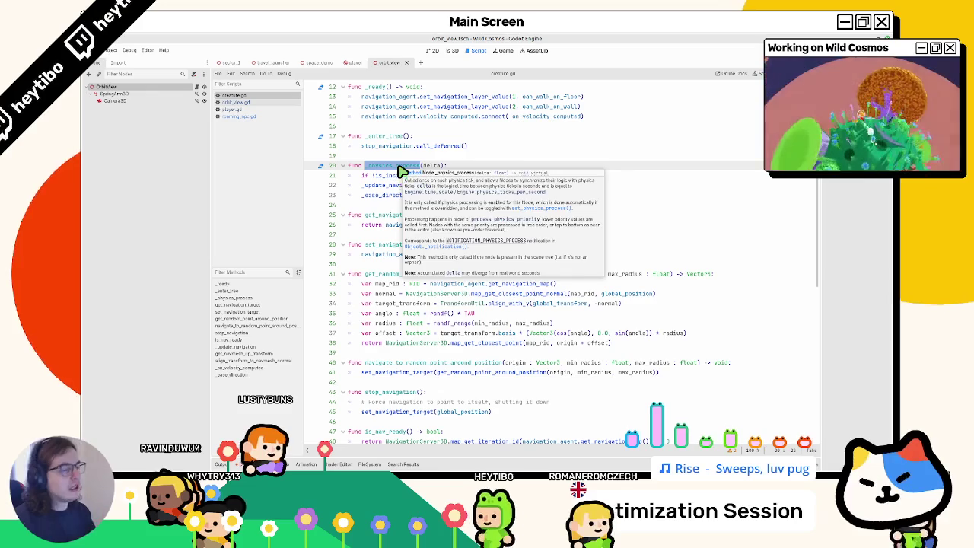
left_click(386, 174)
left_click(388, 197, "ctrl")
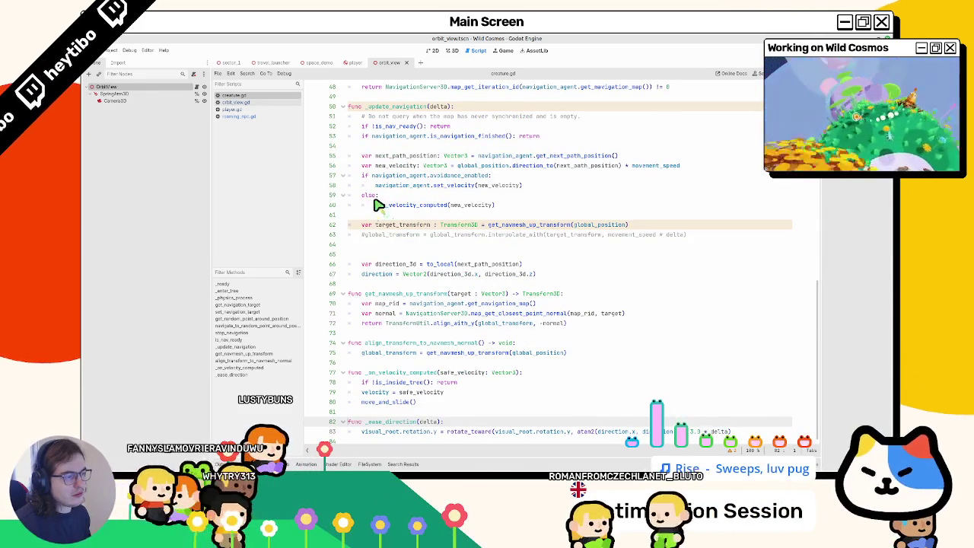
right_click(373, 206)
key("Escape")
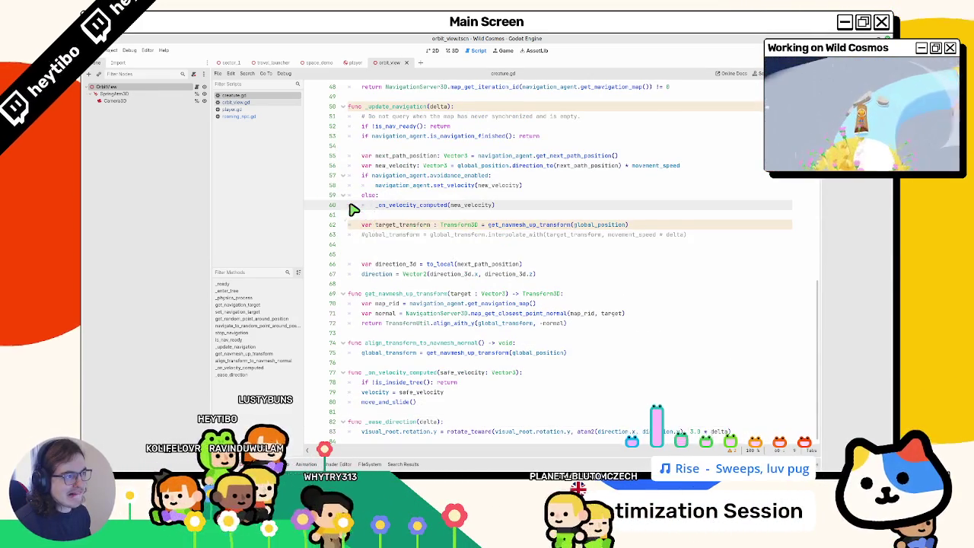
scroll(363, 200, "up", 4)
scroll(363, 200, "up", 8)
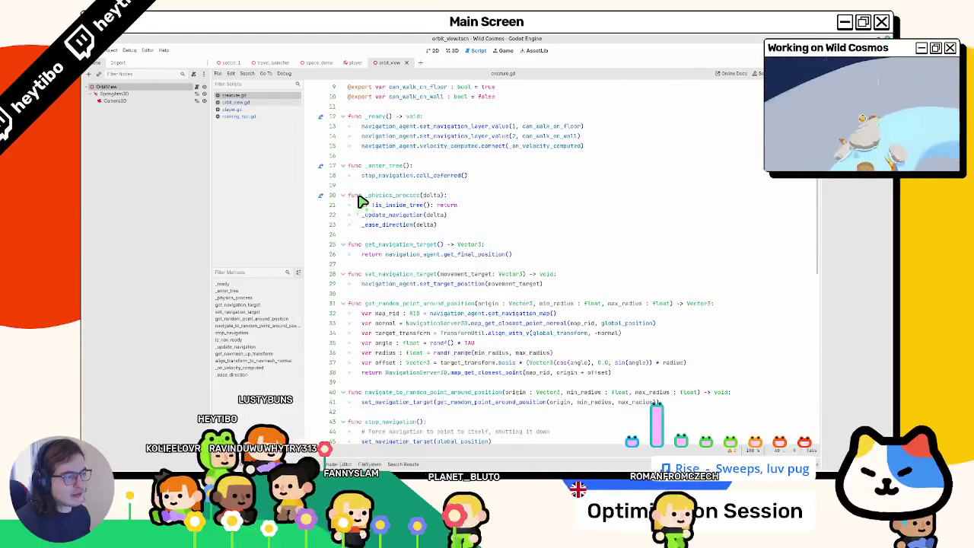
left_click(383, 208)
double_click(386, 196)
double_click(384, 215)
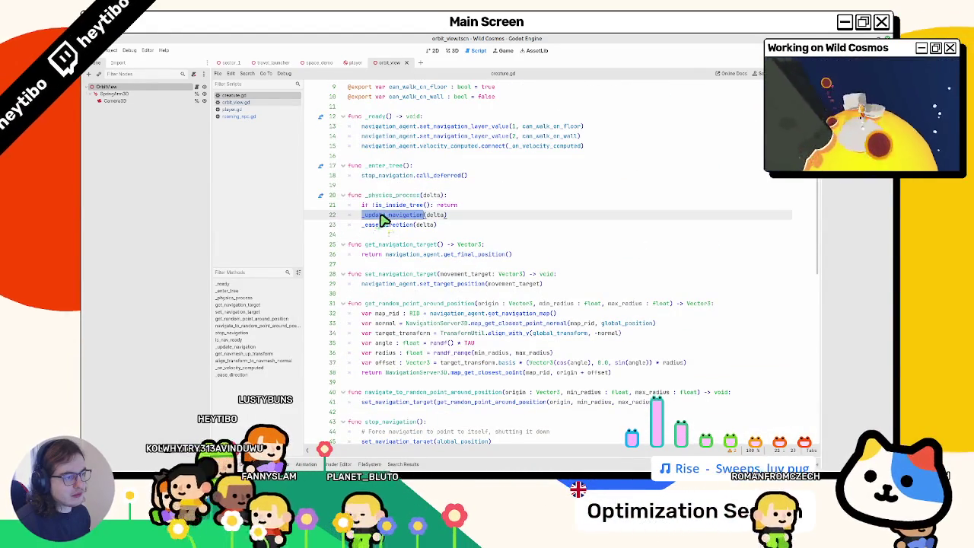
scroll(385, 220, "up", 1)
scroll(385, 221, "down", 12)
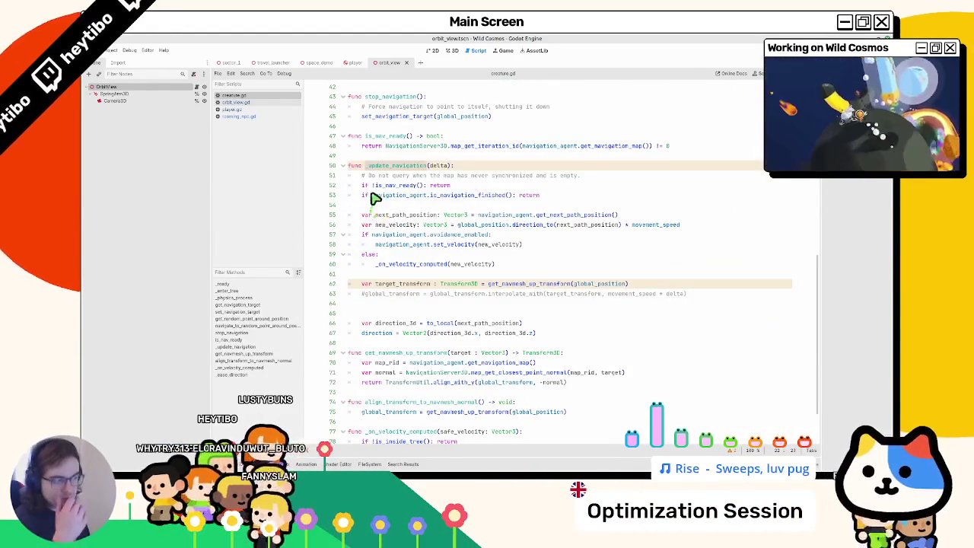
double_click(396, 265)
scroll(396, 264, "down", 2)
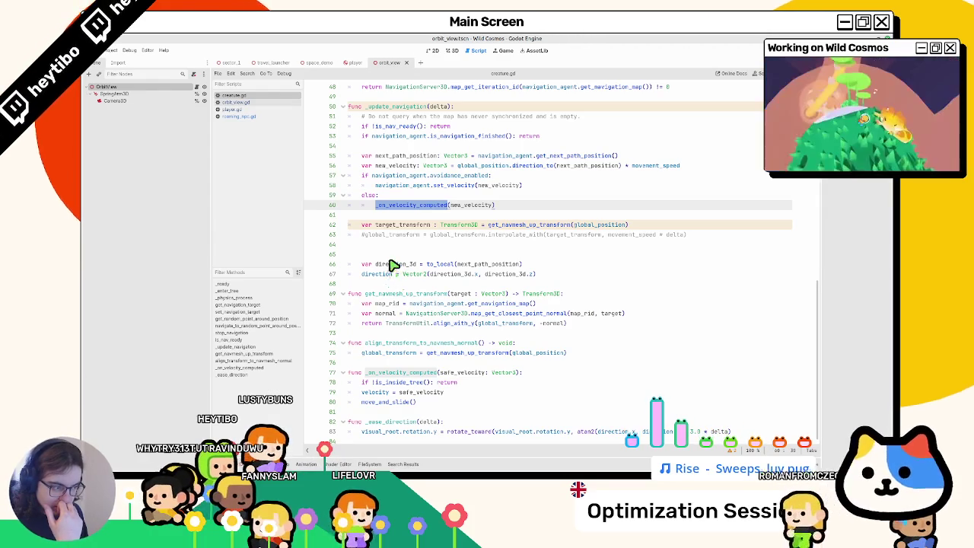
left_click_drag(387, 235, 388, 226)
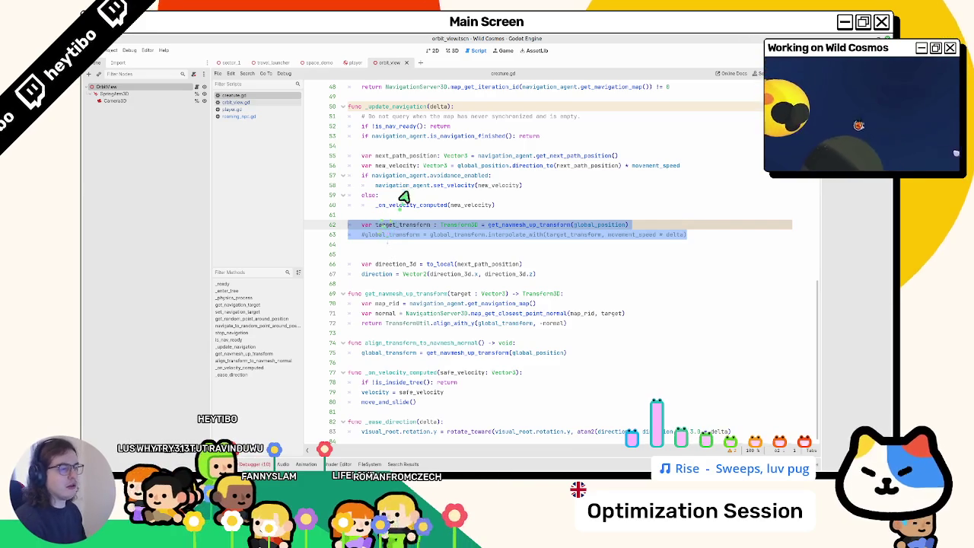
Move the target_transform and global_transform lines up to lines 55–56.
key("ctrl+x")
left_click(351, 156)
key("ctrl+v")
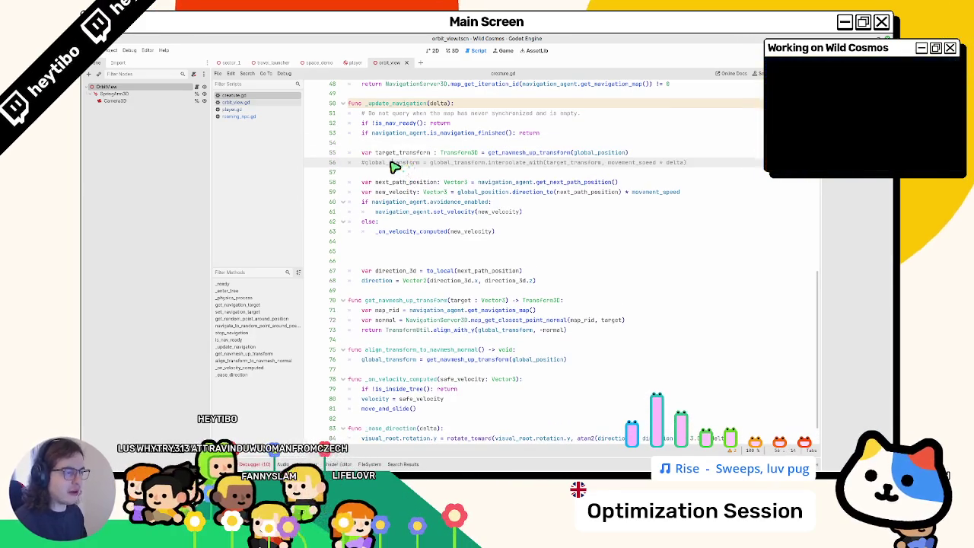
Playtest the game from the main scene, then stop it.
key("ctrl+shift+F5")
key("Return")
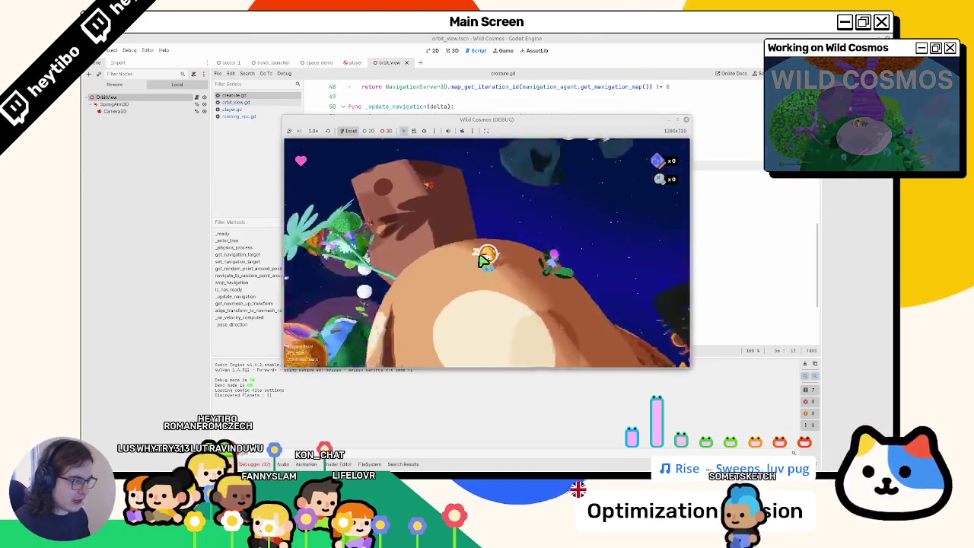
key("F8")
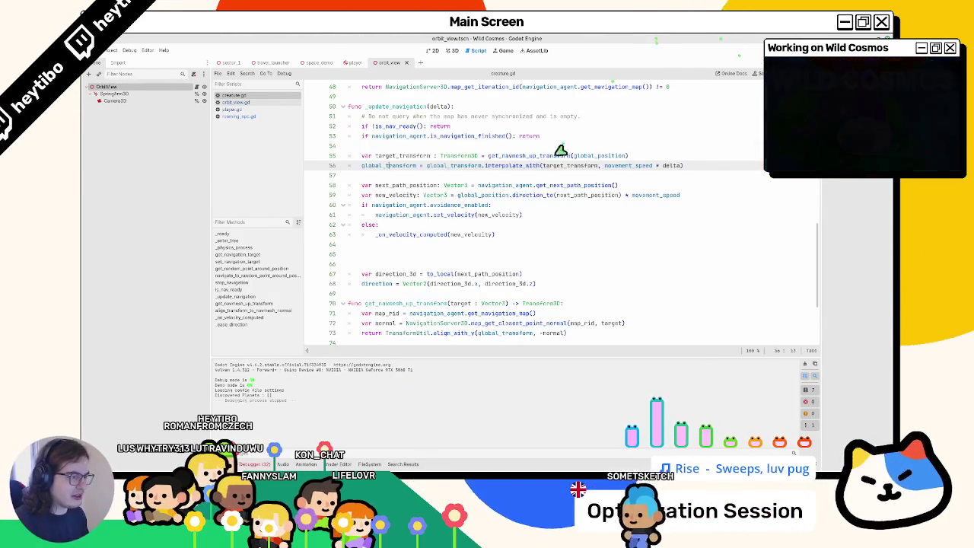
Undo the move back to lines 62–63 and check the move_and_slide documentation.
left_click(554, 159)
key("ctrl+z")
key("ctrl+z")
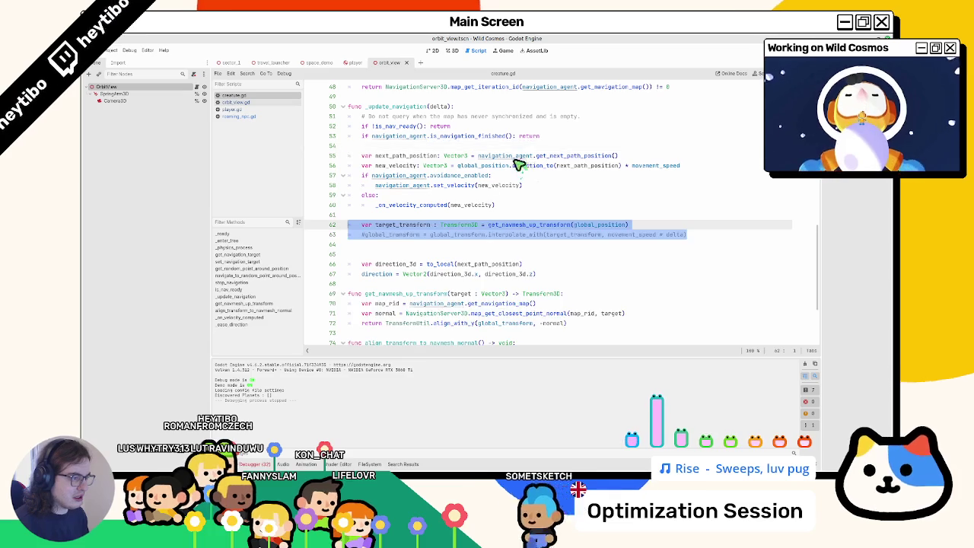
scroll(403, 247, "down", 3)
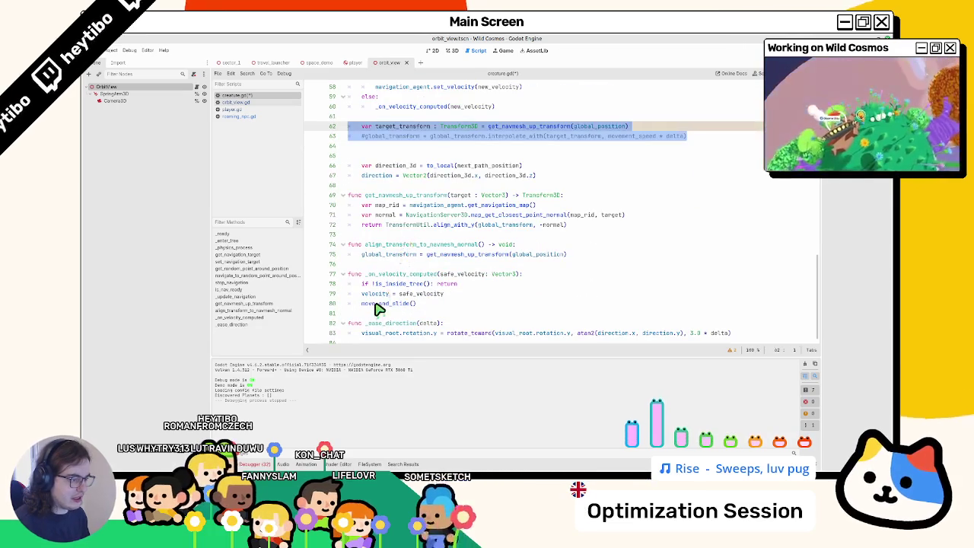
left_click(380, 304, "ctrl")
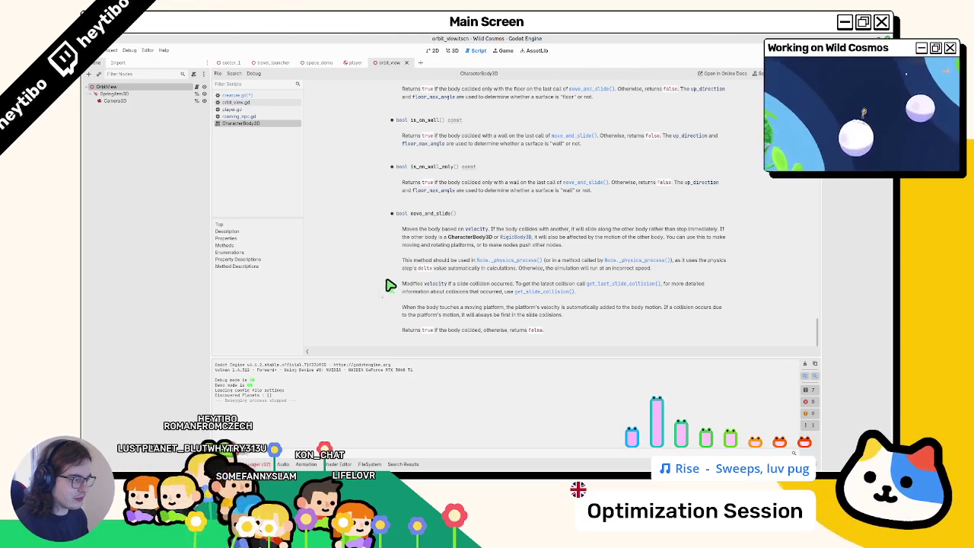
middle_click(287, 124)
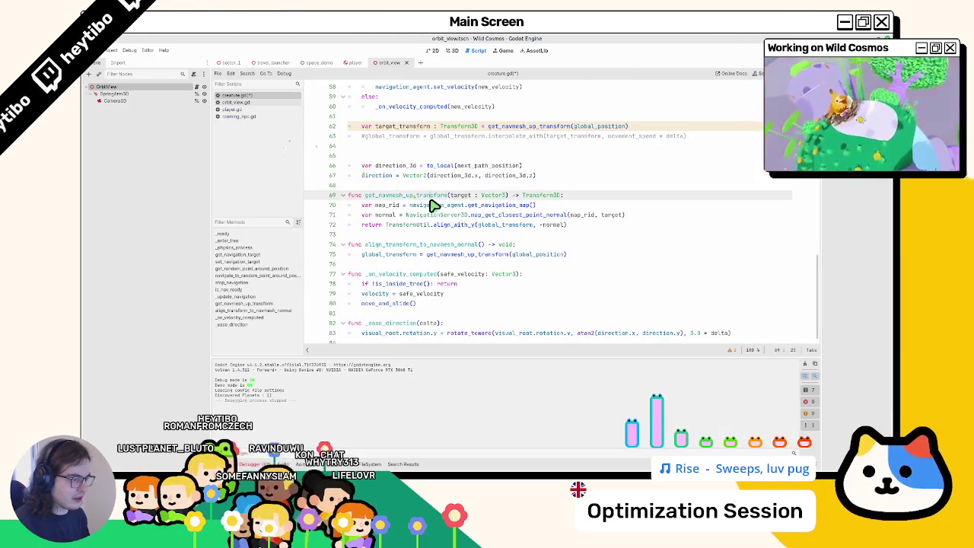
Uncomment the global_transform interpolation on line 63 and select the whole line.
key("ctrl+z")
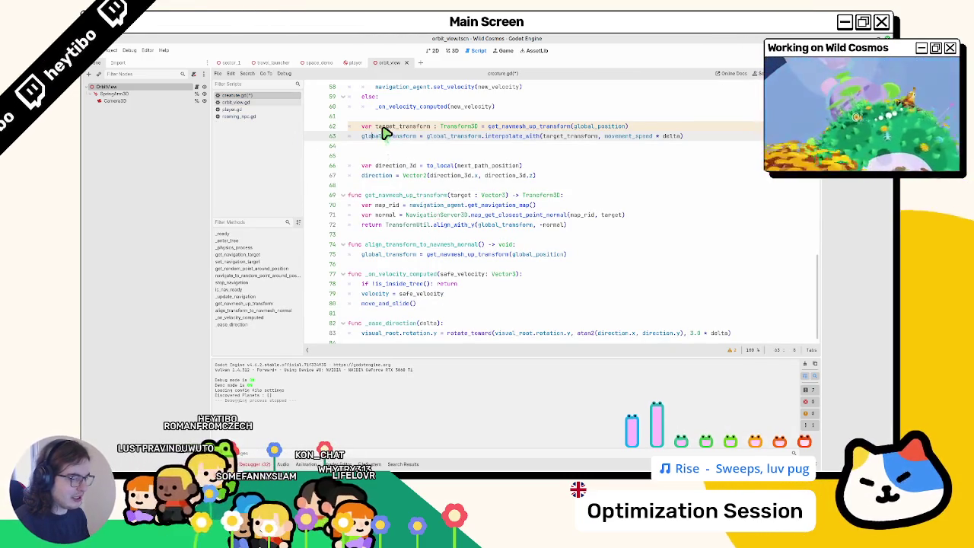
left_click(383, 135)
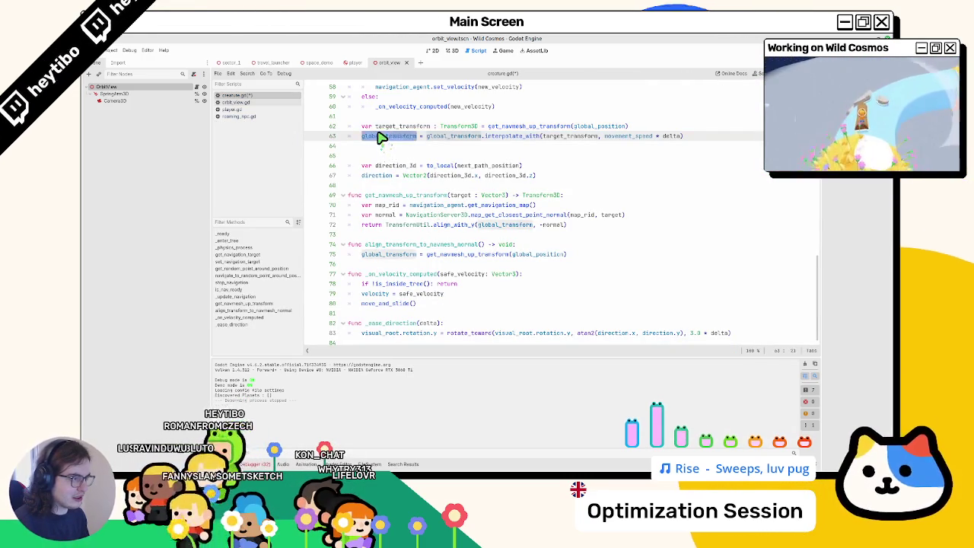
left_click_drag(383, 136, 742, 138)
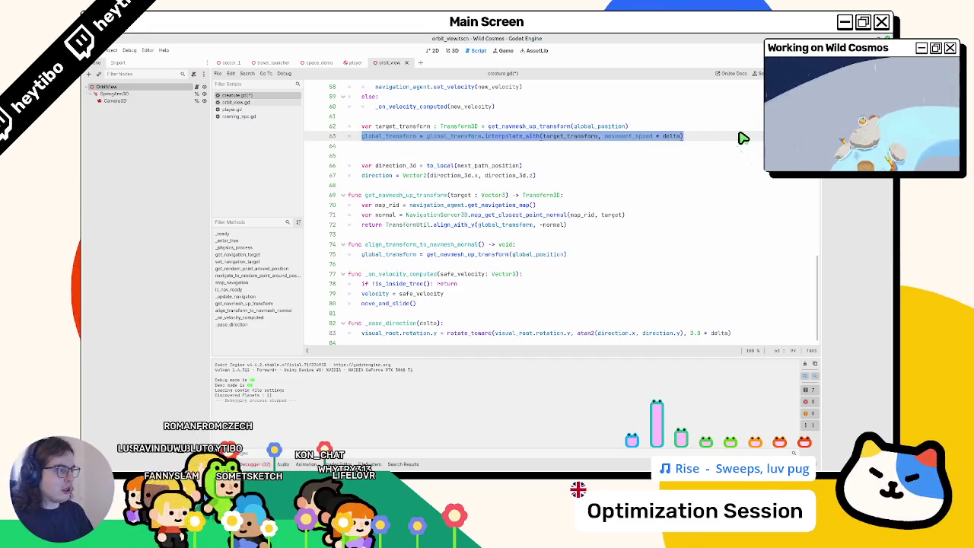
Start rewriting line 63 as a global_rotation assignment and launch a playtest.
key("BackSpace")
type("global_rota")
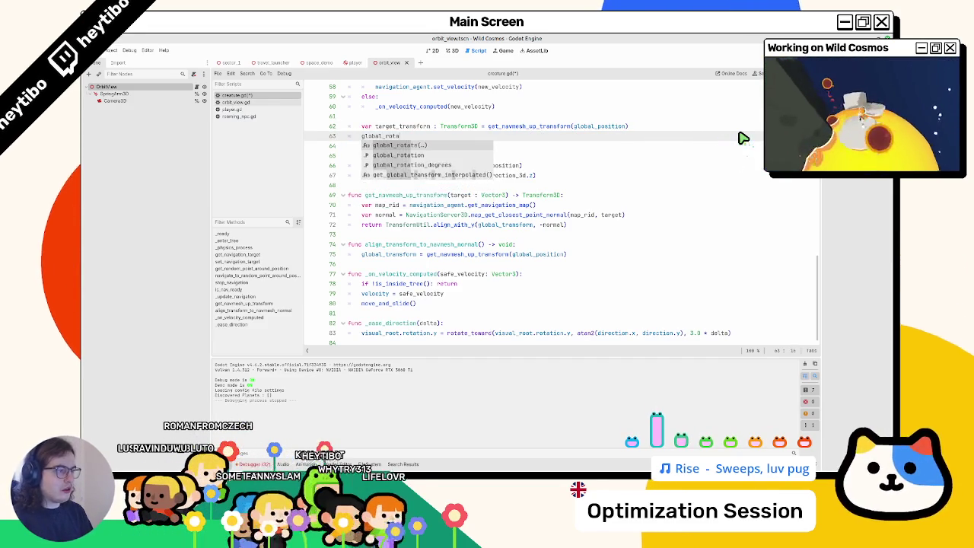
type("tion = gl")
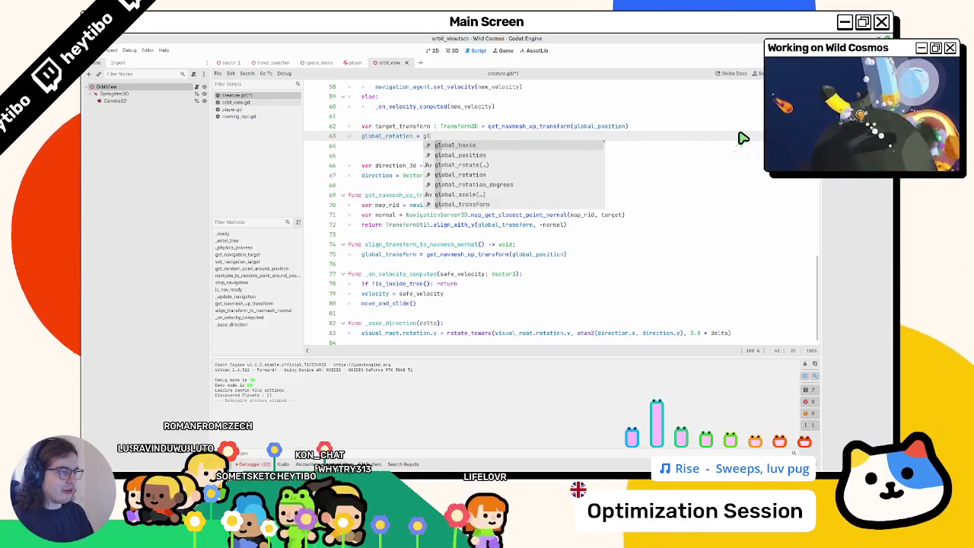
key("BackSpace")
key("BackSpace")
type("v")
key("BackSpace")
type("Vector3.z")
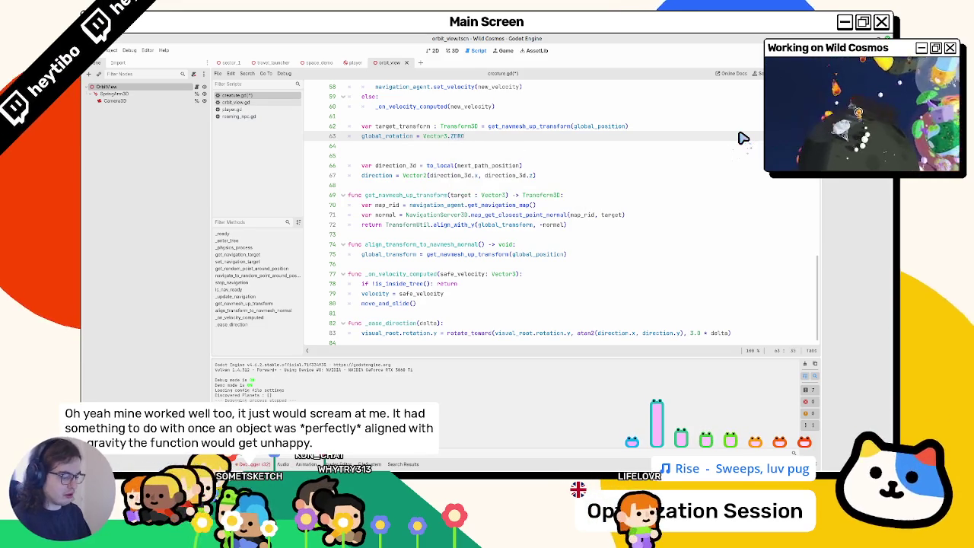
key("ctrl+shift+F5")
key("Return")
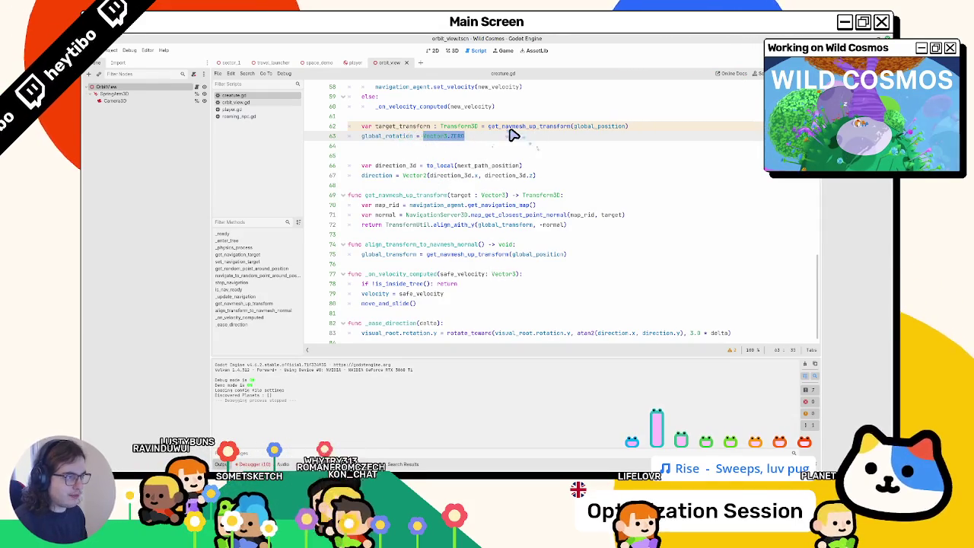
Finish line 63 as rotation = target_transform's basis get_rotation_quaternion().get_euler().
type("arget_transform.")
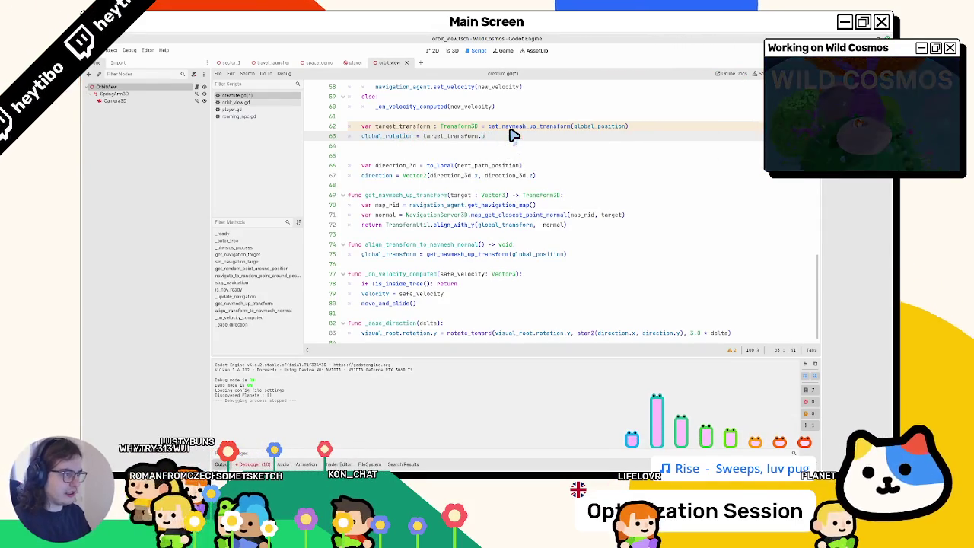
type(".qua")
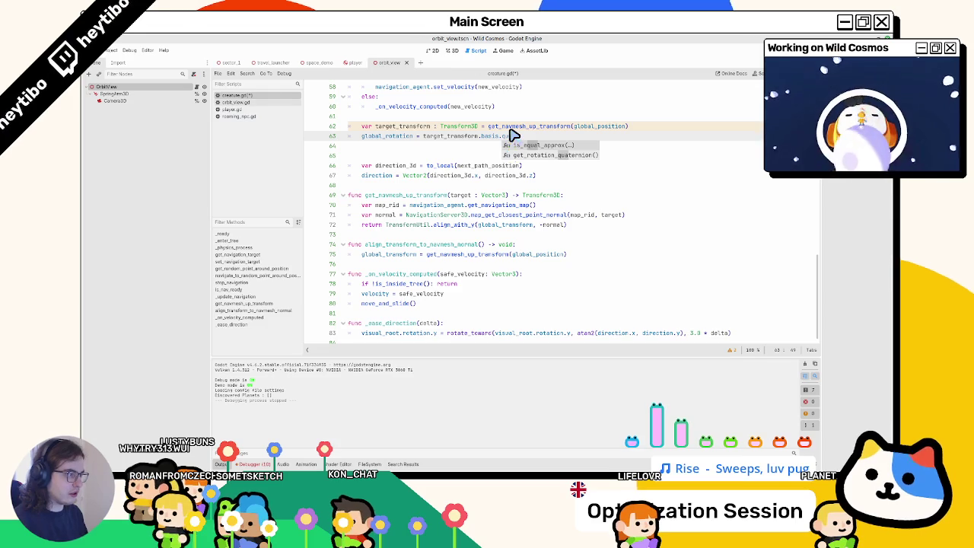
type(".rota")
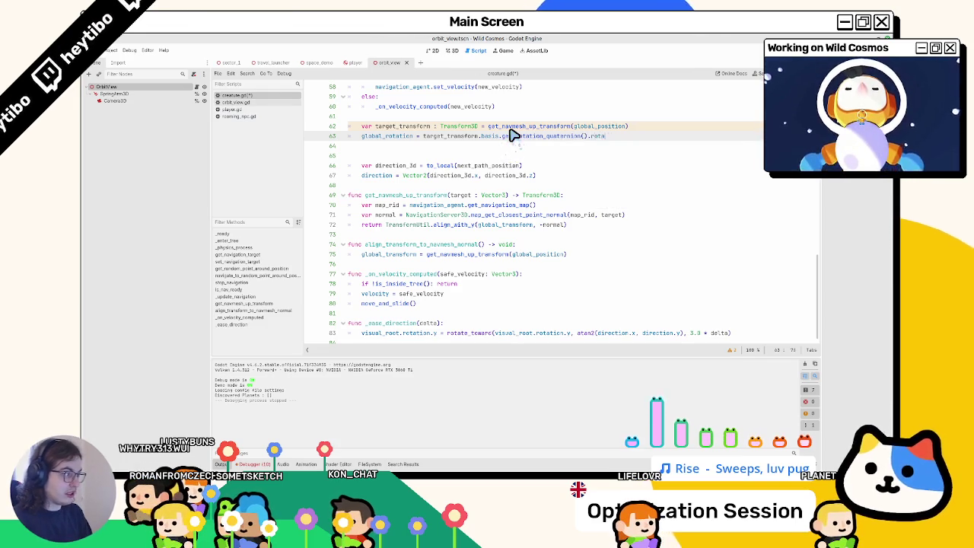
key("BackSpace")
key("BackSpace")
key("BackSpace")
key("BackSpace")
type("toeu")
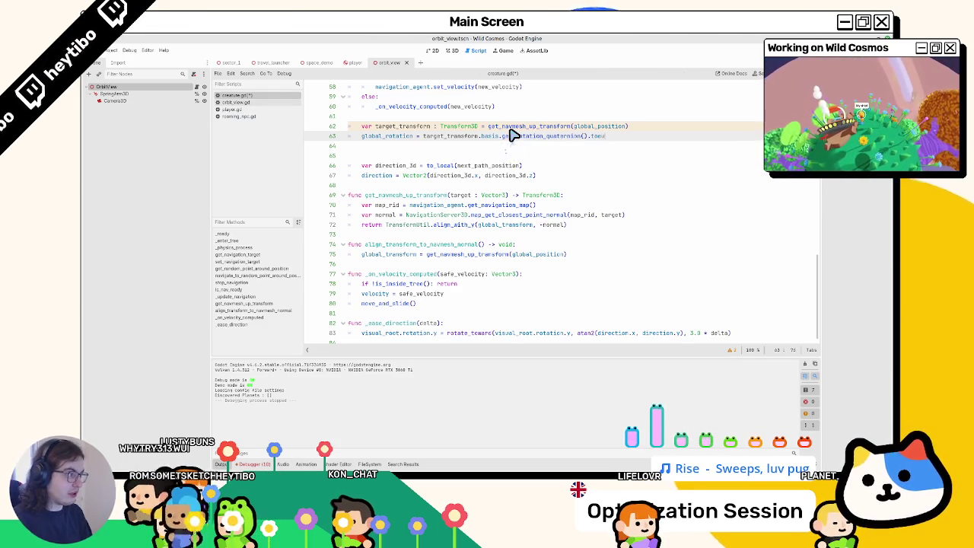
key("ctrl+space")
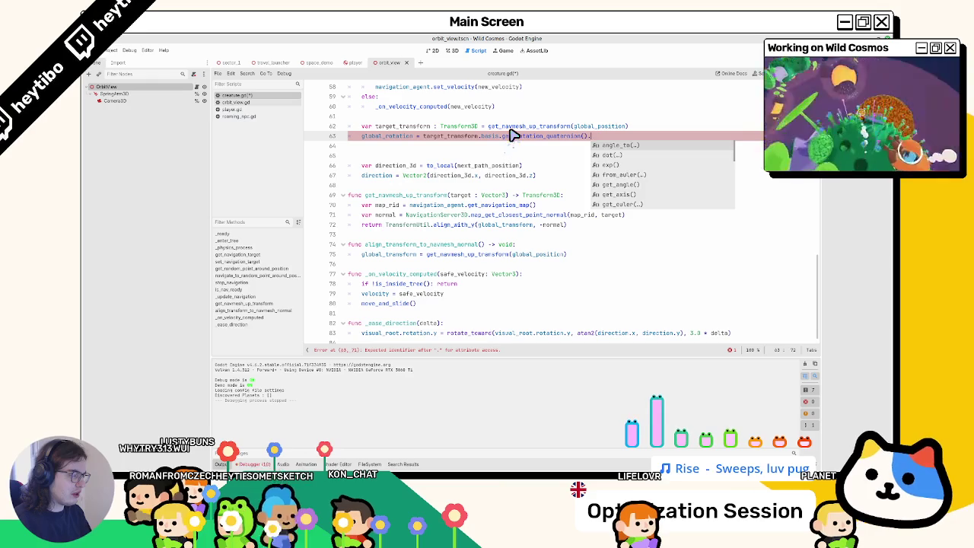
key("BackSpace")
left_click(530, 140, "ctrl")
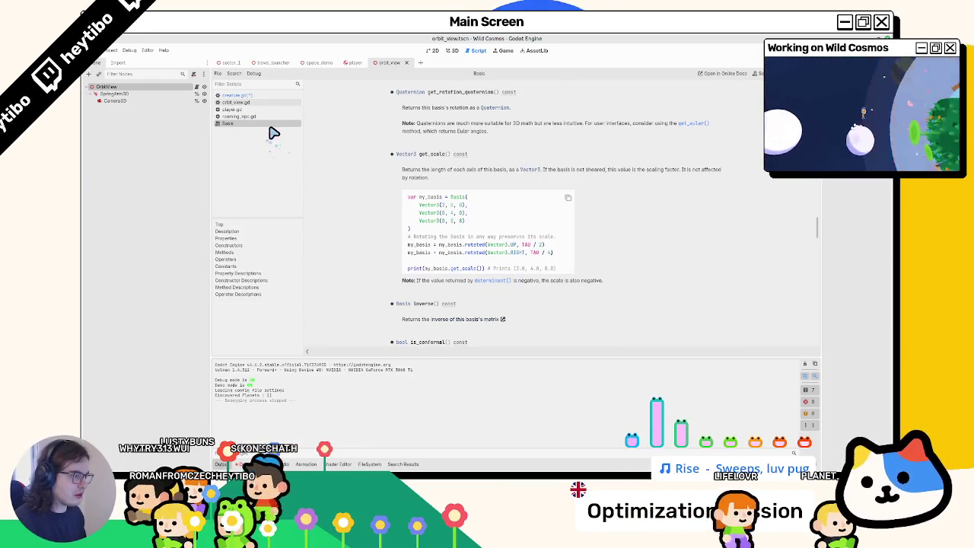
middle_click(271, 125)
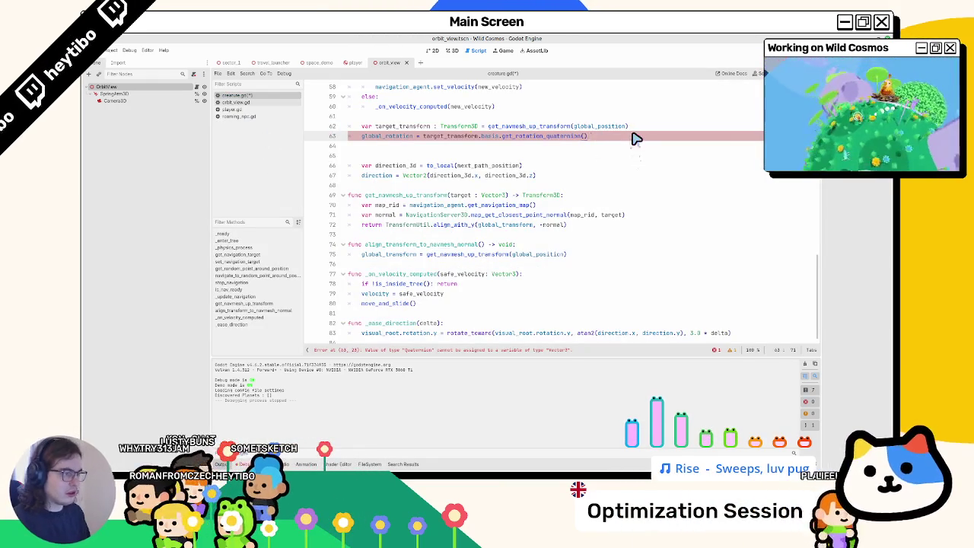
type(".rotati")
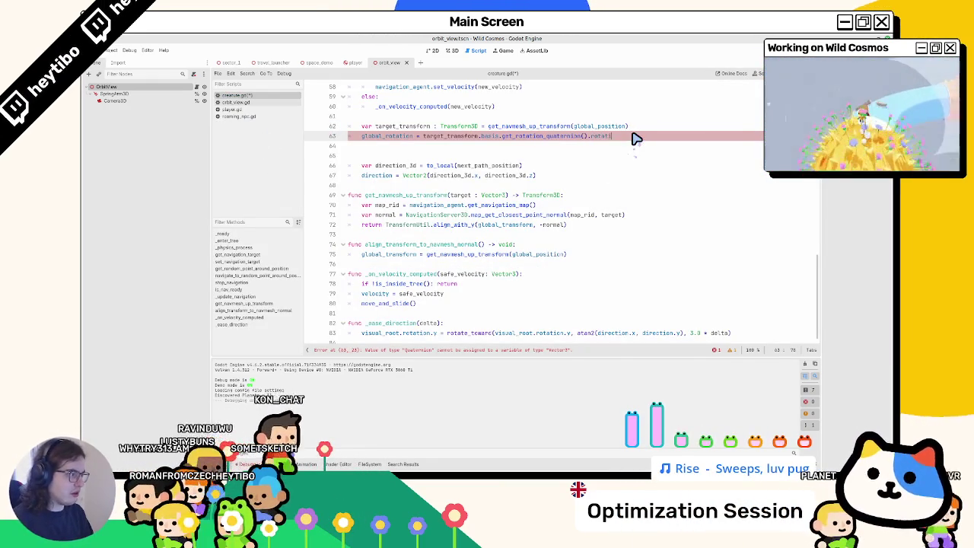
type("get_euler(")
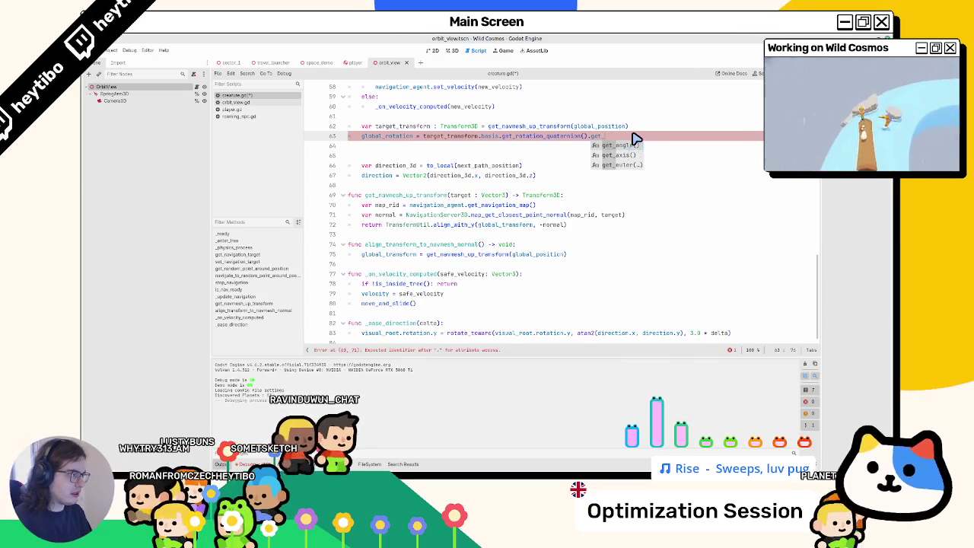
double_click(386, 137)
type("rotation")
key("Return")
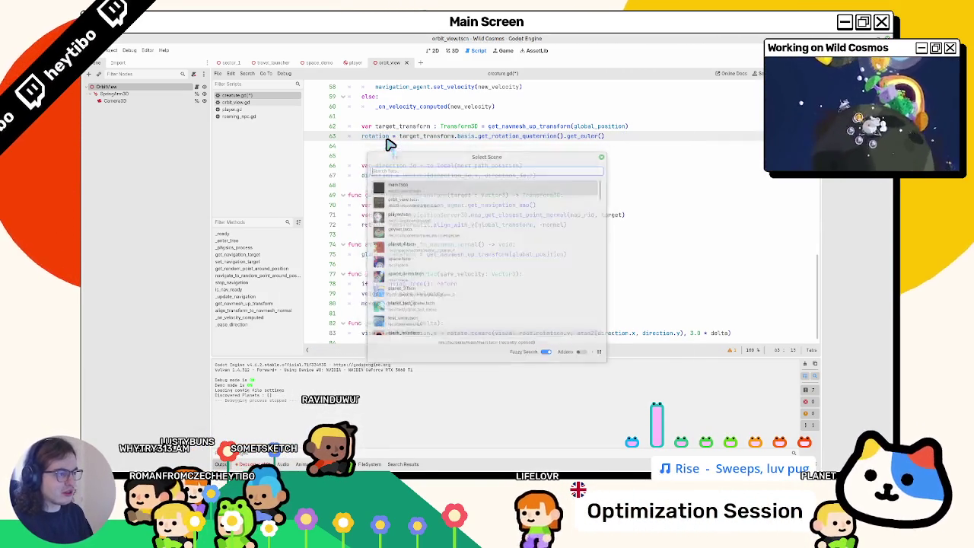
Run main.tscn to test the rotation change, stop it, and select line 63.
key("Return")
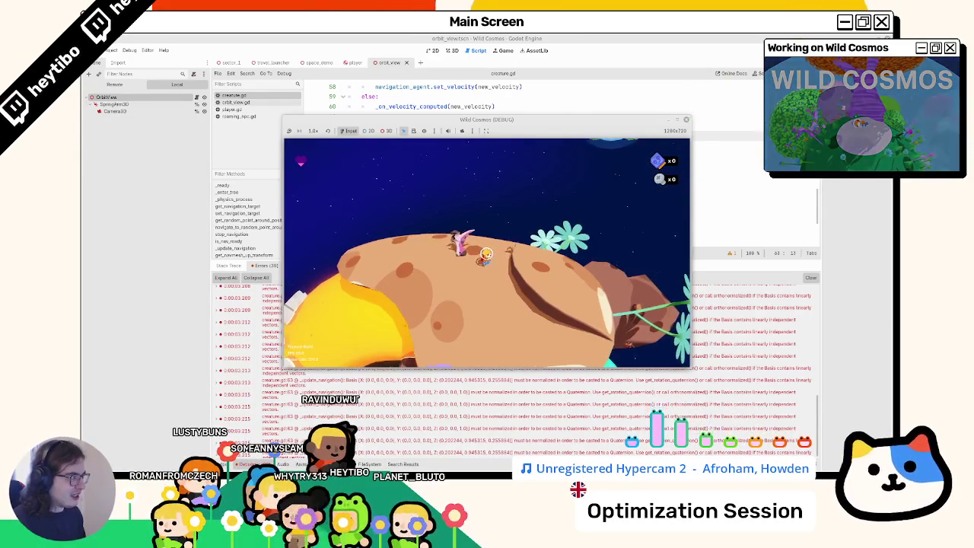
key("F8")
left_click(447, 147)
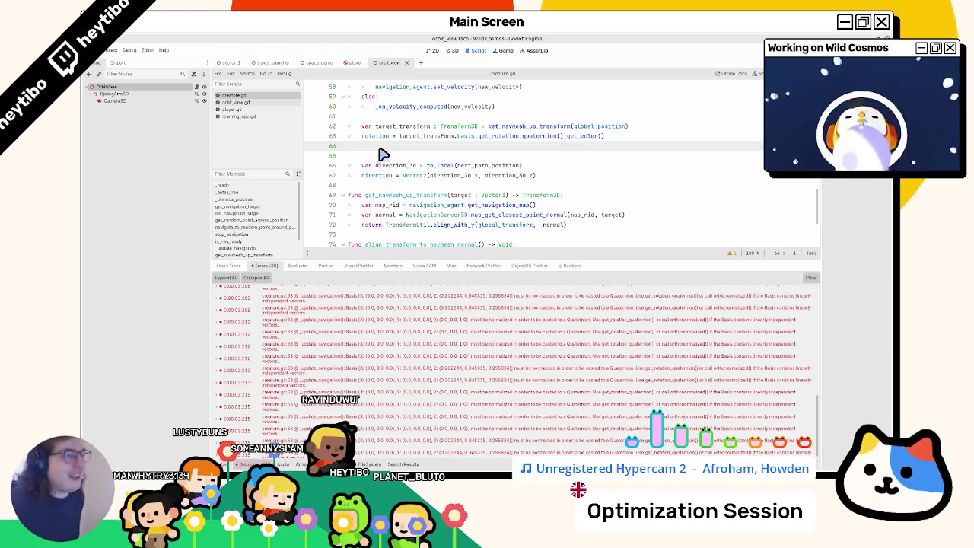
scroll(383, 162, "up", 1)
triple_click(396, 165)
key("ctrl+c")
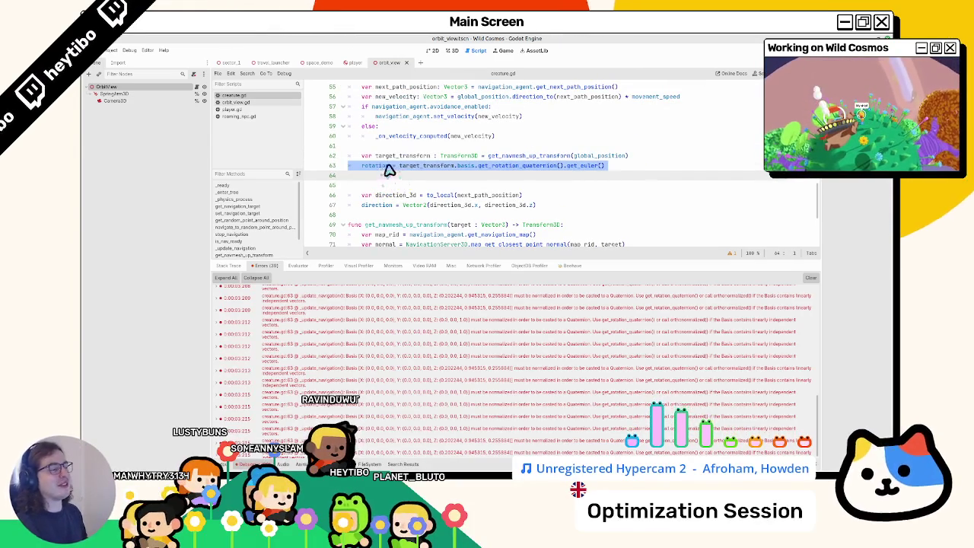
Undo line 63 back to the interpolate_with version, hide the debugger, and select global_transform.
type("a")
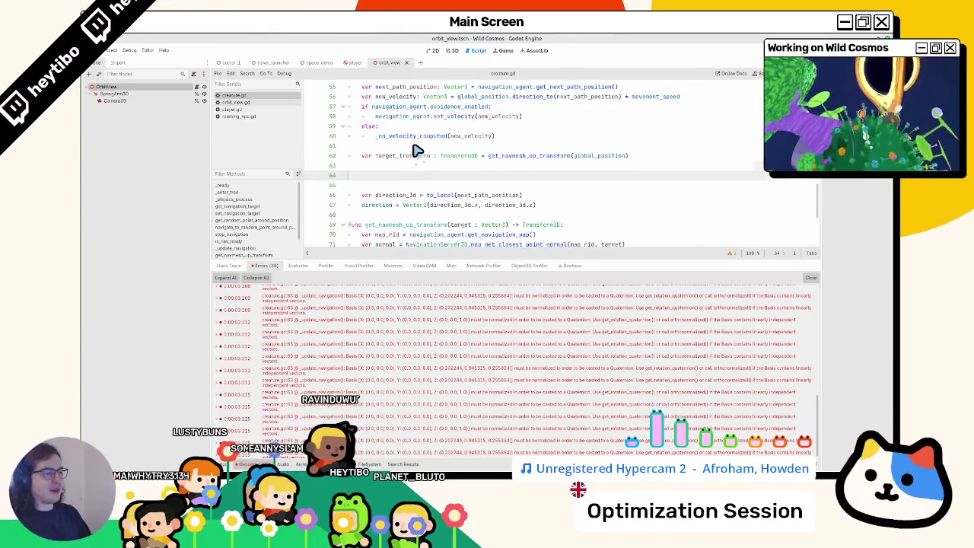
key("BackSpace")
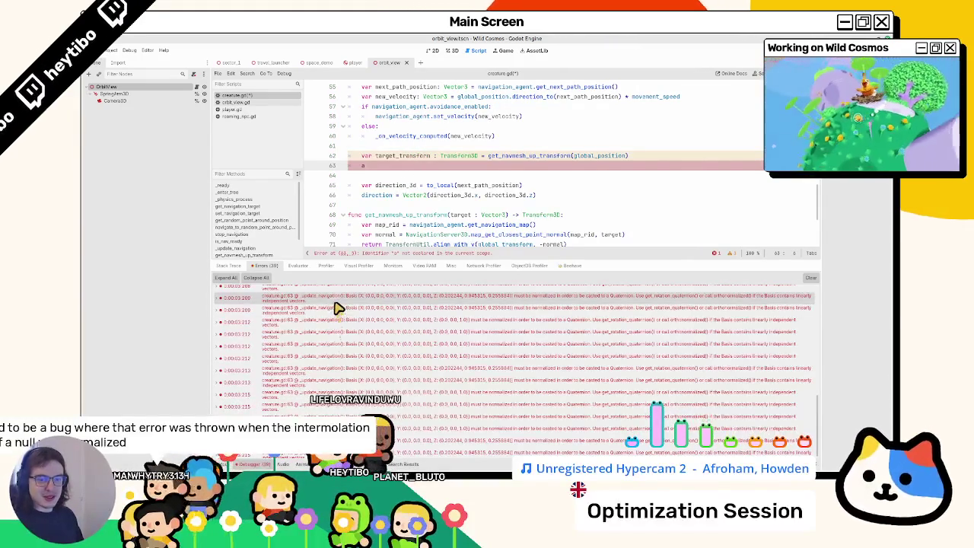
mouse_move(337, 307)
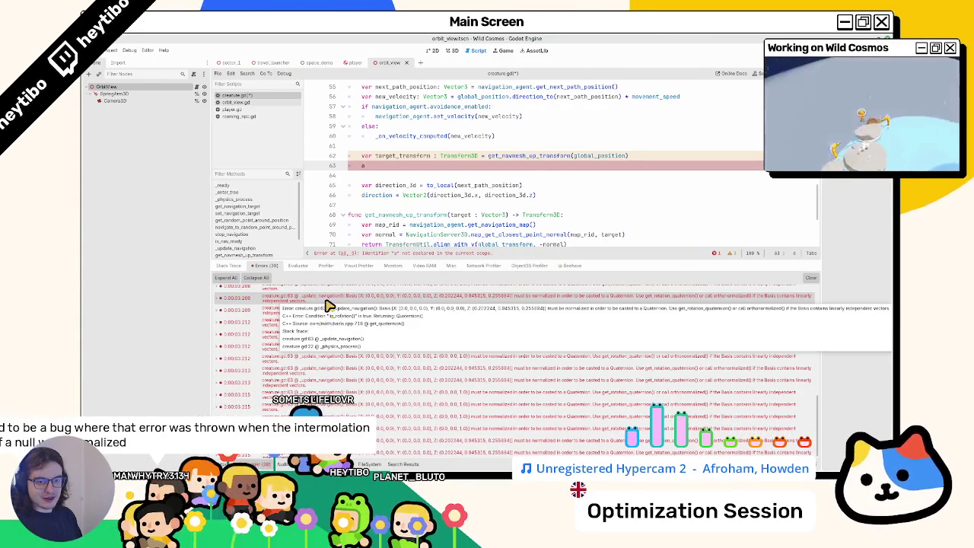
key("ctrl+v")
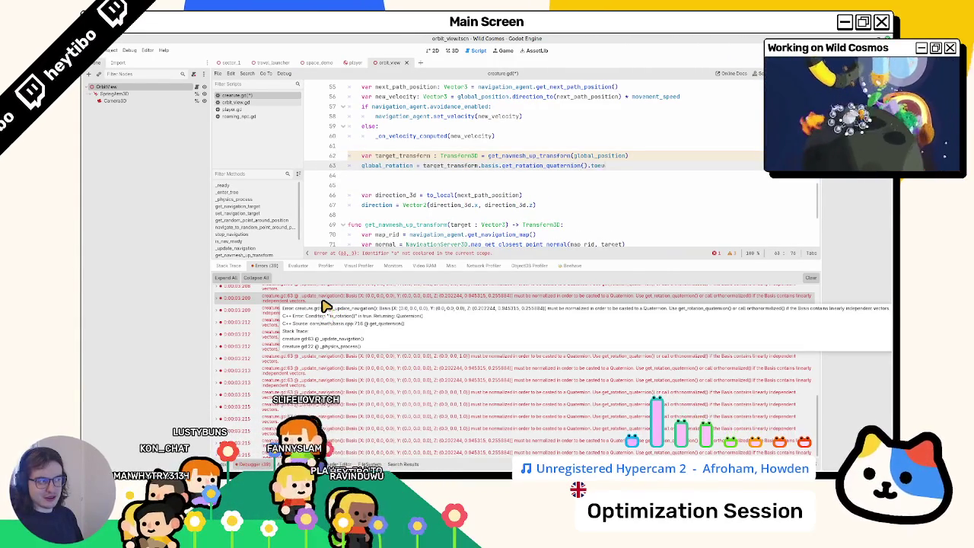
key("ctrl+z")
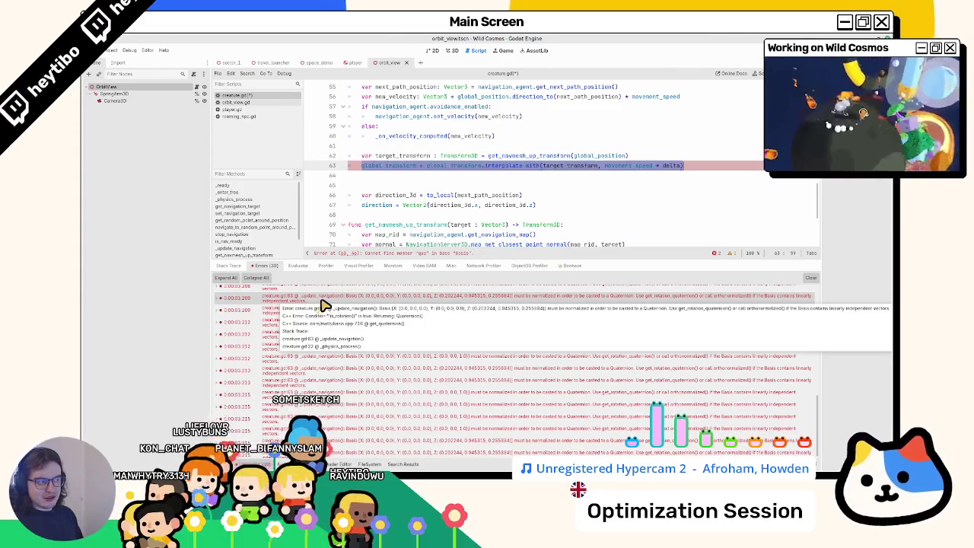
key("ctrl+z")
key("ctrl+z")
key("ctrl+z")
key("ctrl+z")
key("ctrl+z")
key("ctrl+z")
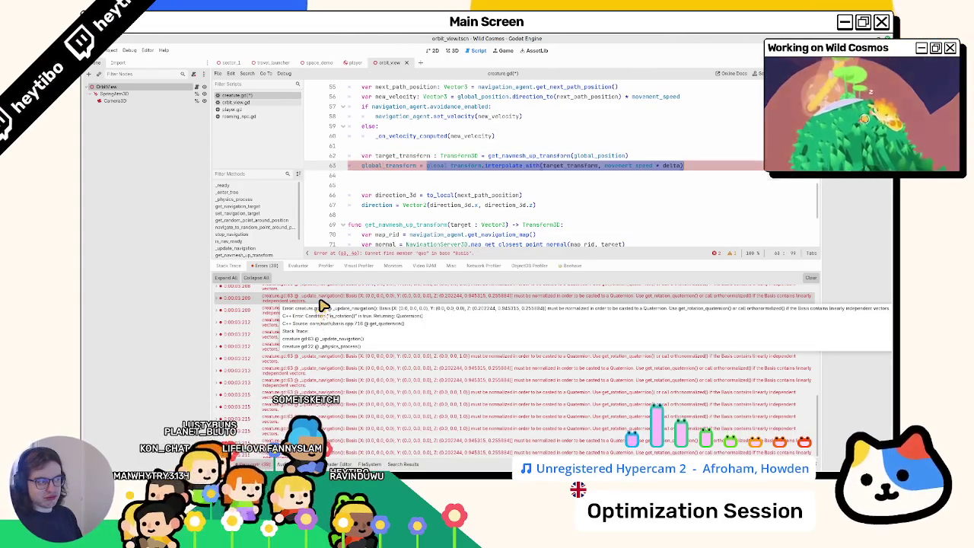
key("ctrl+j")
double_click(384, 232)
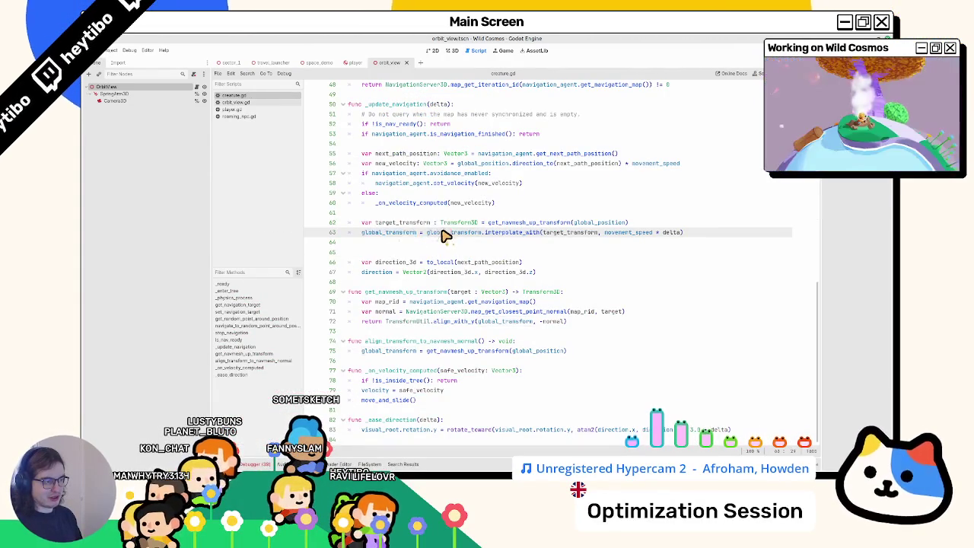
Switch line 63 to global_basis via autocomplete, then playtest the main scene and close it.
type("global_b")
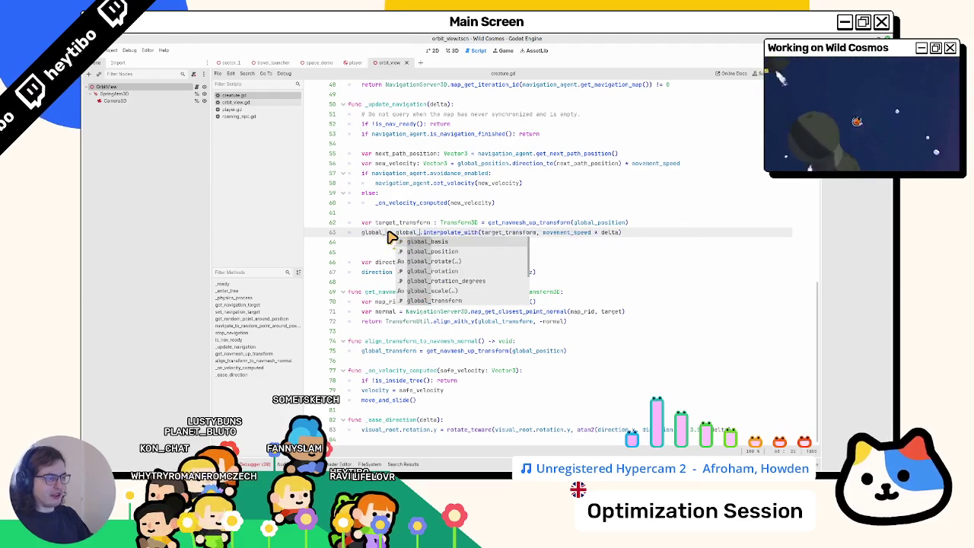
key("Return")
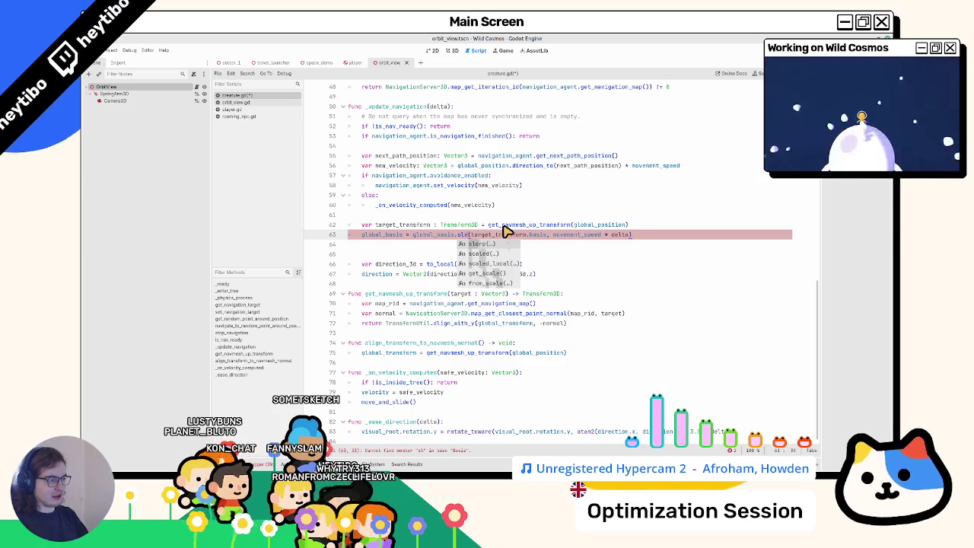
key("ctrl+shift+F5")
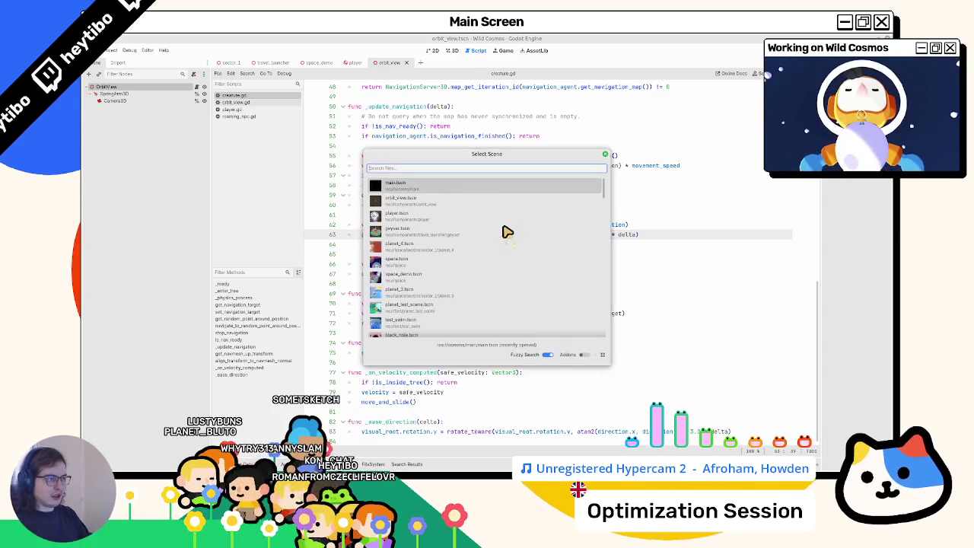
key("Return")
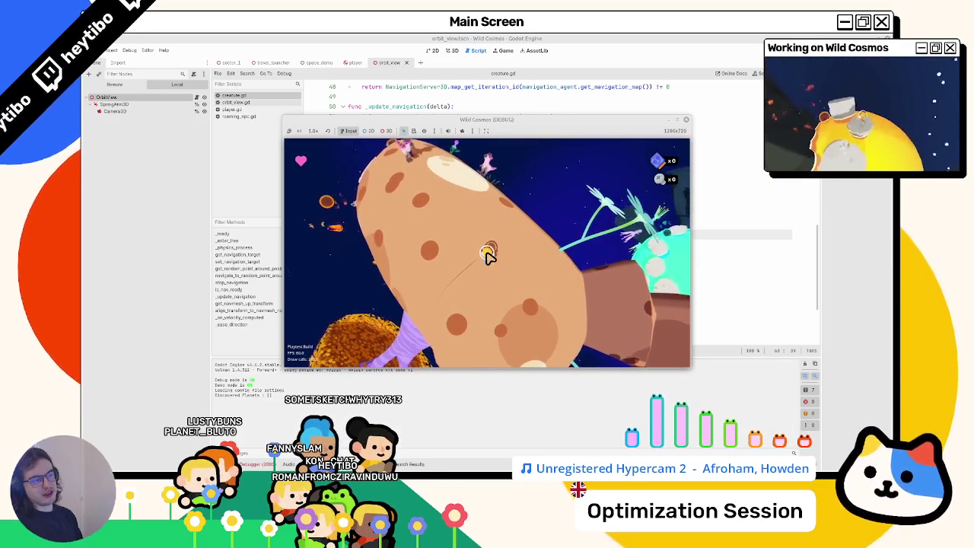
key("Escape")
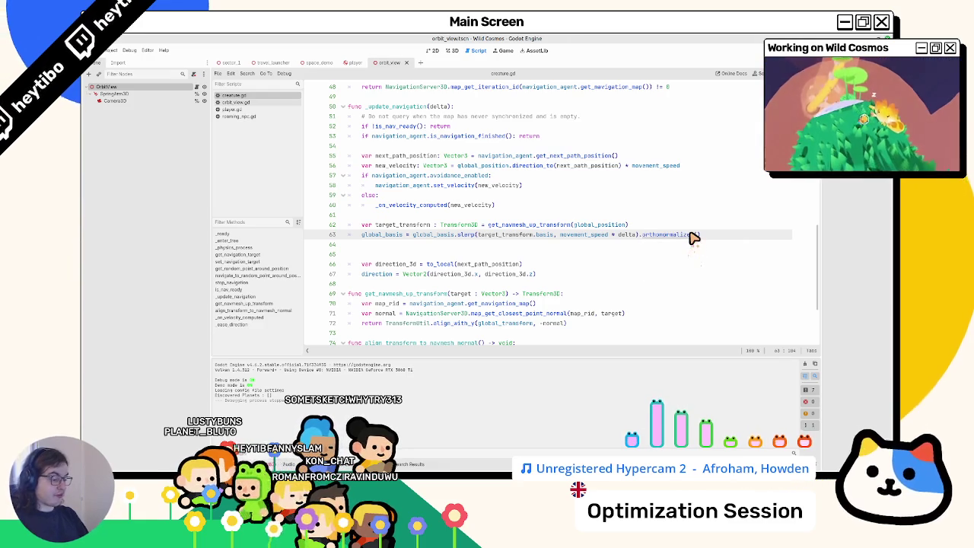
Playtest the slerp version, quit back to the editor and hide the debugger panel.
key("F5")
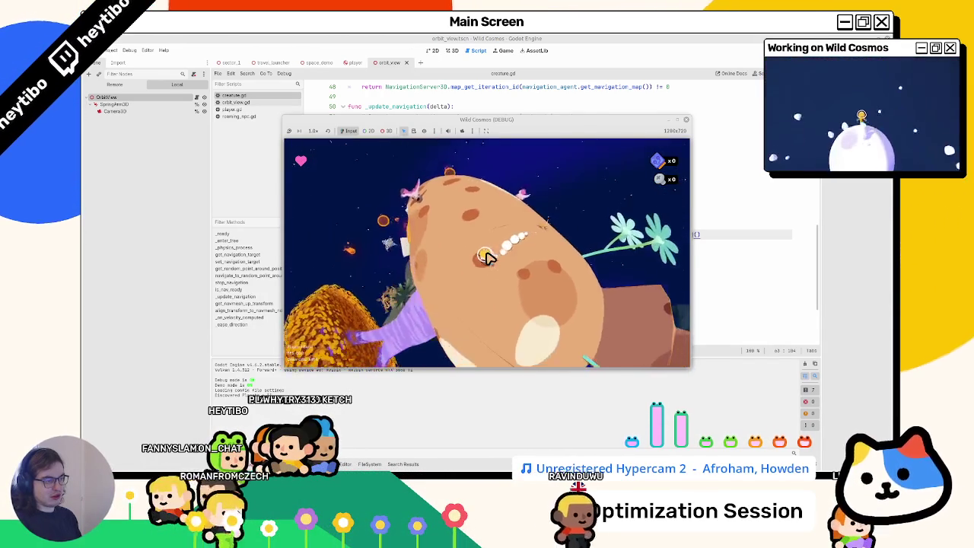
key("Escape")
key("F8")
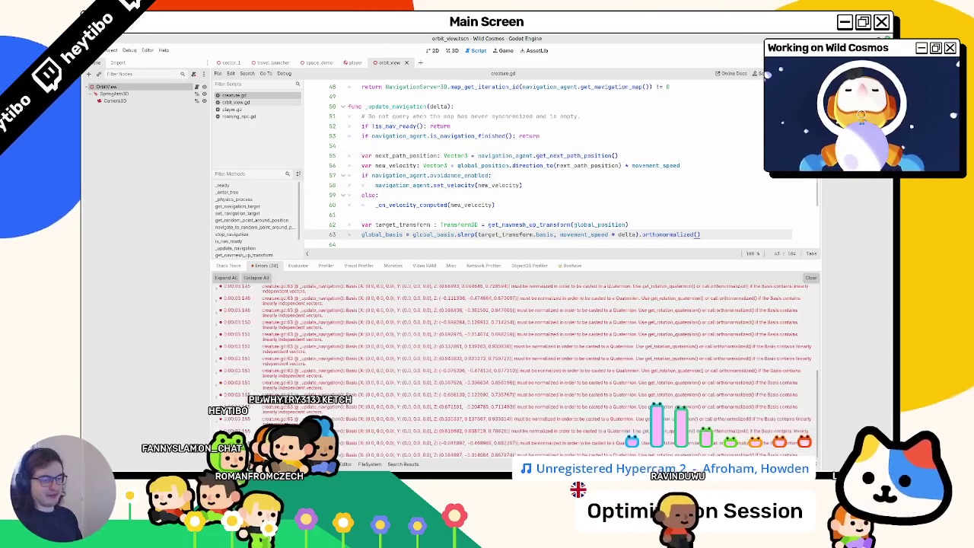
key("ctrl+j")
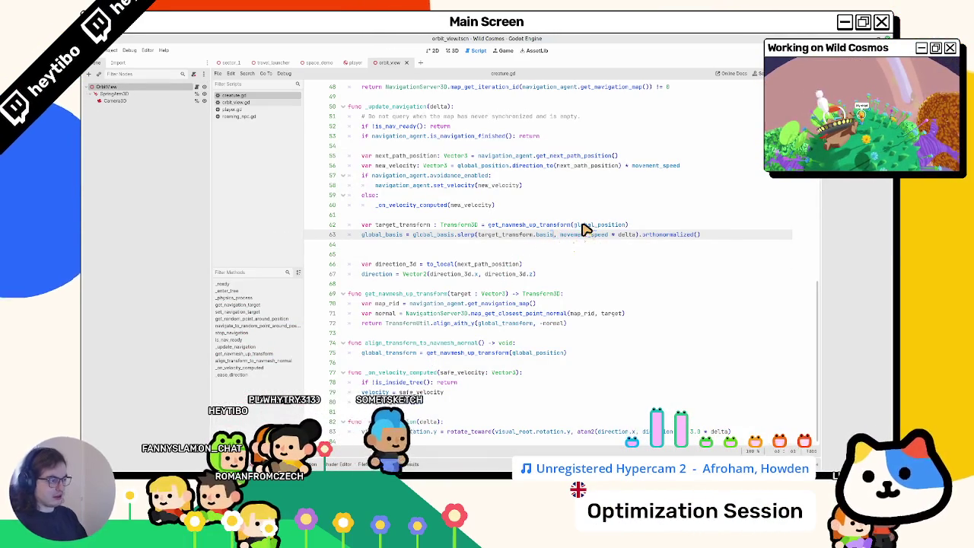
Append .orthonormalized() to the basis expressions on line 63.
type(".pr")
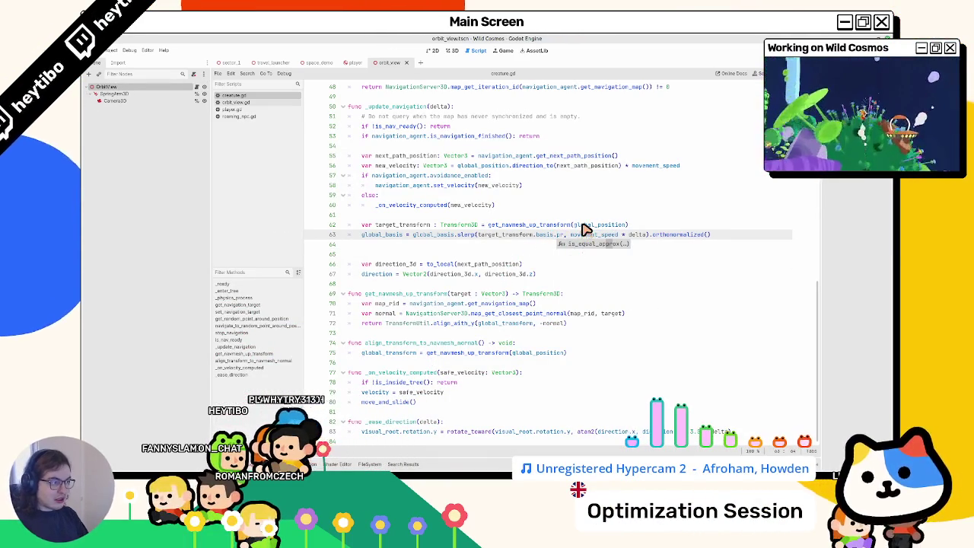
key("BackSpace")
key("BackSpace")
type("or")
key("Return")
double_click(584, 229)
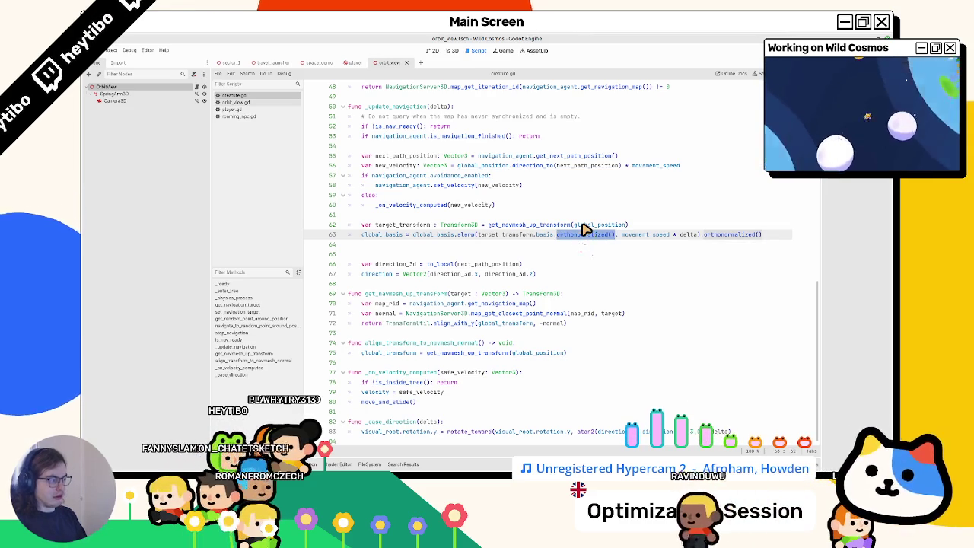
Run the main scene again and jump from a Basis-normalization error to line 63.
key("ctrl+shift+o")
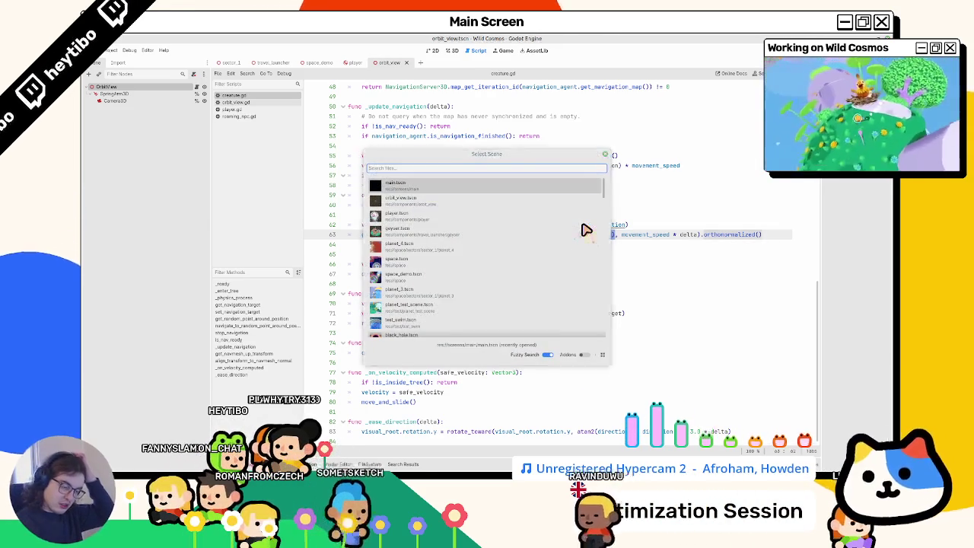
key("Return")
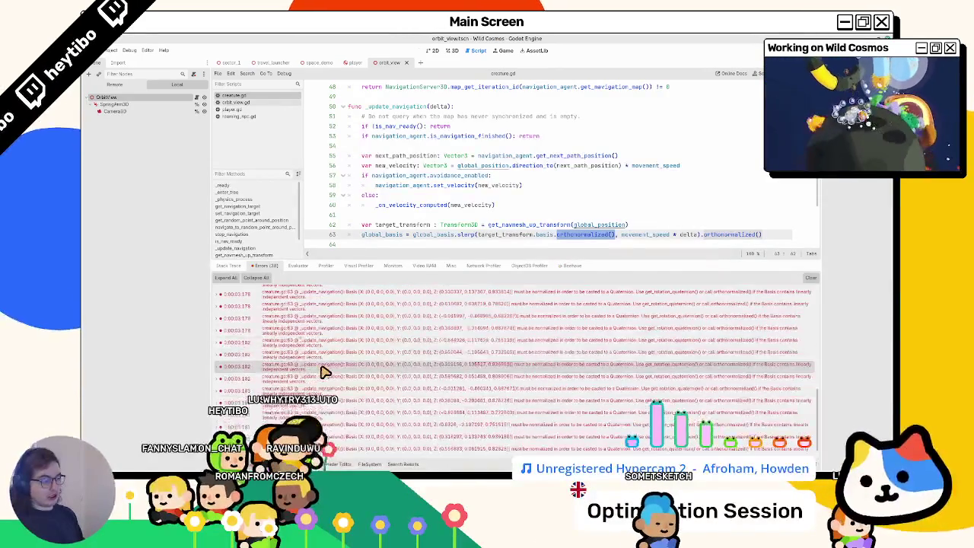
scroll(324, 371, "down", 2)
left_click(451, 423)
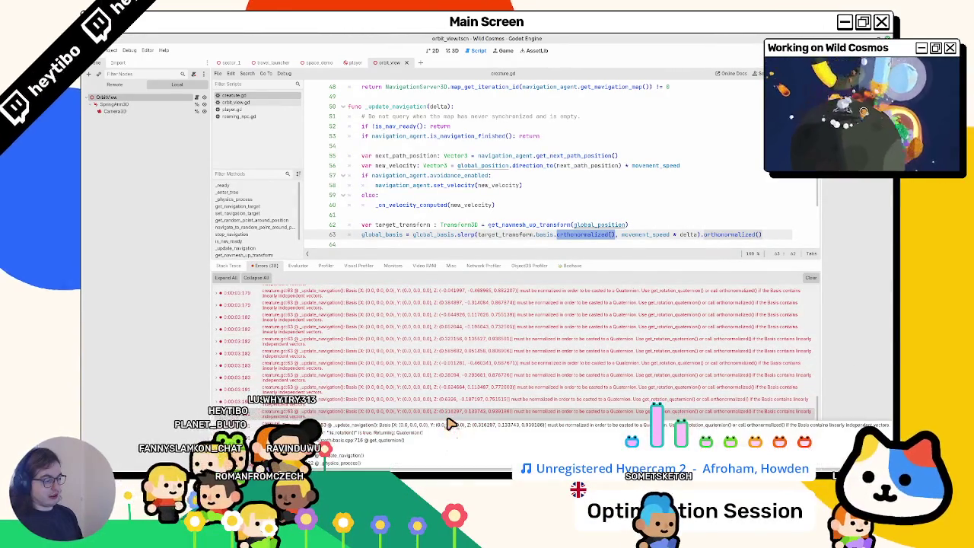
left_click(334, 417)
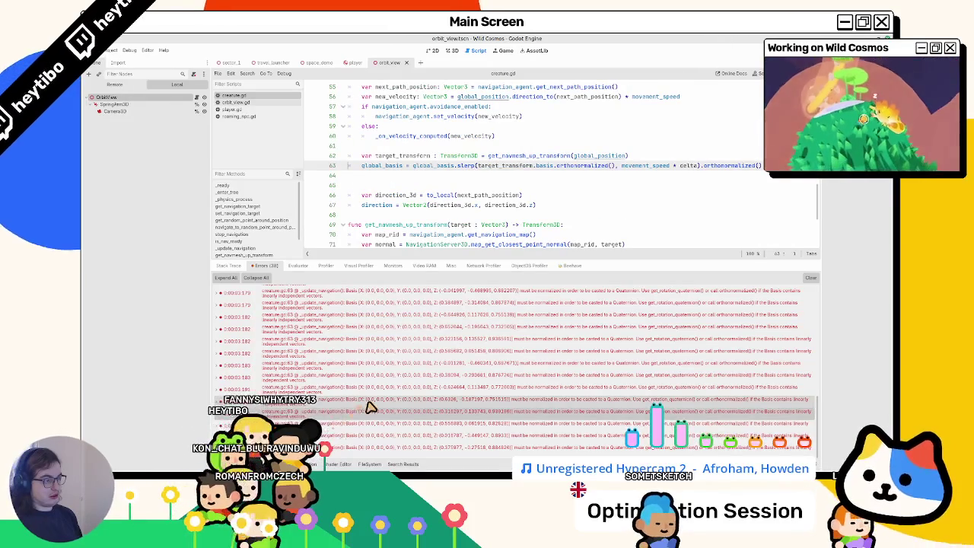
scroll(449, 216, "down", 4)
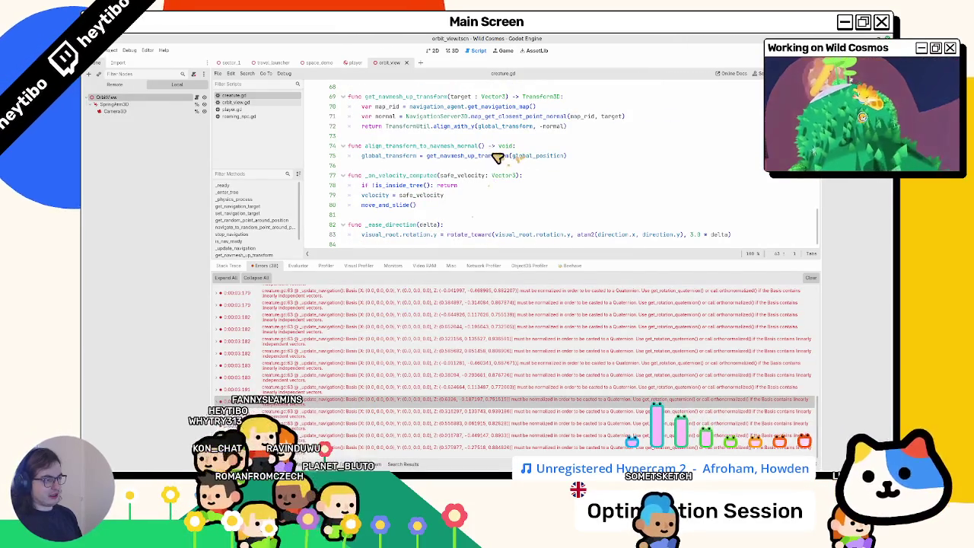
Add a print(normal) debug line after the normal lookup in get_navmesh_up_transform.
left_click(578, 126)
left_click(666, 116)
key("Return")
type("print(normal)")
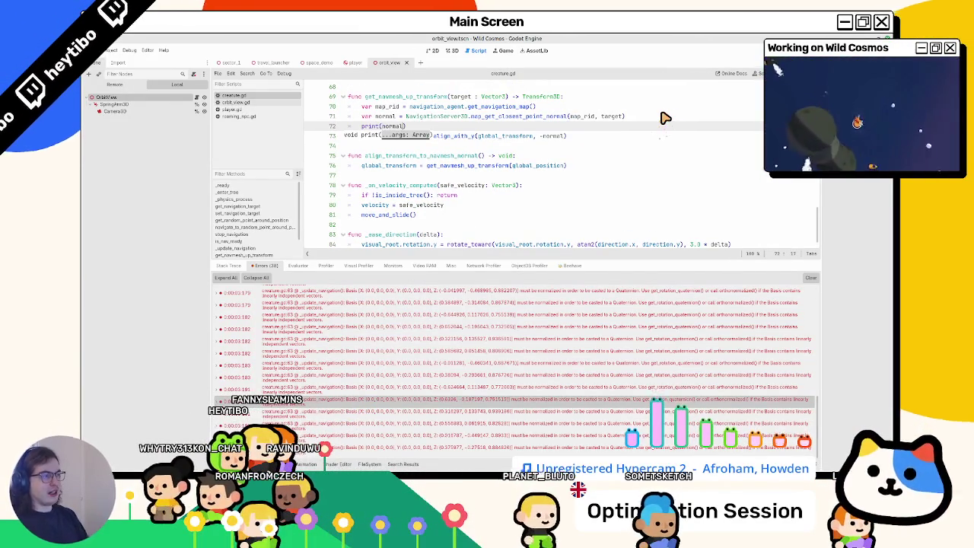
Stop the debugger, test-run the game to print the normals, then undo the print(normal) line.
key("F8")
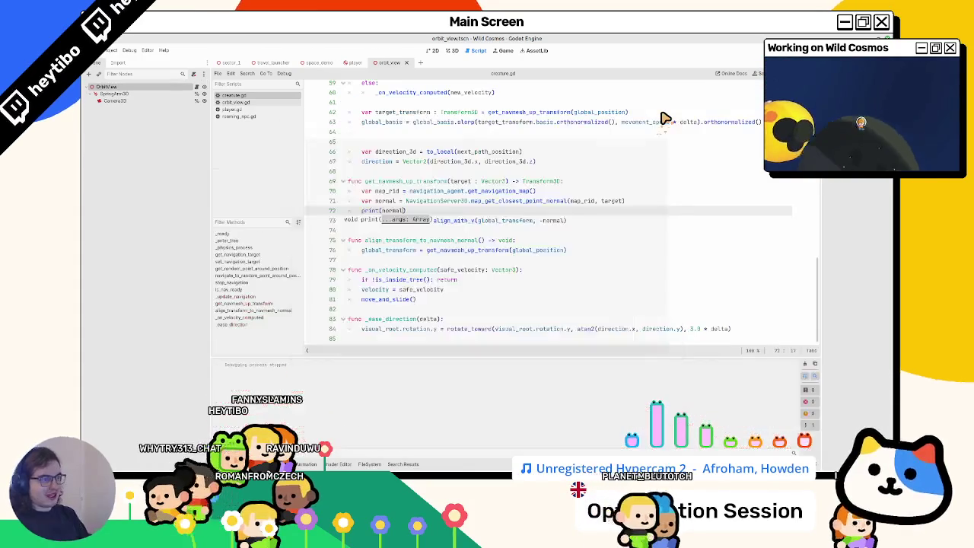
key("ctrl+shift+F5")
key("Return")
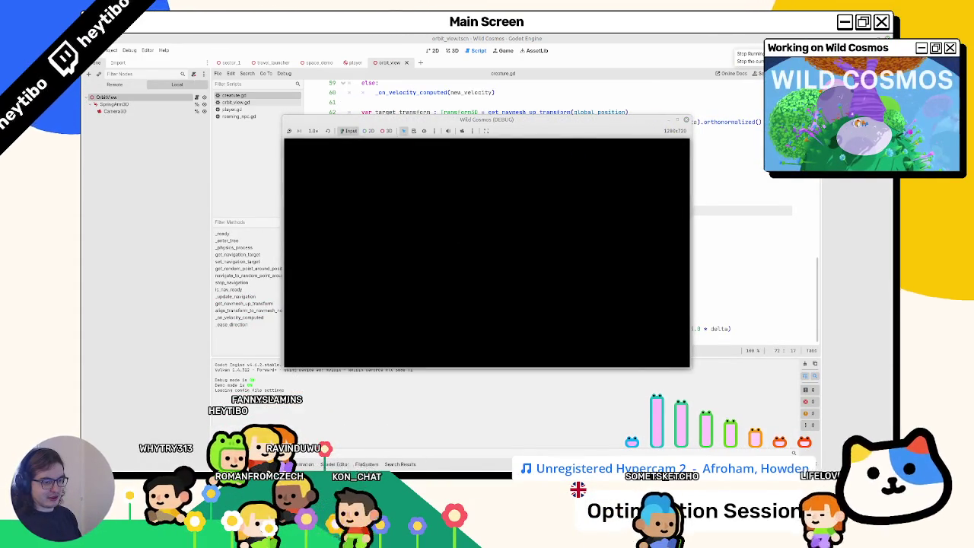
key("F8")
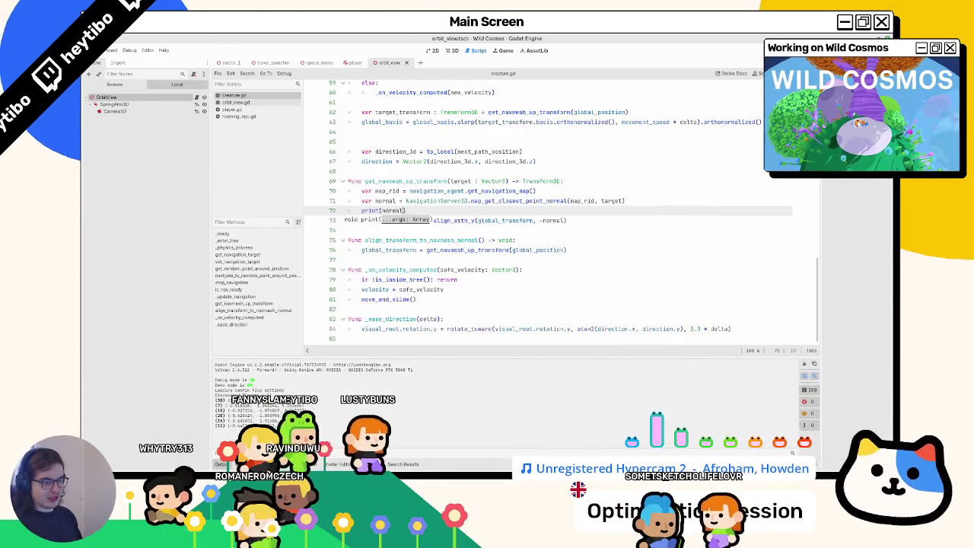
key("ctrl+z")
key("ctrl+z")
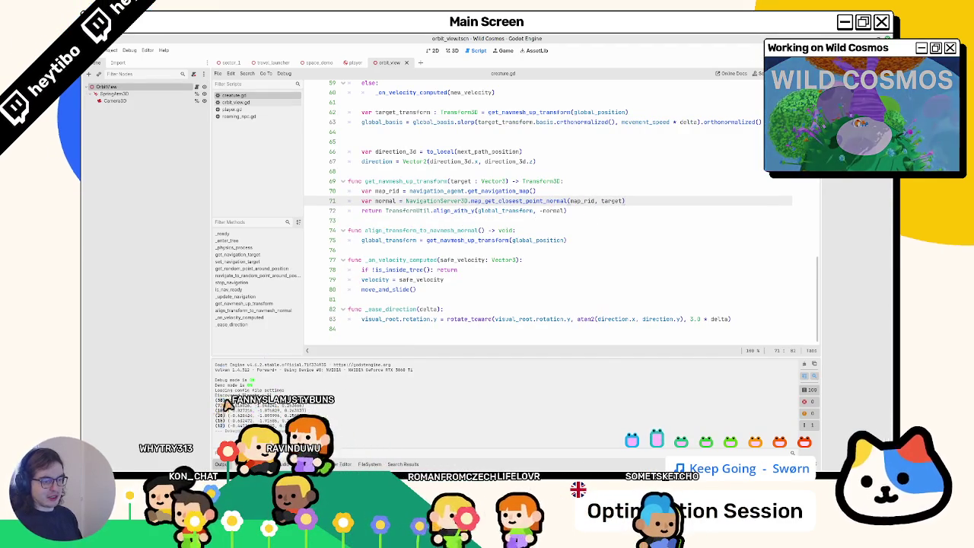
scroll(428, 240, "up", 5)
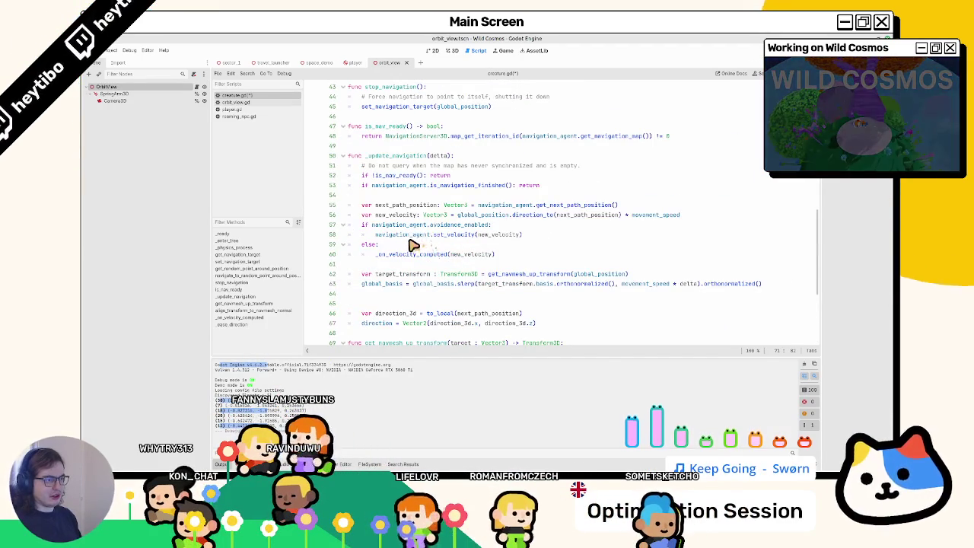
Review is_nav_ready, get_navigation_map, map_get_closest_point_normal and the target parameter in get_navmesh_up_transform.
double_click(395, 176)
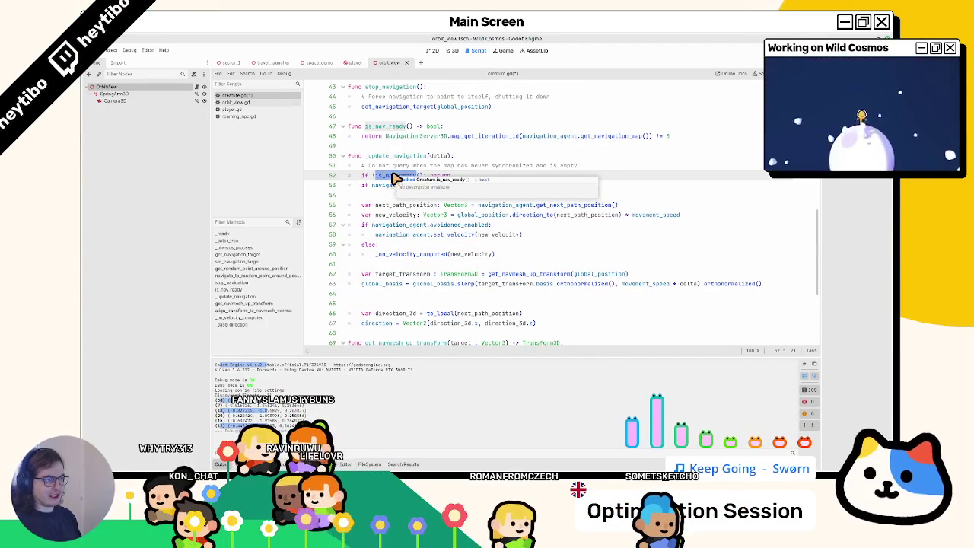
scroll(395, 179, "down", 2)
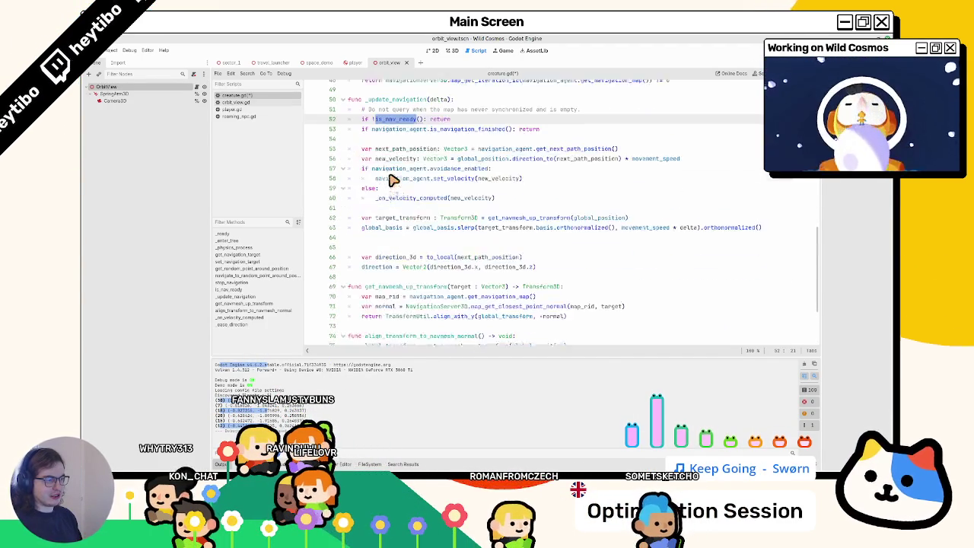
double_click(495, 305)
double_click(504, 298)
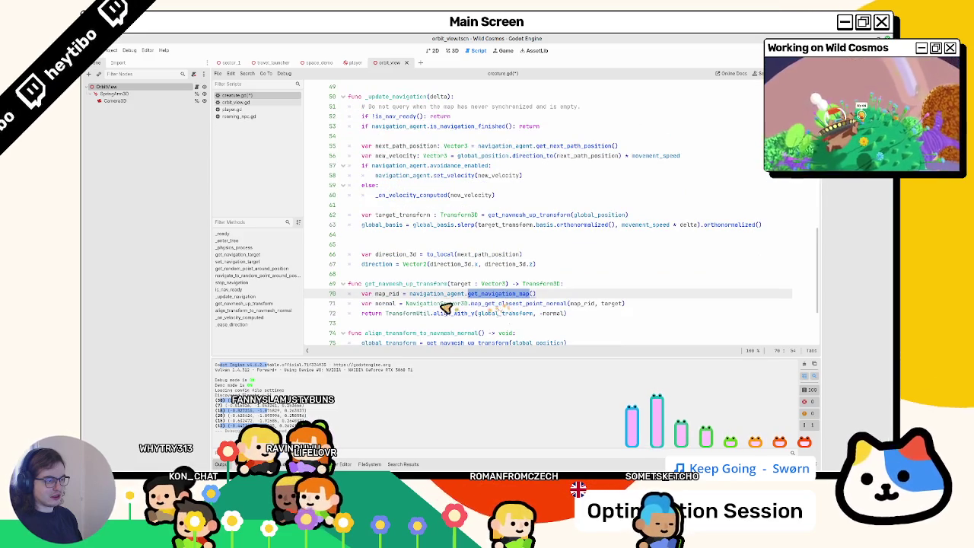
left_click(405, 304)
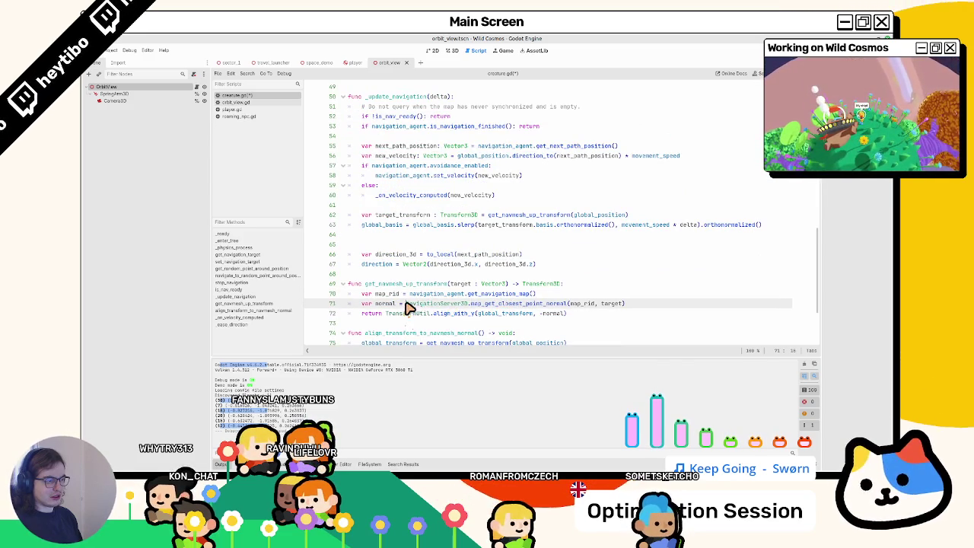
double_click(491, 304)
scroll(493, 312, "up", 4)
scroll(494, 311, "down", 6)
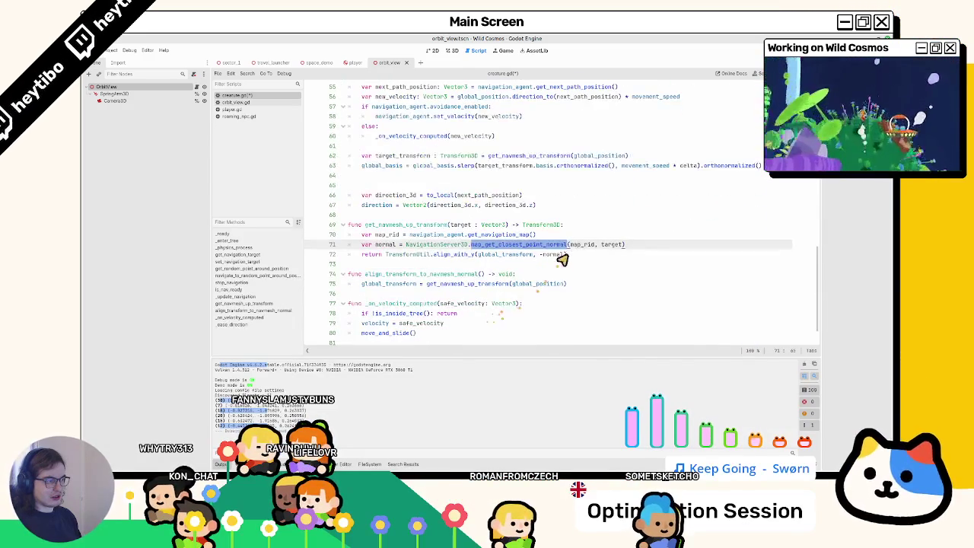
left_click(440, 225)
double_click(459, 225)
scroll(457, 229, "up", 4)
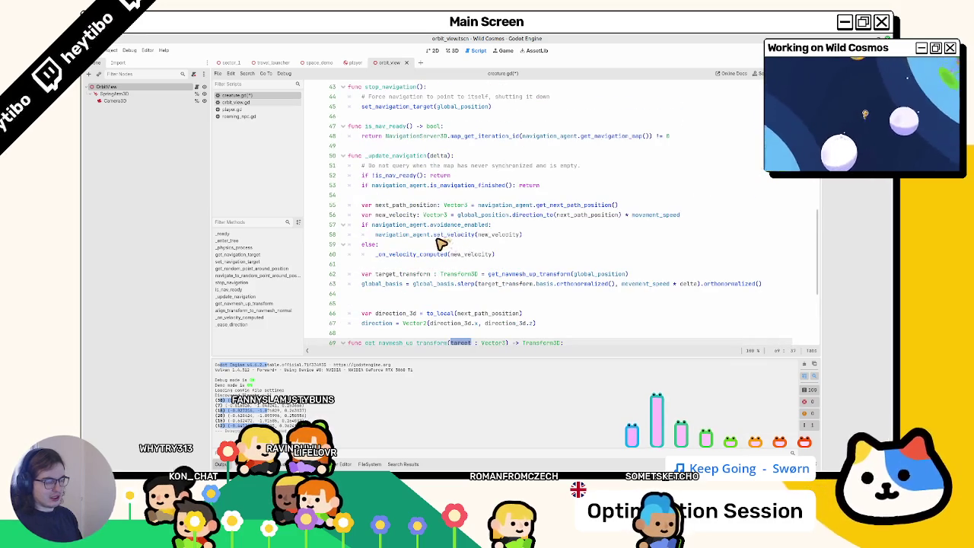
scroll(438, 246, "down", 2)
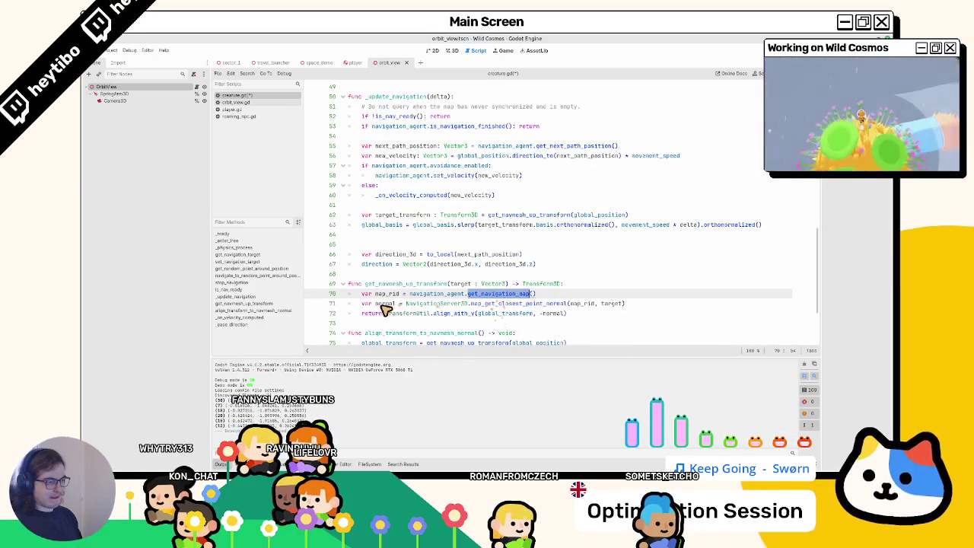
Declare the normal variable on line 71 with an explicit Vector3 type.
double_click(385, 303)
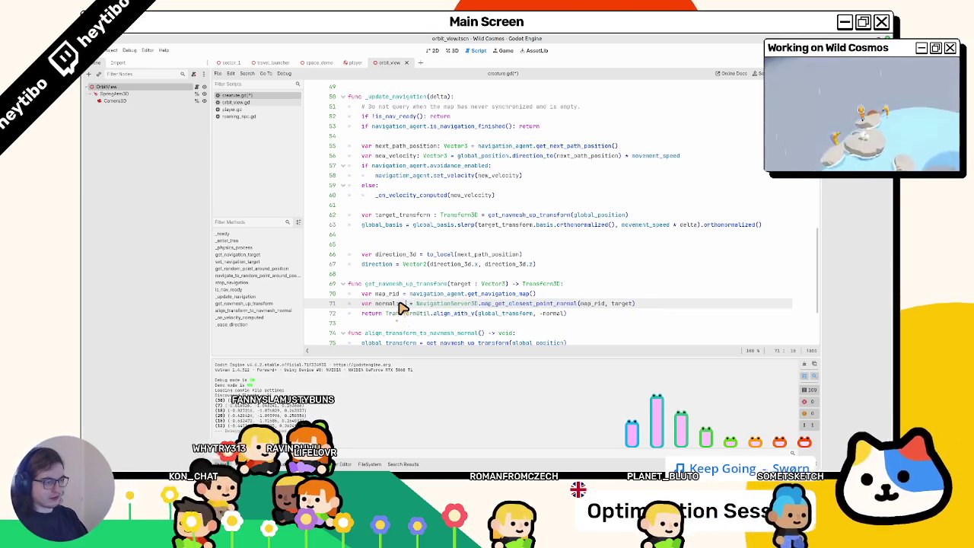
type("Vec")
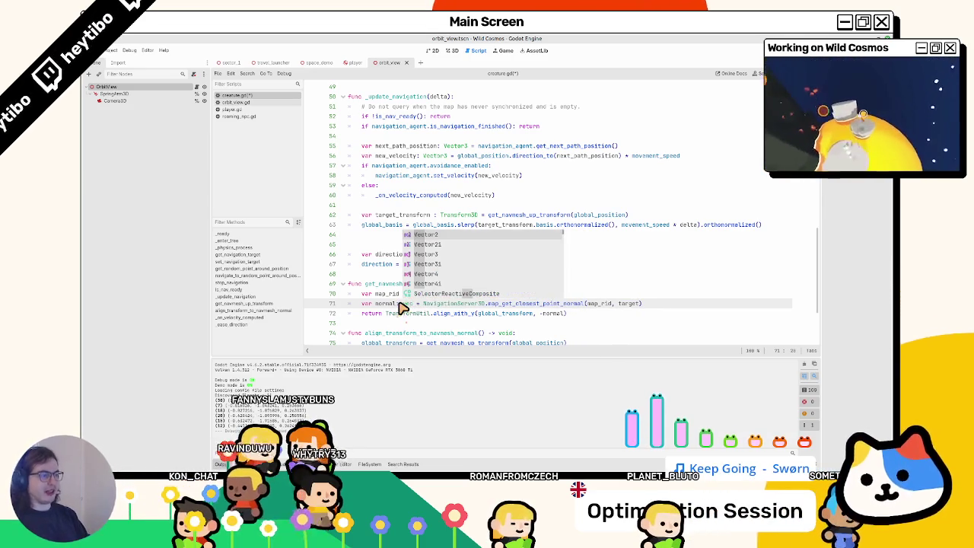
key("Down")
key("Down")
key("Return")
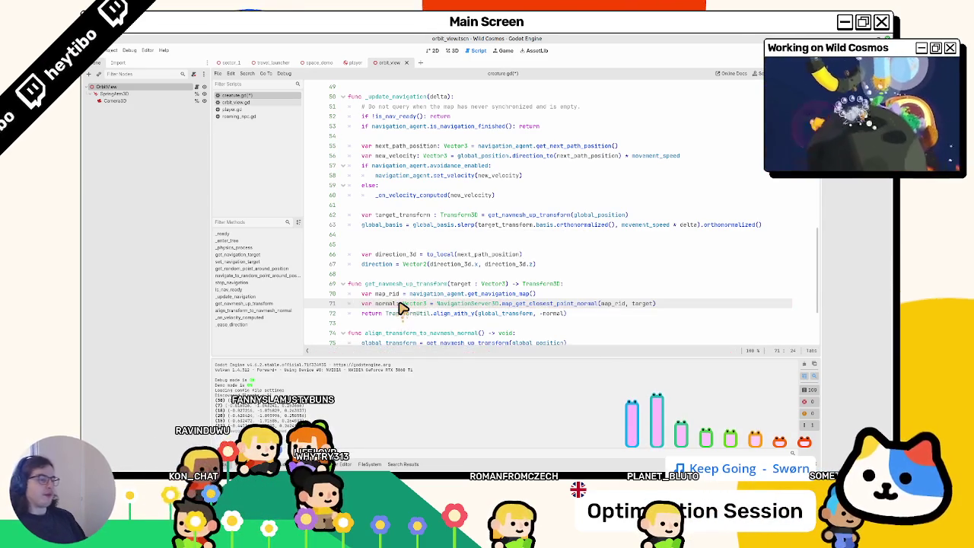
left_click_drag(398, 304, 408, 294)
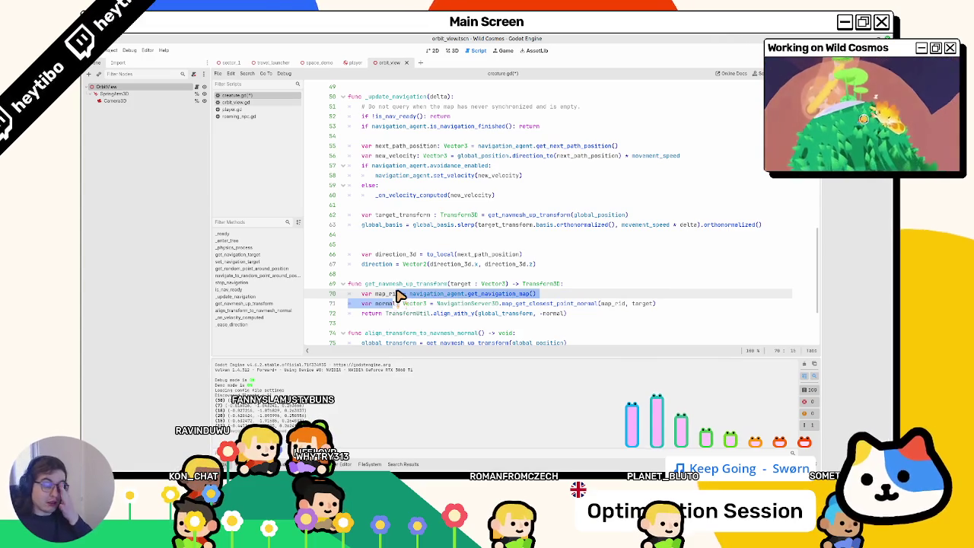
double_click(393, 304)
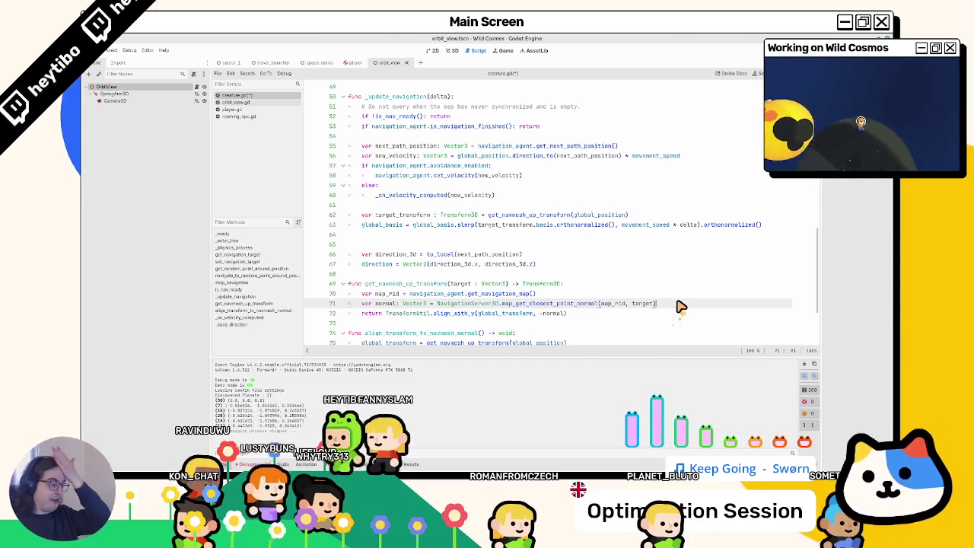
Add 'if normal.is_zero_approx(): normal = Vector3.UP' on one line after the normal declaration.
key("Return")
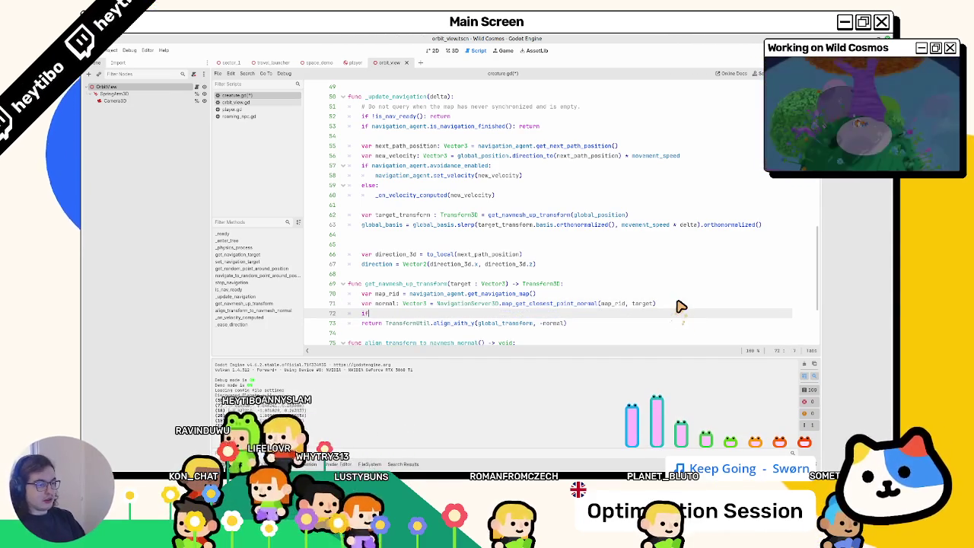
type("if normal.approx():")
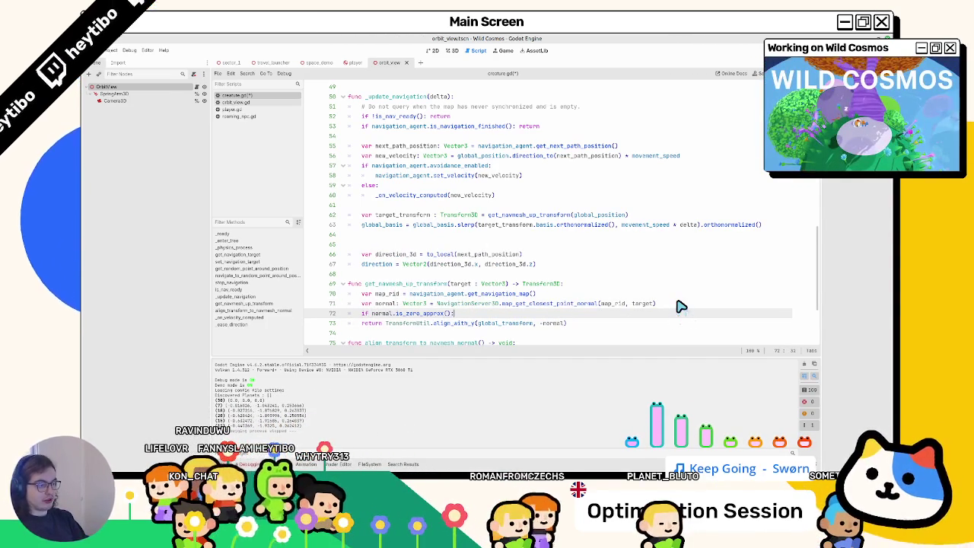
key("Return")
type("normal = vec")
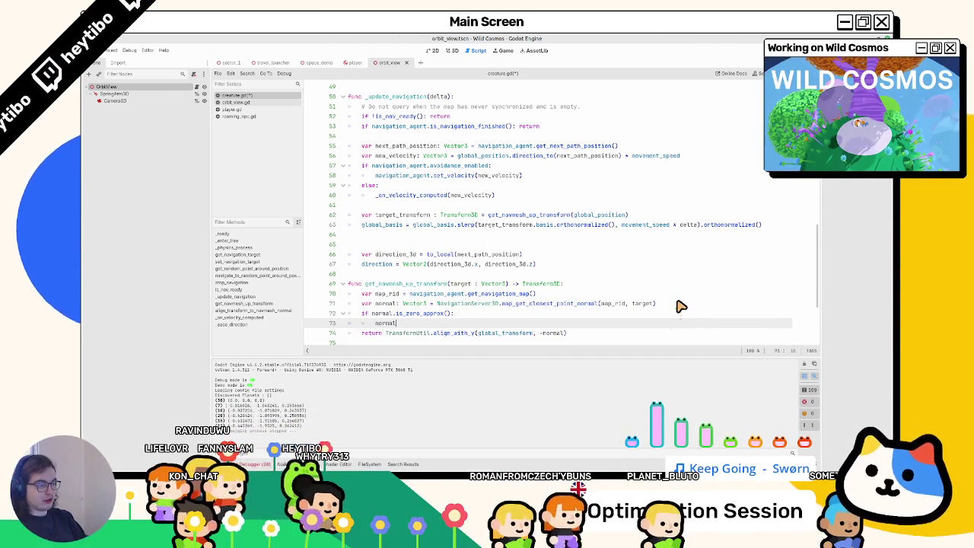
type("tor3")
key("Return")
type(".UP")
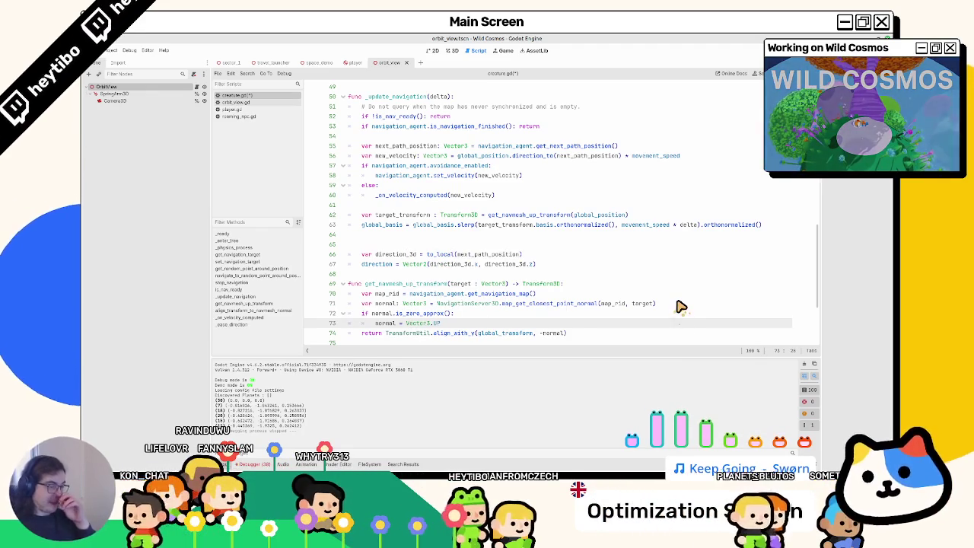
key("Home")
key("BackSpace")
key("BackSpace")
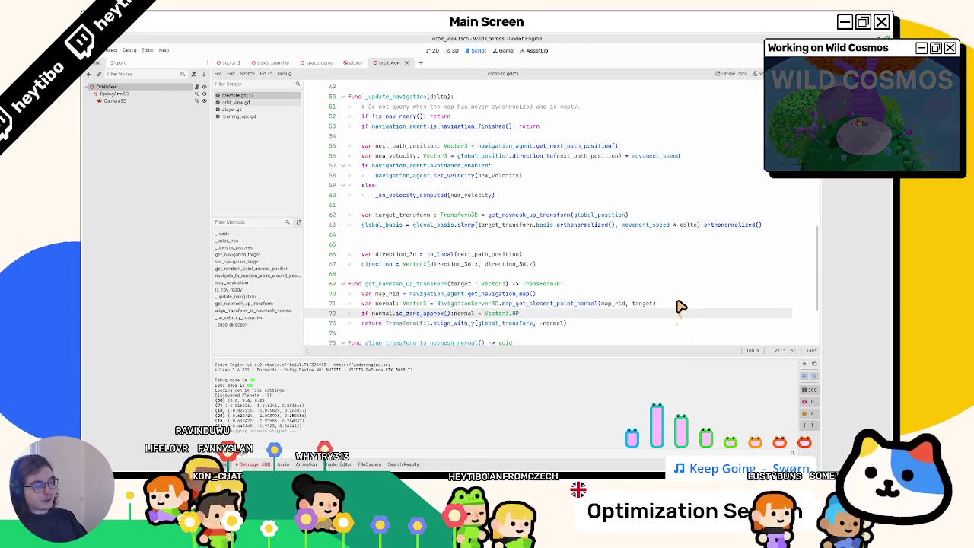
Save creature.gd, review the fallback line, and launch the game to test it.
key("ctrl+s")
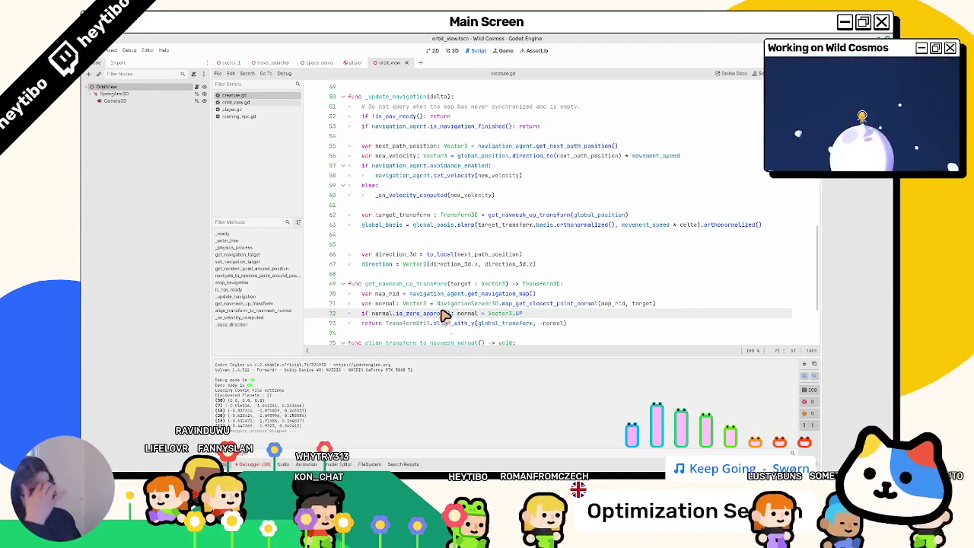
left_click(538, 317)
double_click(538, 316)
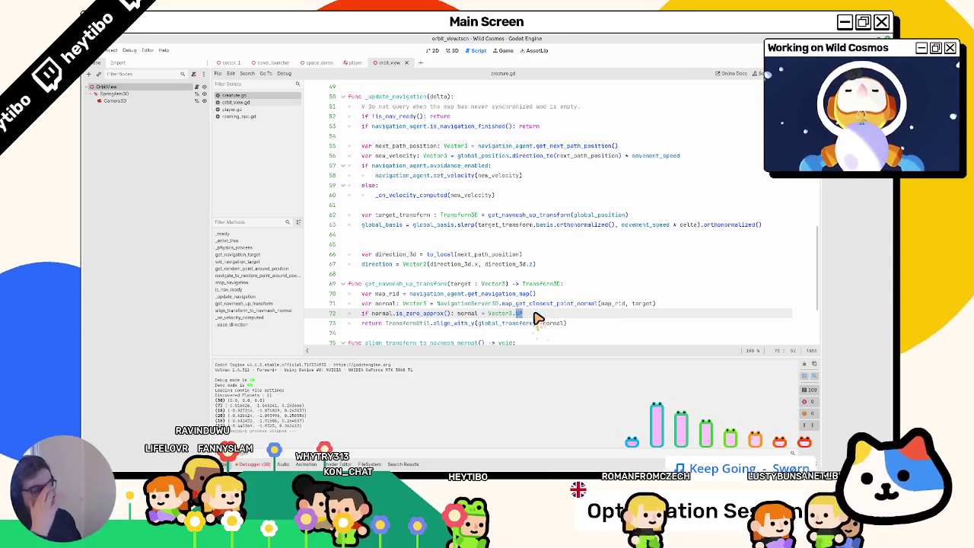
double_click(381, 313)
key("ctrl+shift+F5")
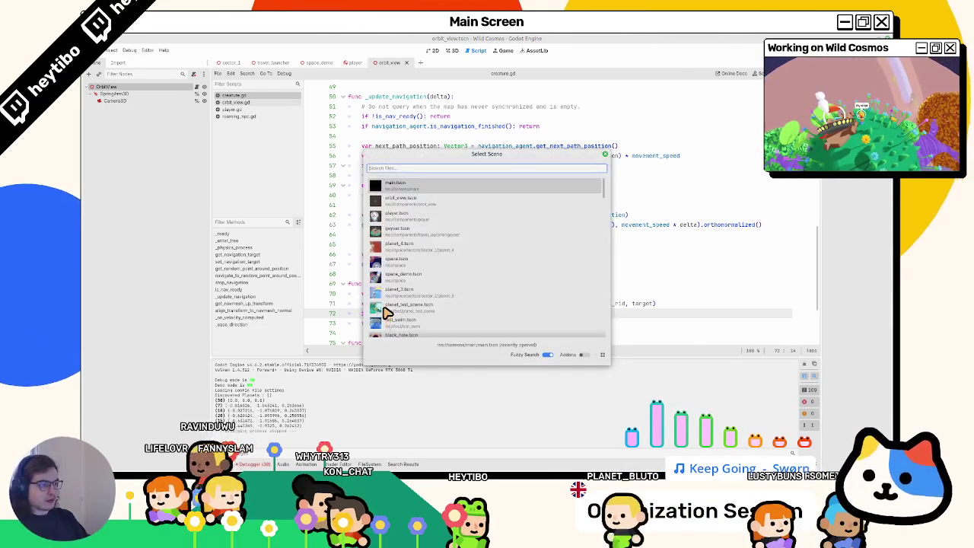
Play the scene: walk across the planet, dismiss the tool menu, scan a creature, then leave the game.
key("Return")
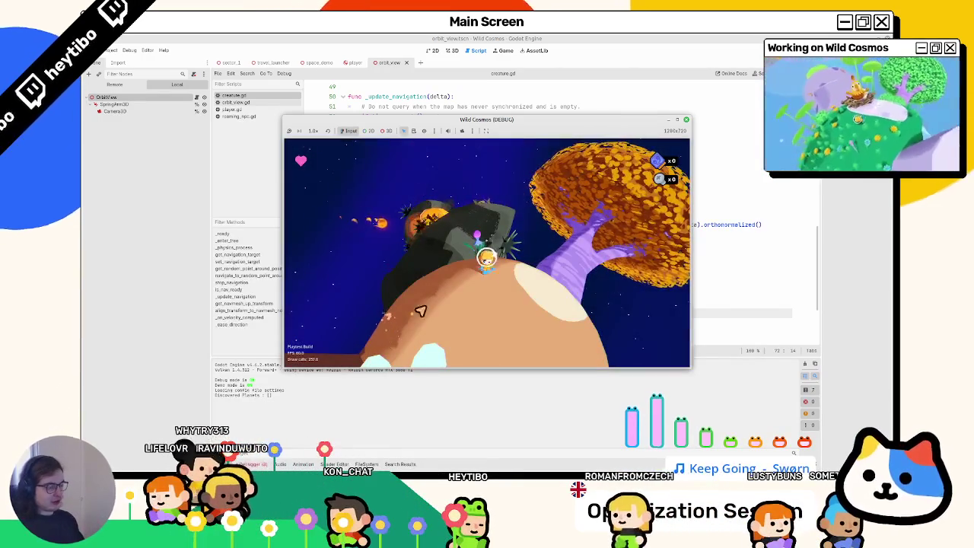
key("w")
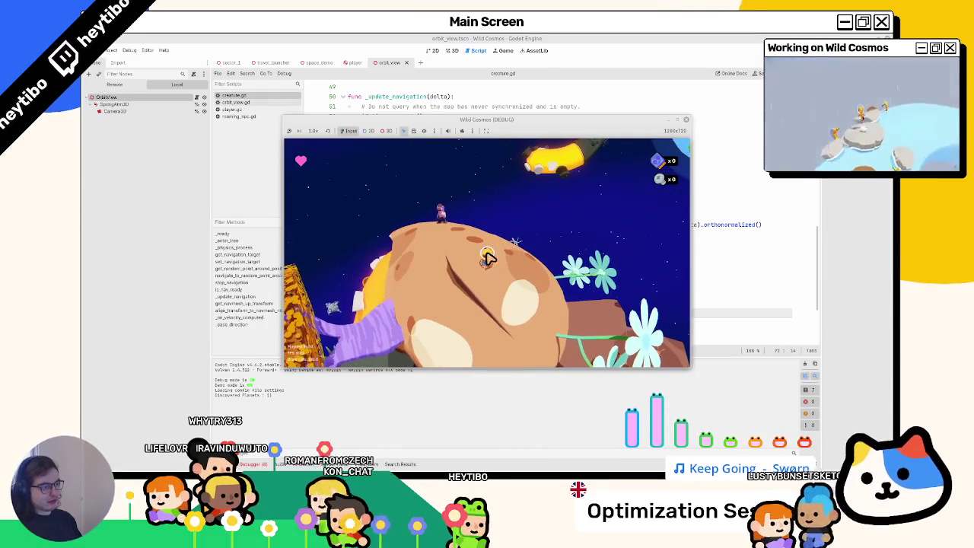
left_click(489, 258)
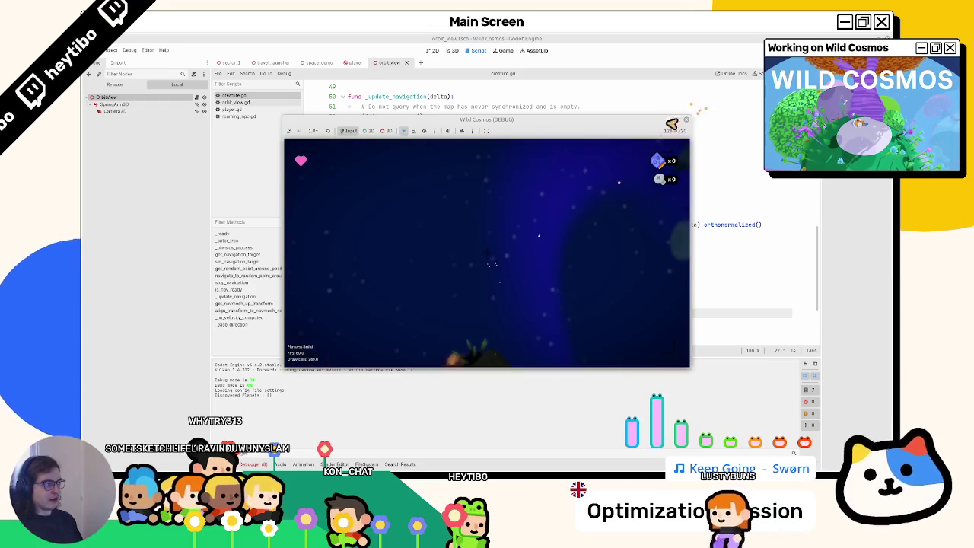
left_click(679, 123)
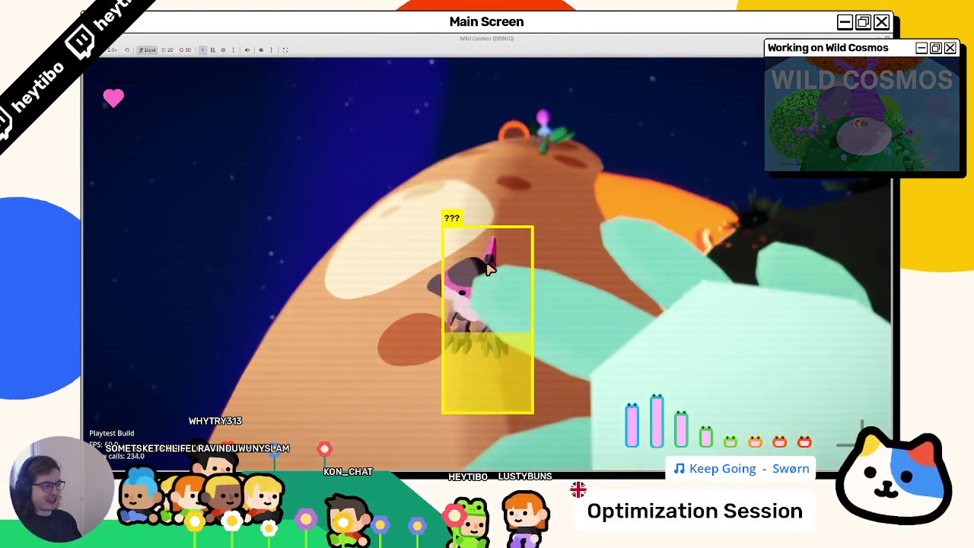
left_click(489, 268)
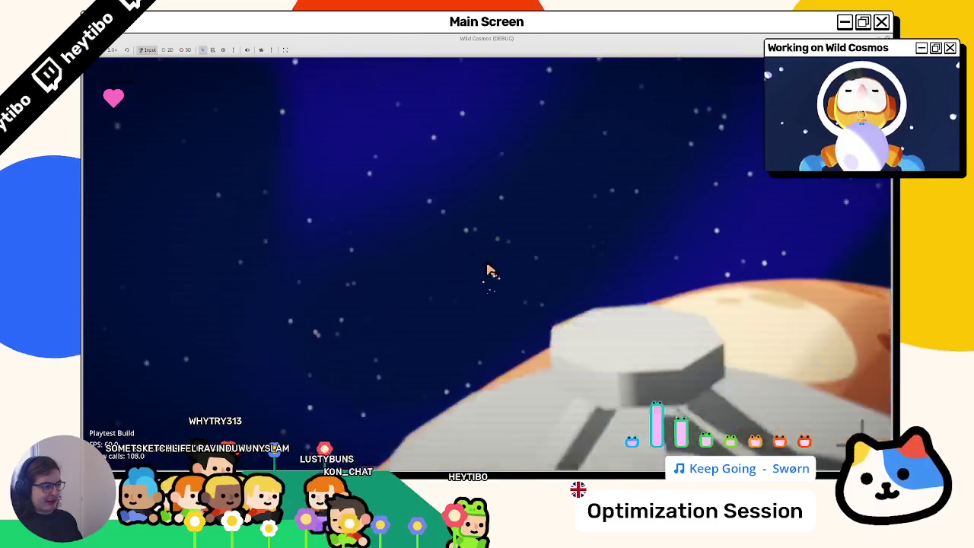
key("alt+Tab")
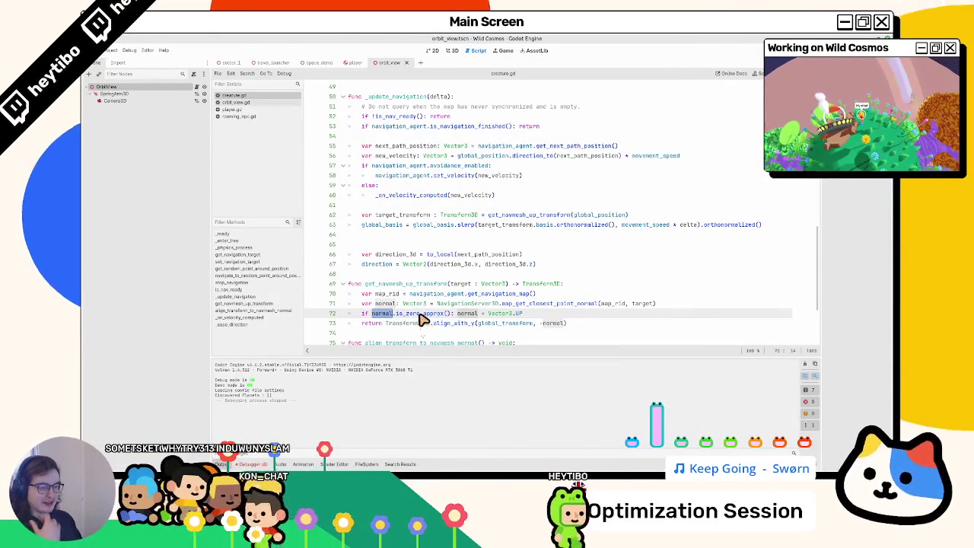
Check the Debugger errors list, then hide it to enlarge the code view.
scroll(346, 335, "down", 2)
key("alt+d")
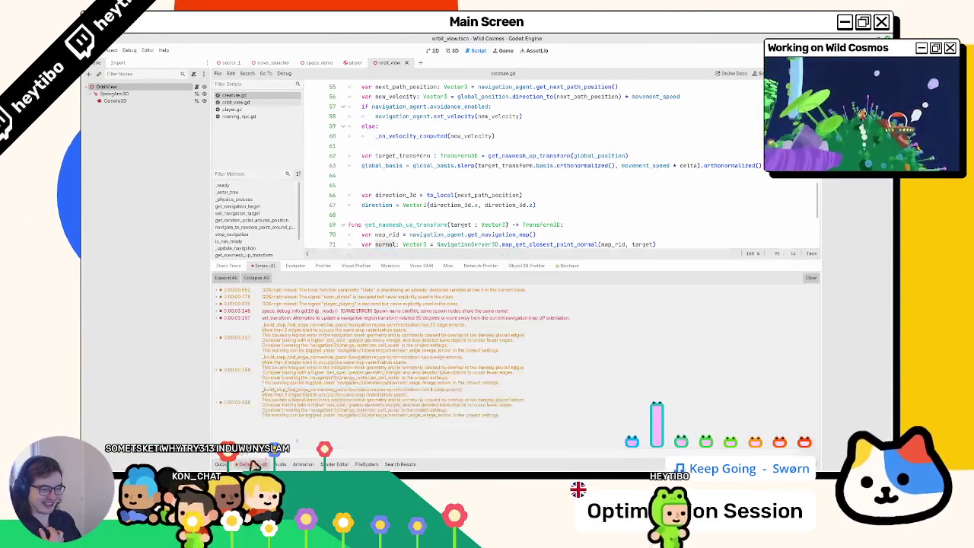
key("alt+d")
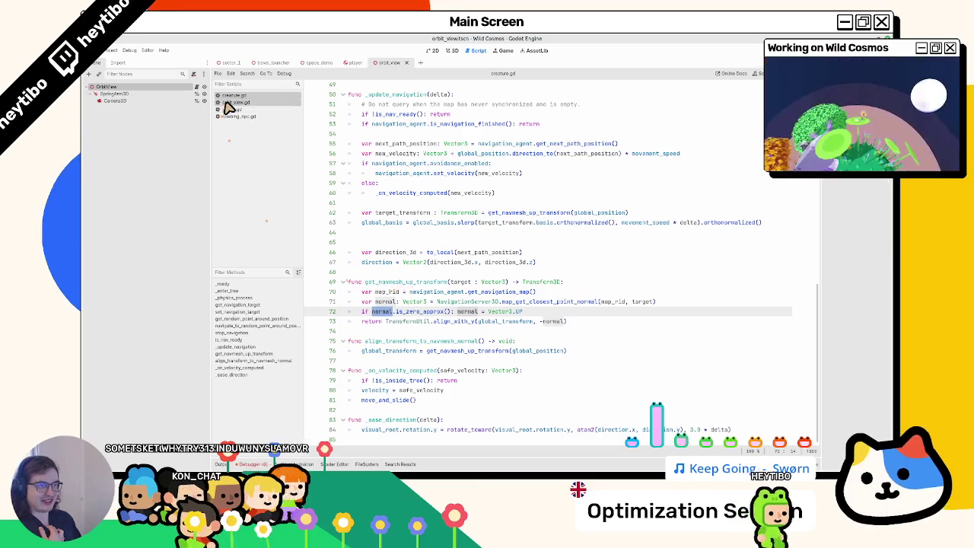
Close orbit_view.gd, move .orthonormalized() from line 63 onto line 62's target transform, and launch the game.
middle_click(251, 110)
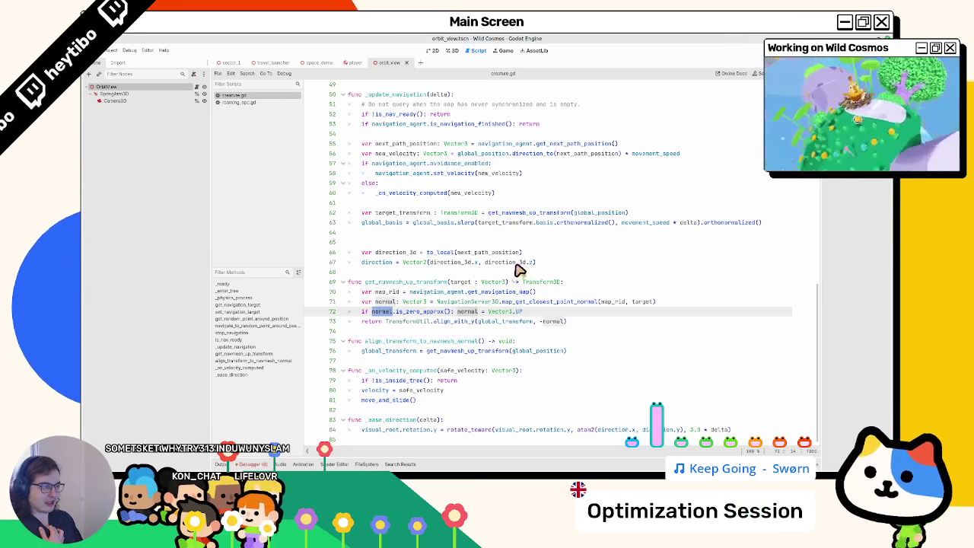
double_click(714, 223)
double_click(579, 222)
mouse_move(578, 223)
left_mouse_down()
mouse_move(630, 230)
mouse_move(557, 232)
left_mouse_up()
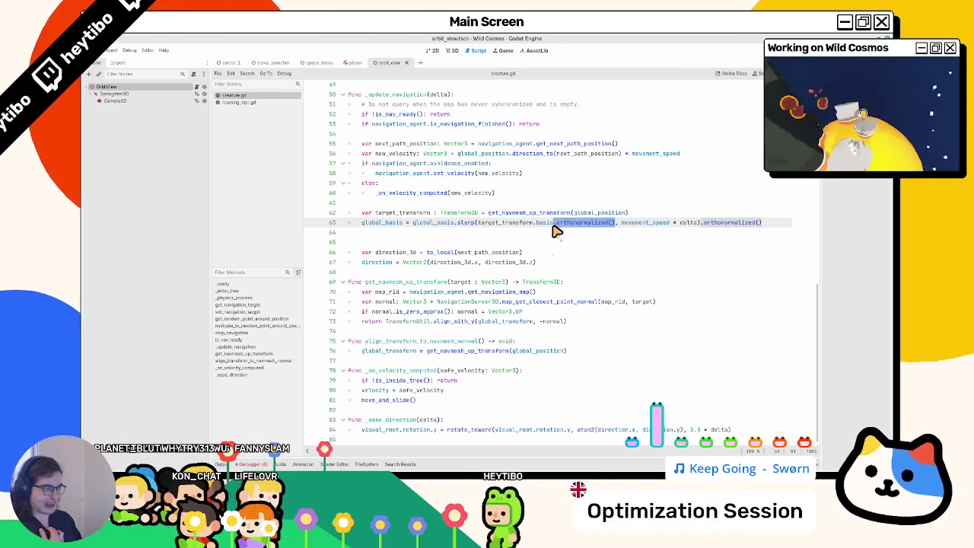
left_click(523, 235)
left_click_drag(555, 224, 611, 226)
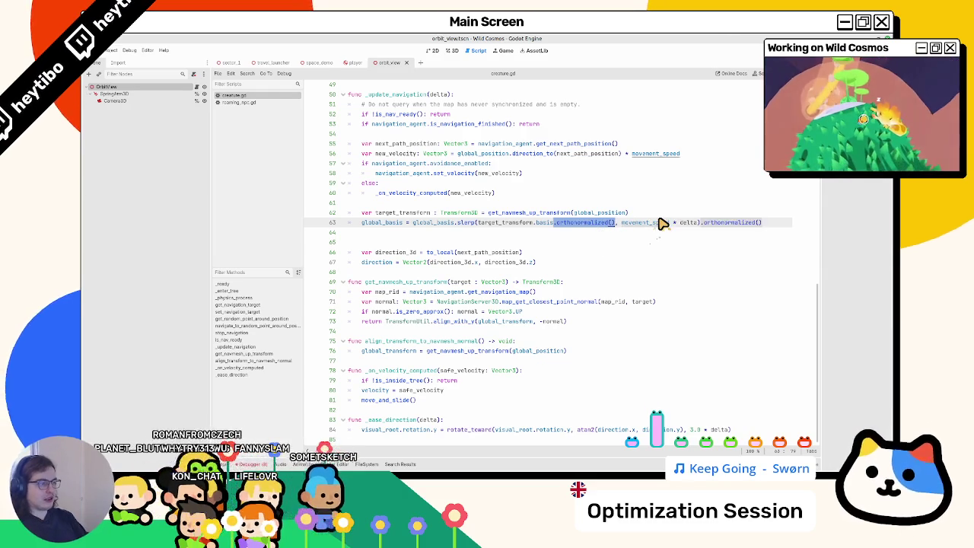
key("Up")
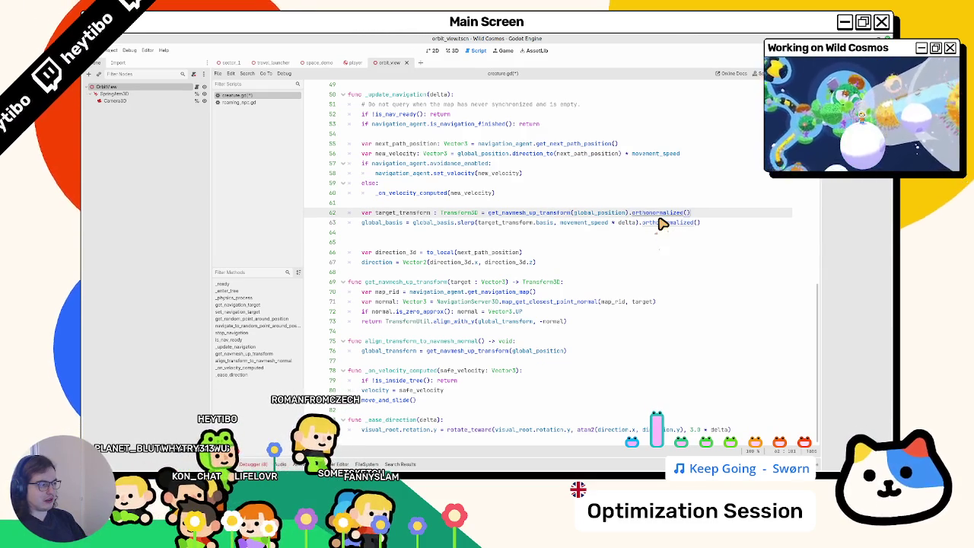
key("ctrl+shift+F5")
key("Return")
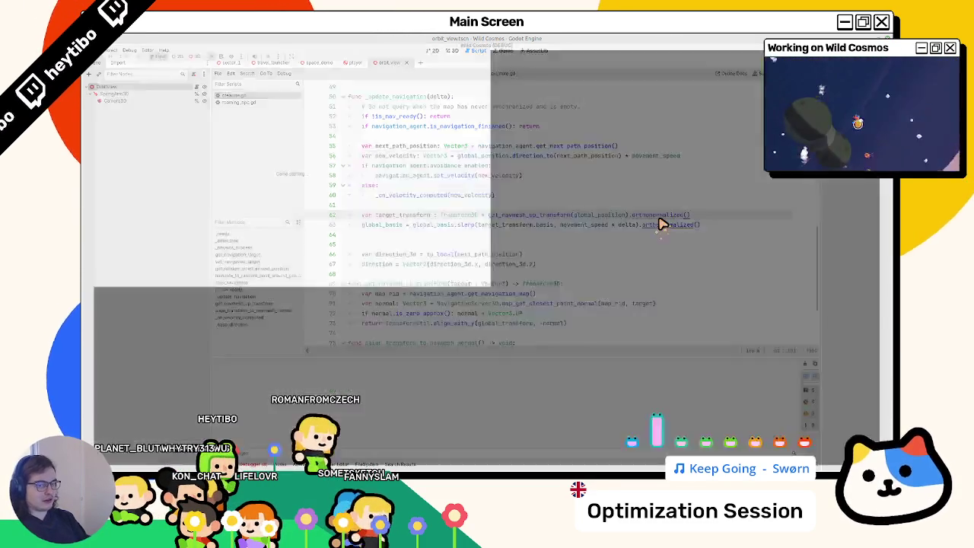
Maximize the Wild Cosmos debug window to watch the creatures, then stop the game with F8.
left_click(678, 120)
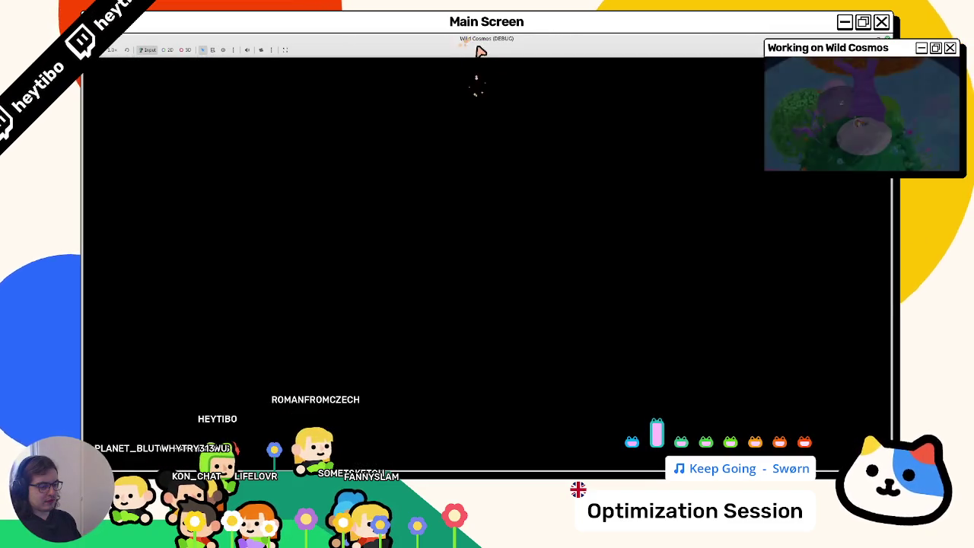
mouse_move(479, 51)
left_mouse_down()
mouse_move(550, 91)
mouse_move(540, 87)
left_mouse_up()
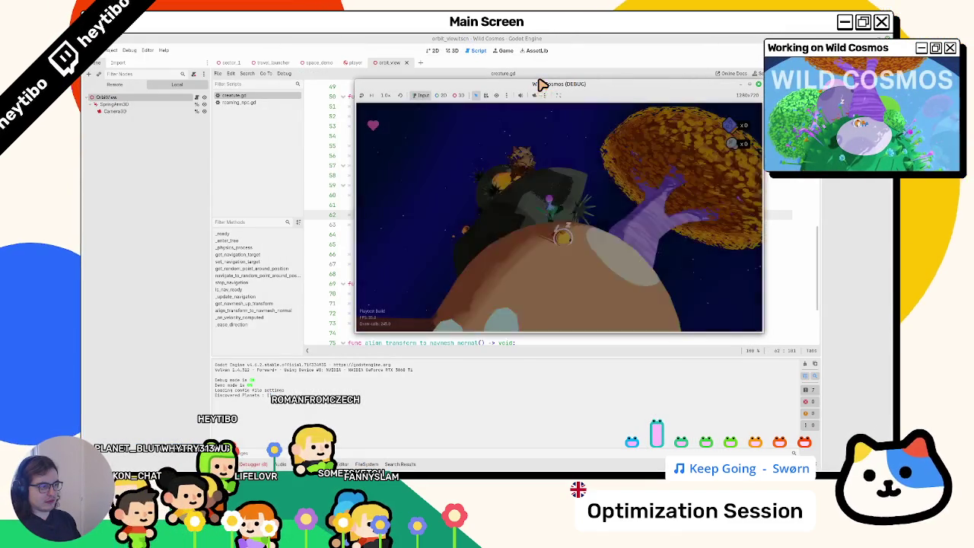
left_click(749, 85)
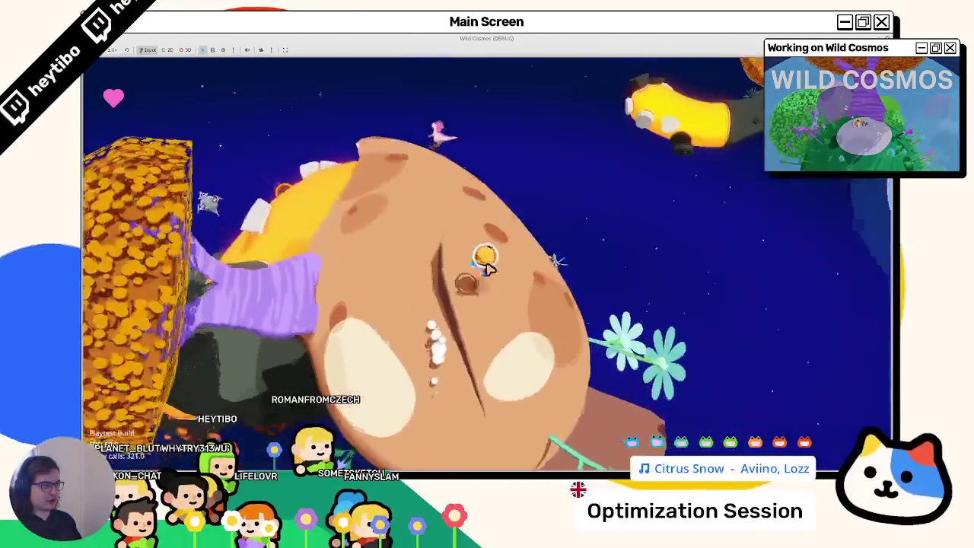
key("F8")
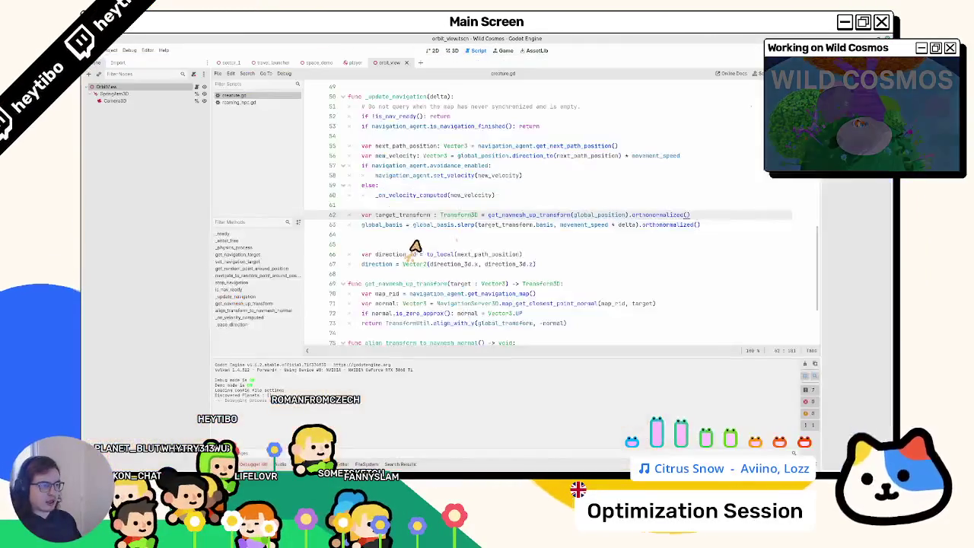
Delete empty line 64 in creature.gd, then open roaming_npc.gd and review its normal lookup.
left_click(406, 236)
key("BackSpace")
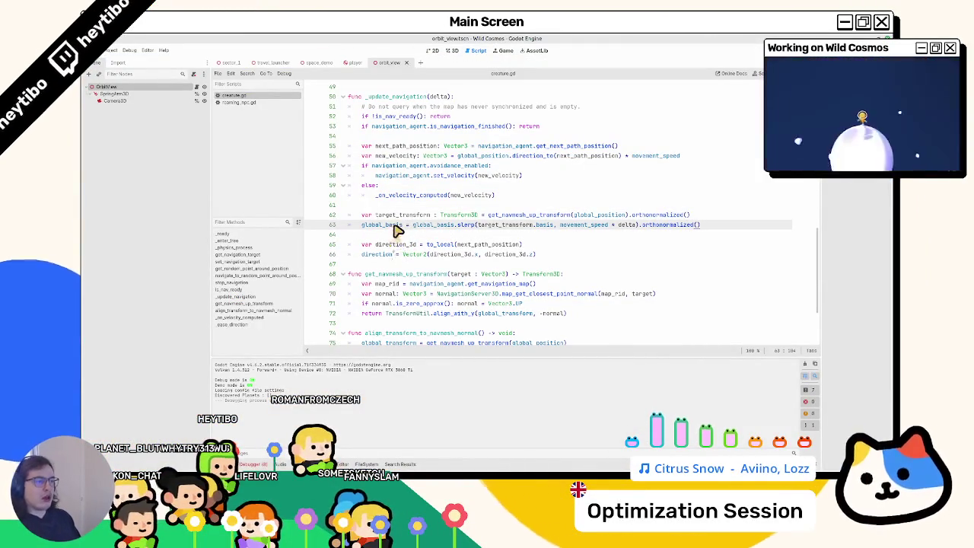
left_click(258, 103)
scroll(494, 273, "down", 3)
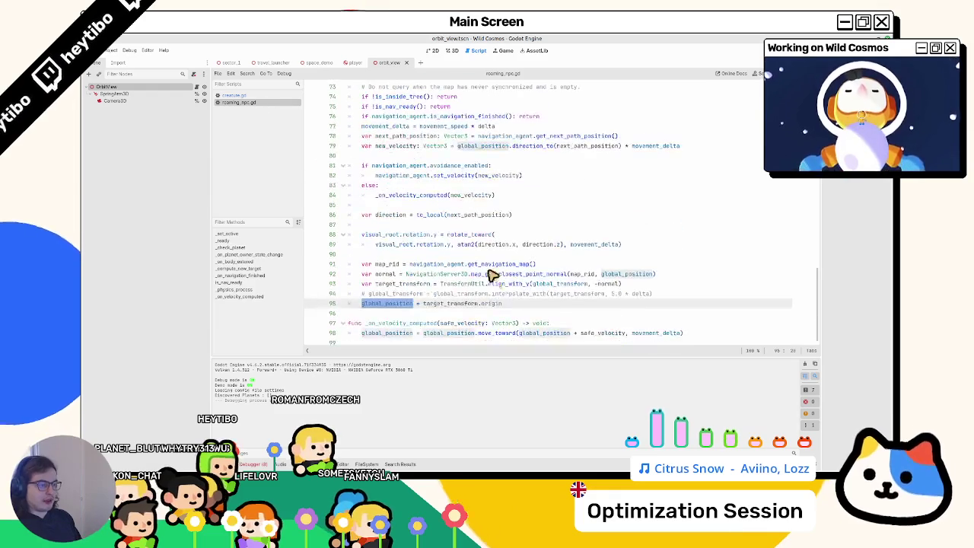
left_click(418, 313)
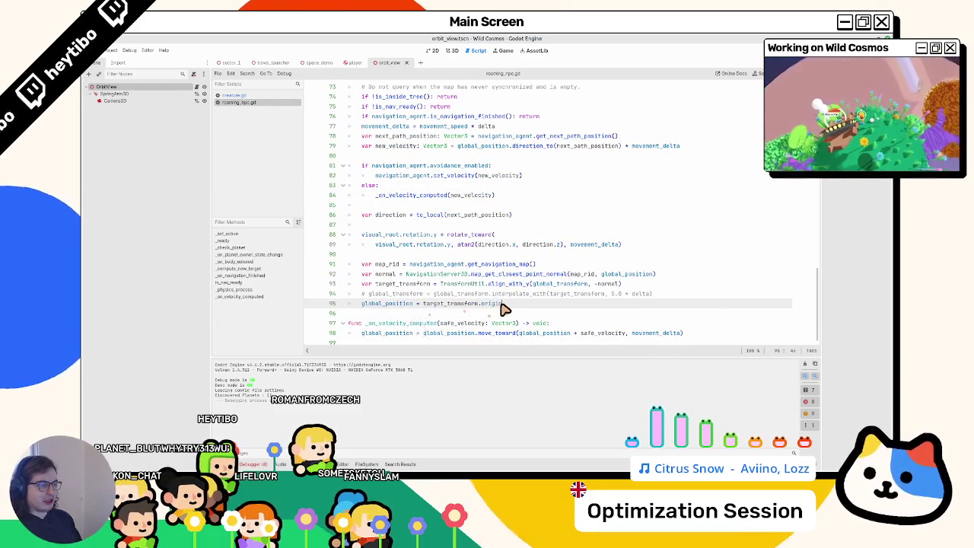
left_click(492, 335)
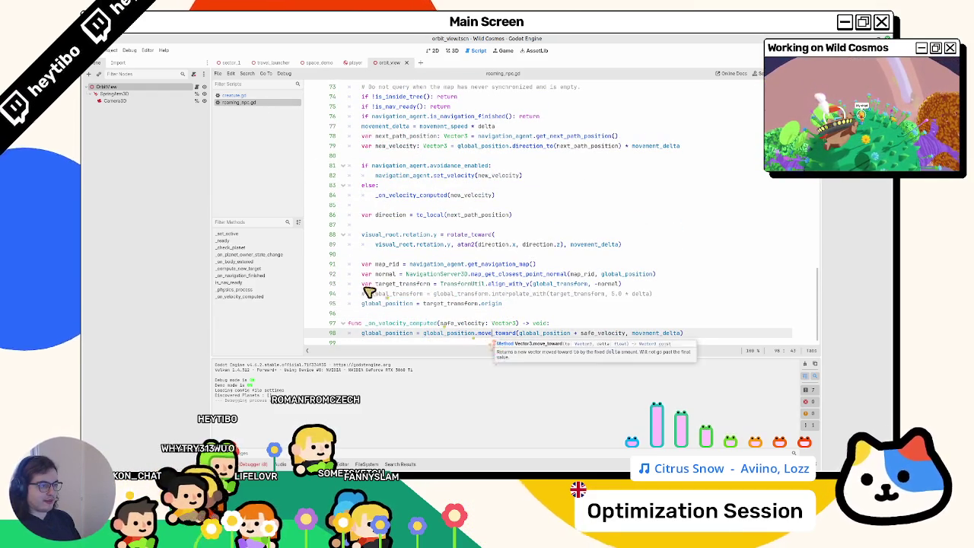
double_click(385, 274)
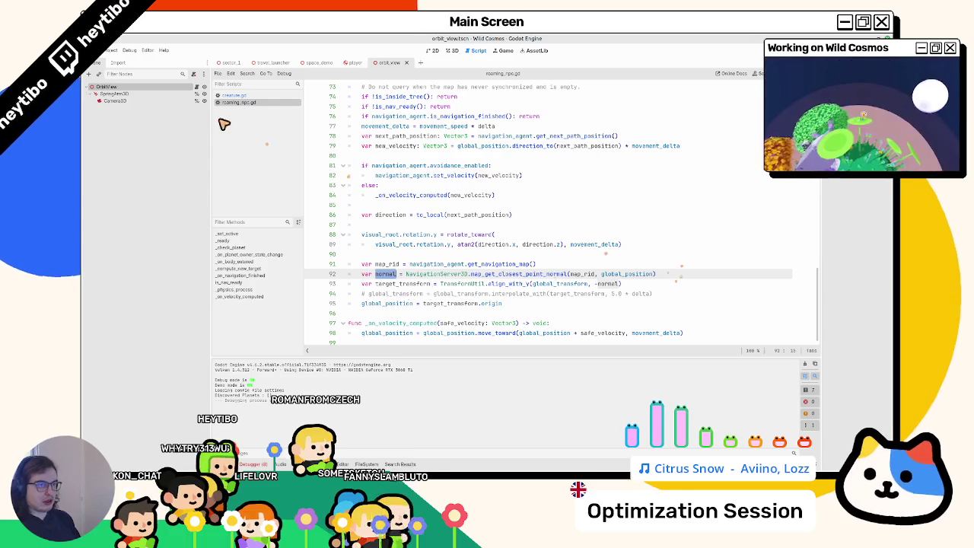
Copy the Vector3.UP zero-normal fallback from creature.gd into roaming_npc.gd after line 92.
left_click(233, 95)
double_click(376, 215)
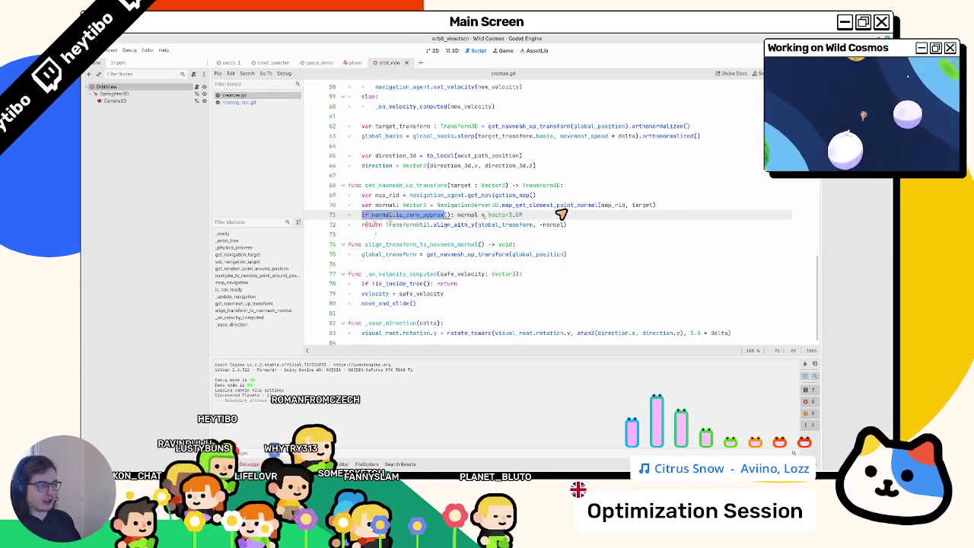
left_click(237, 102)
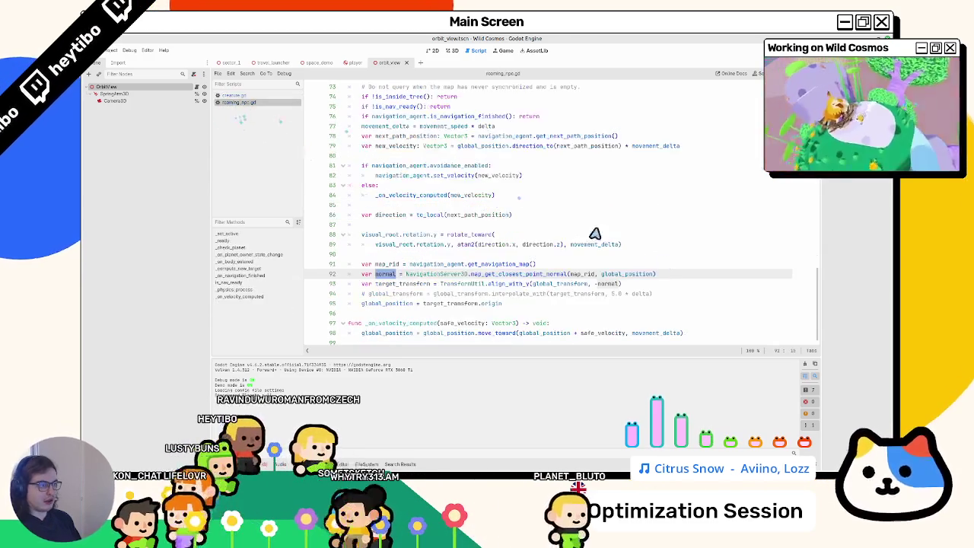
left_click(687, 276)
key("Return")
type("if normal.is_zero_approx(): normal = Vector3.UP")
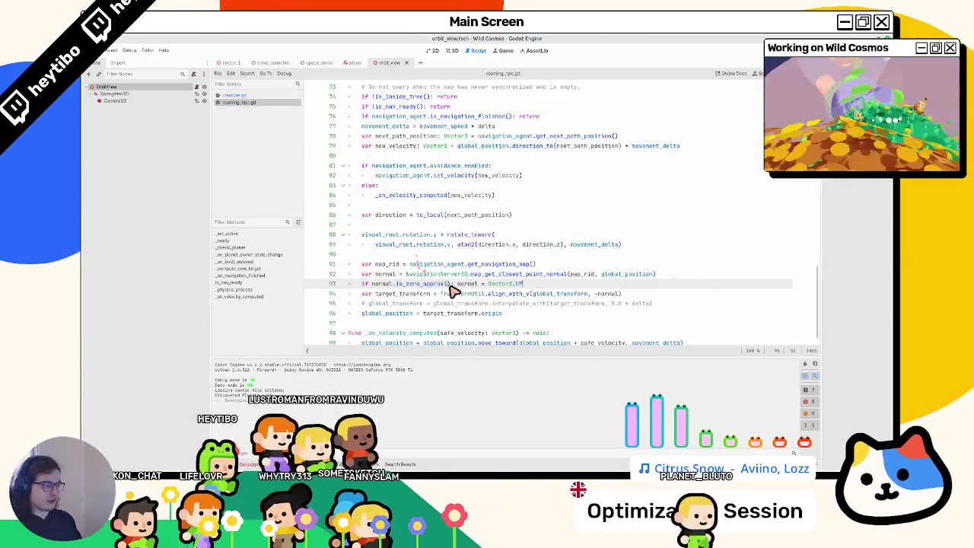
left_click(593, 293)
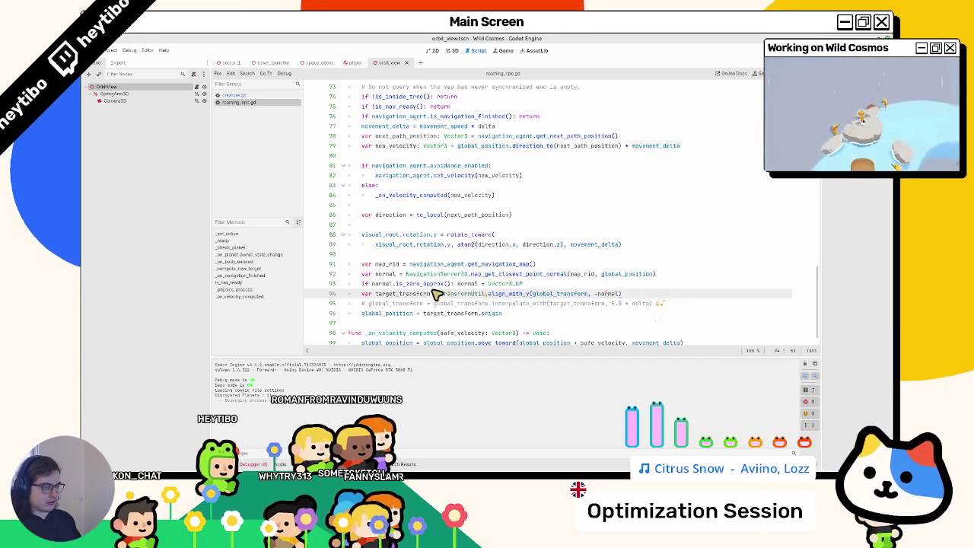
key("Up")
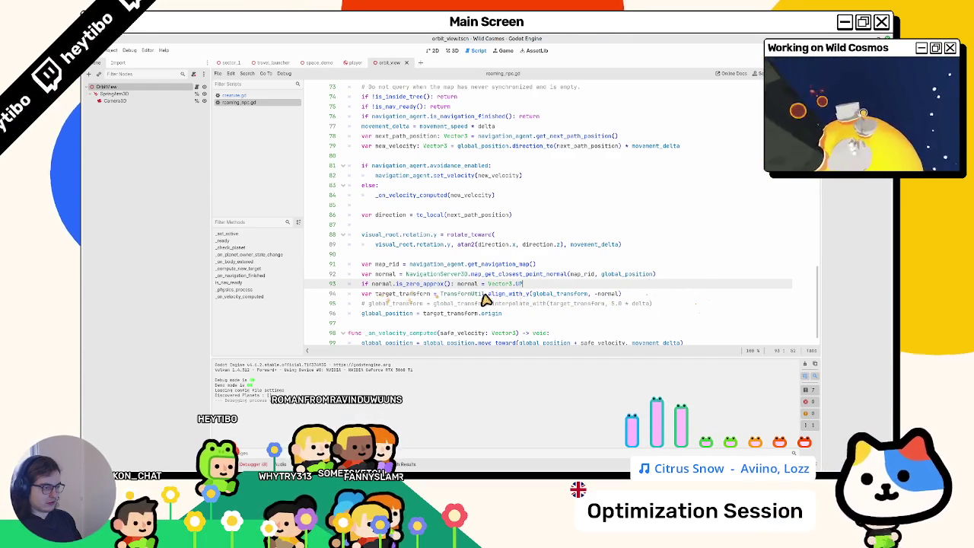
Paste the global_basis slerp toward target_transform.basis at movement_speed * delta as line 97, then playtest.
double_click(391, 297)
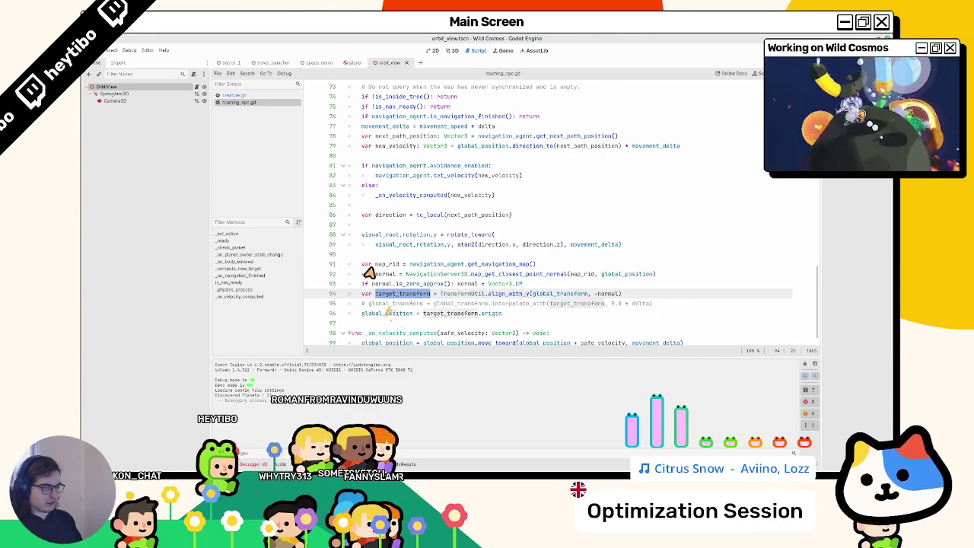
left_click(257, 95)
scroll(375, 218, "up", 2)
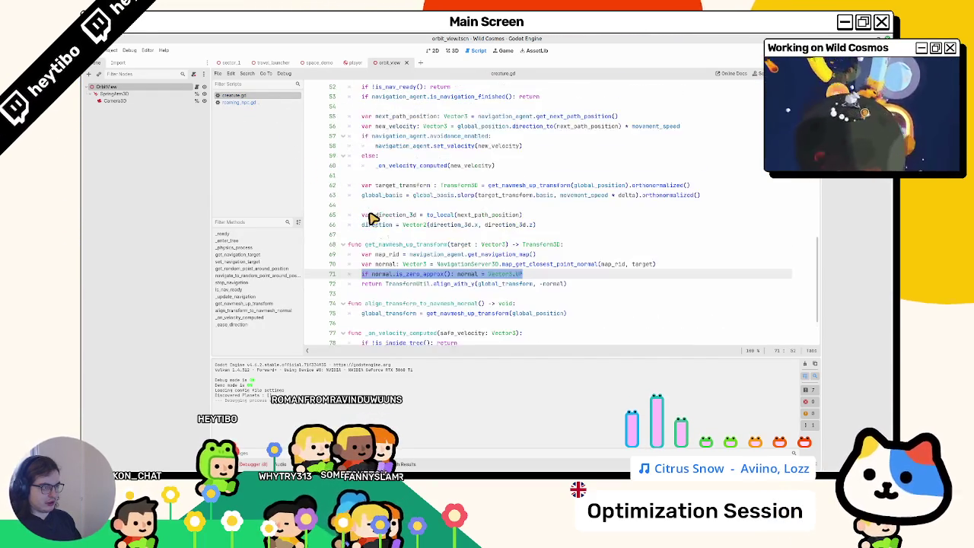
double_click(380, 195)
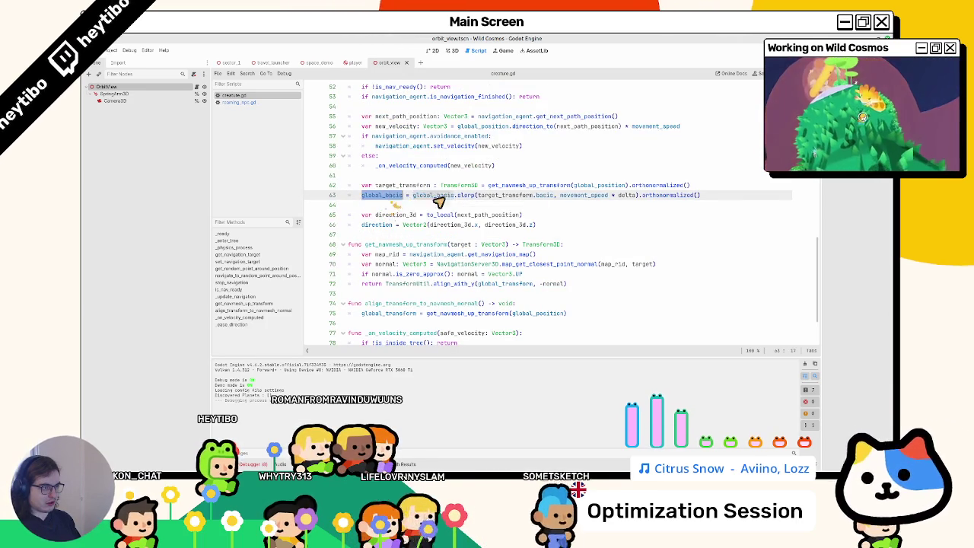
key("alt+Left")
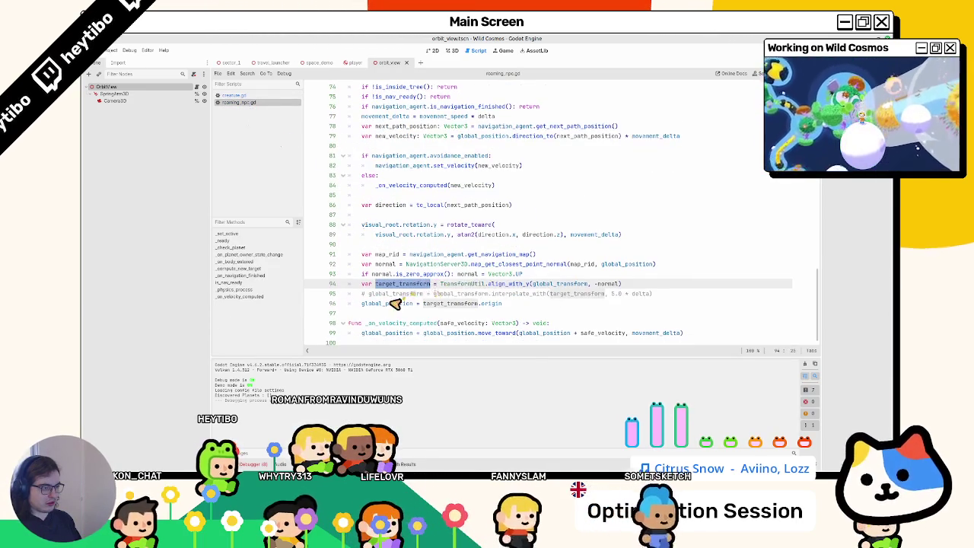
left_click(399, 301)
left_click(586, 303)
key("Return")
type("global_basis = global_basis.slerp(target_transform.basis, movement_speed * delta).orthonormalized()")
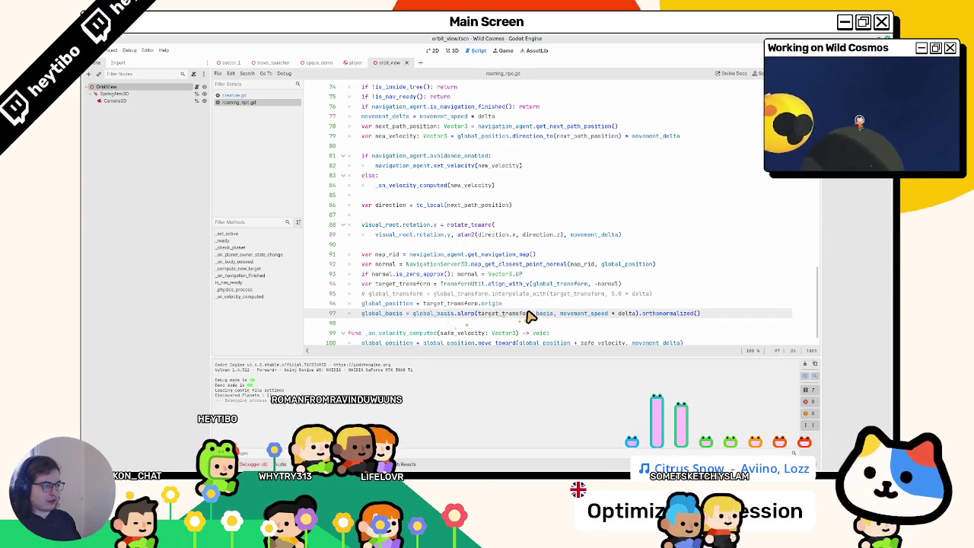
double_click(582, 314)
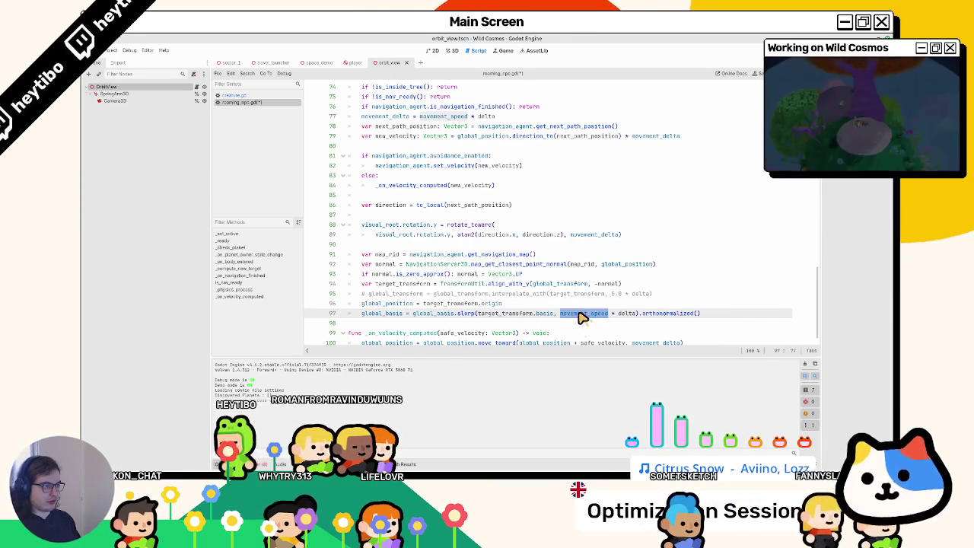
key("ctrl+shift+F5")
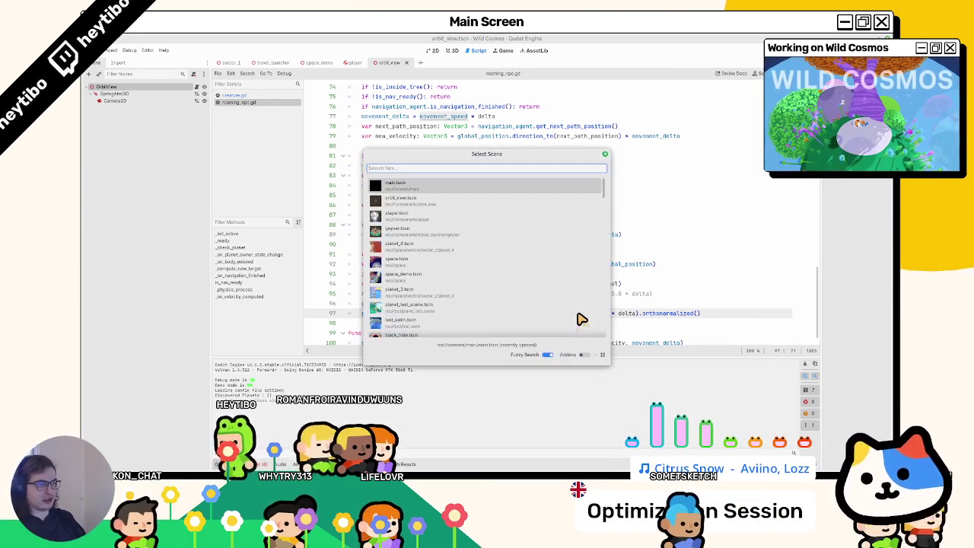
key("Return")
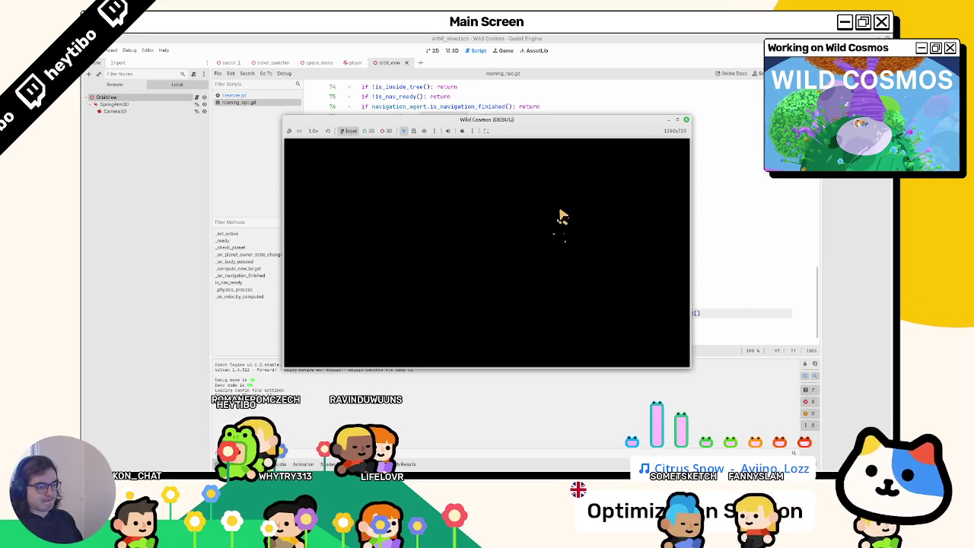
left_click(678, 121)
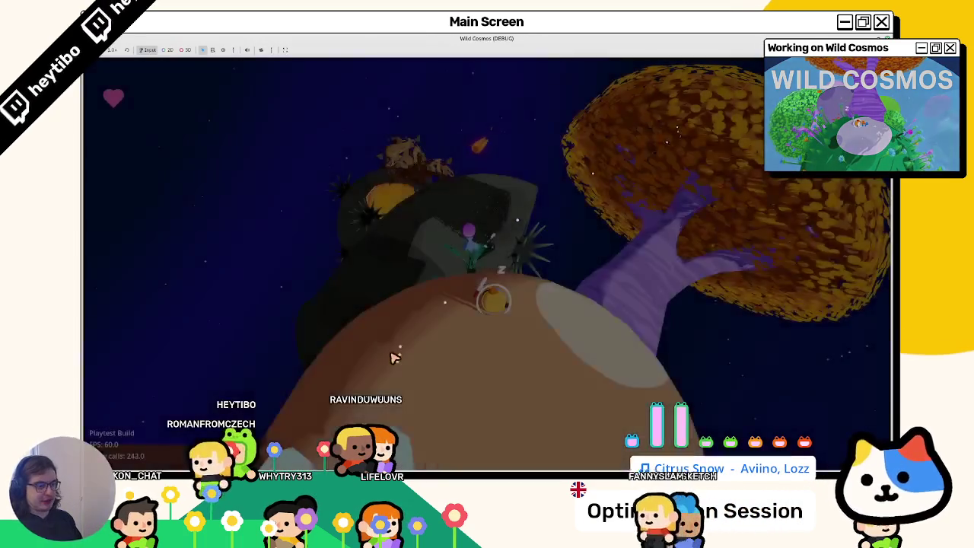
key("w")
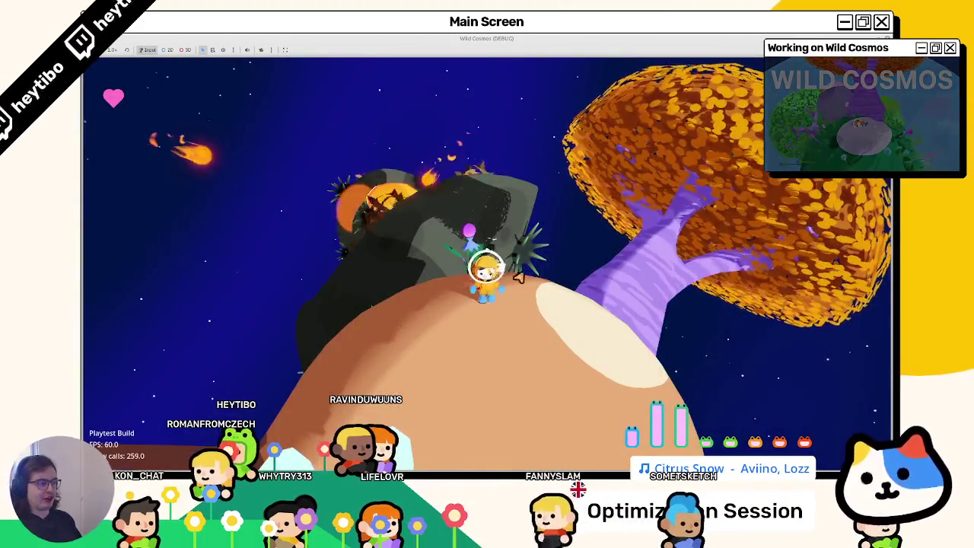
key("w")
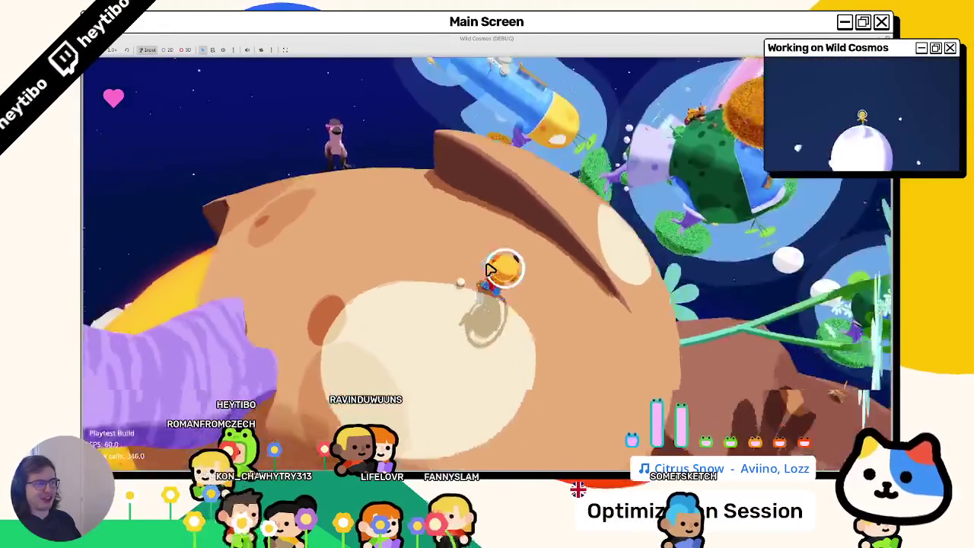
key("w")
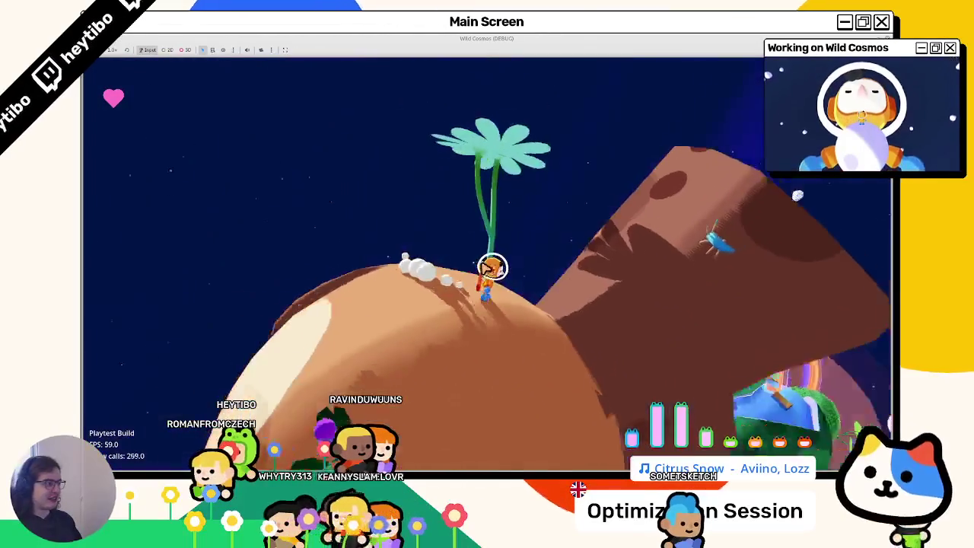
key("w")
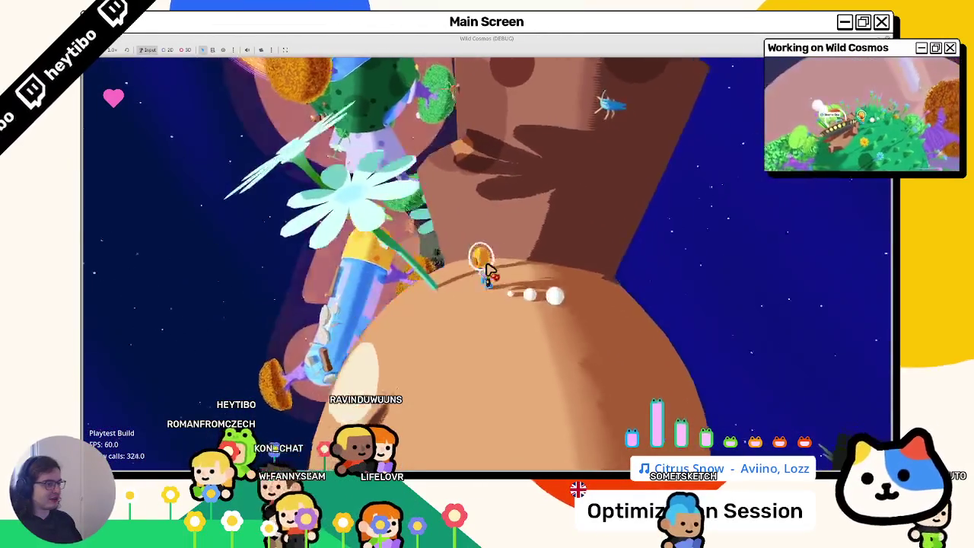
key("w")
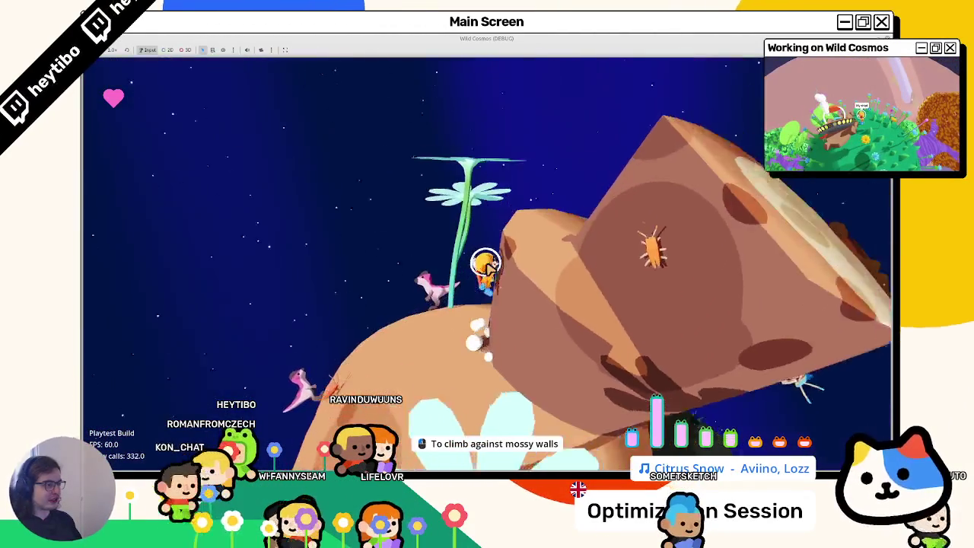
key("w")
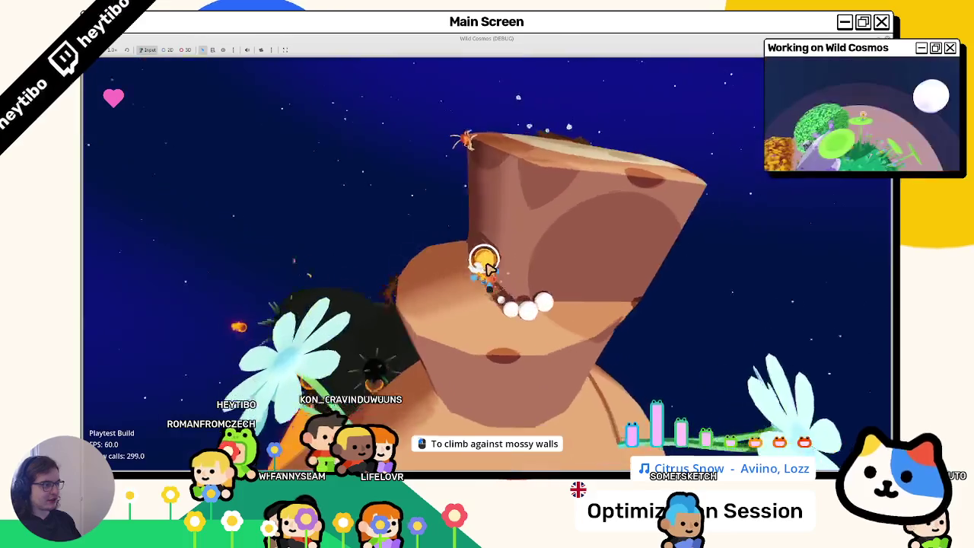
key("w")
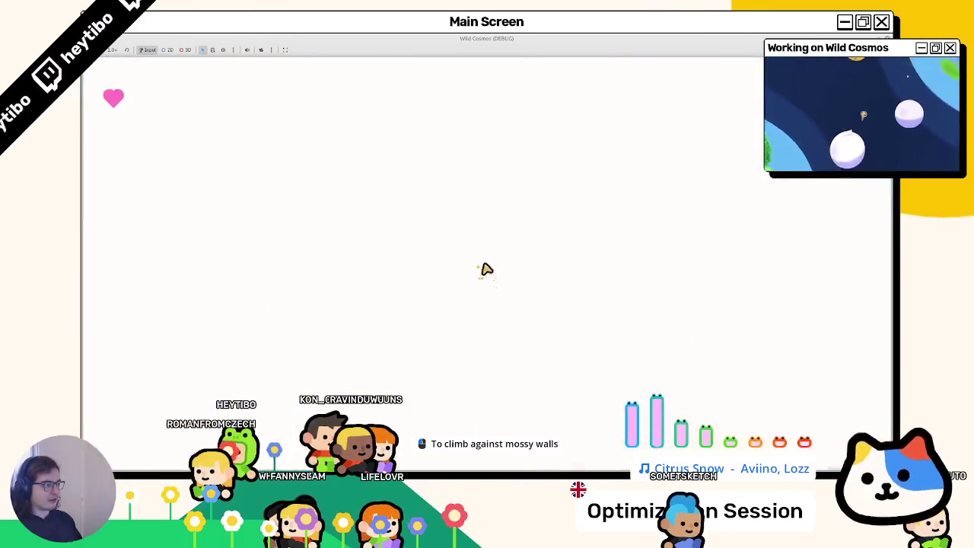
key("w")
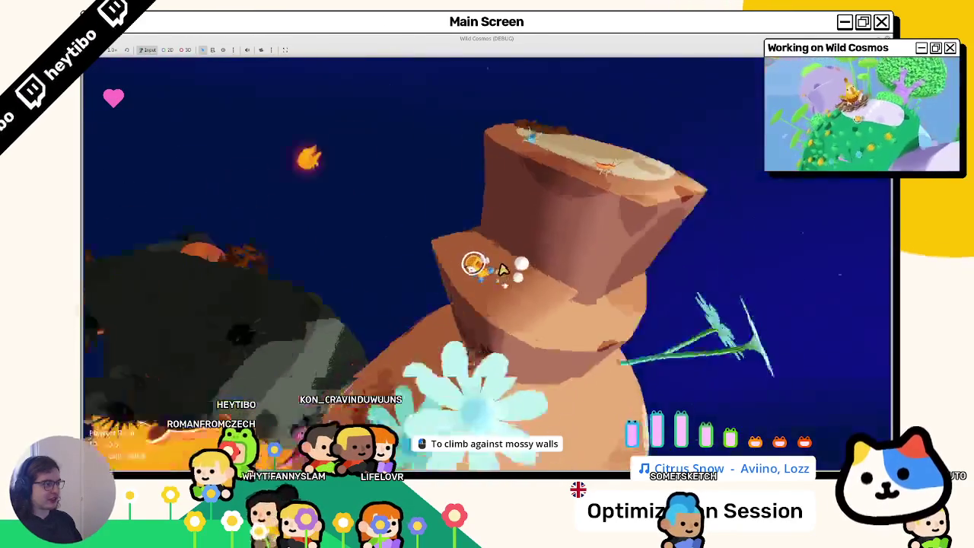
key("w")
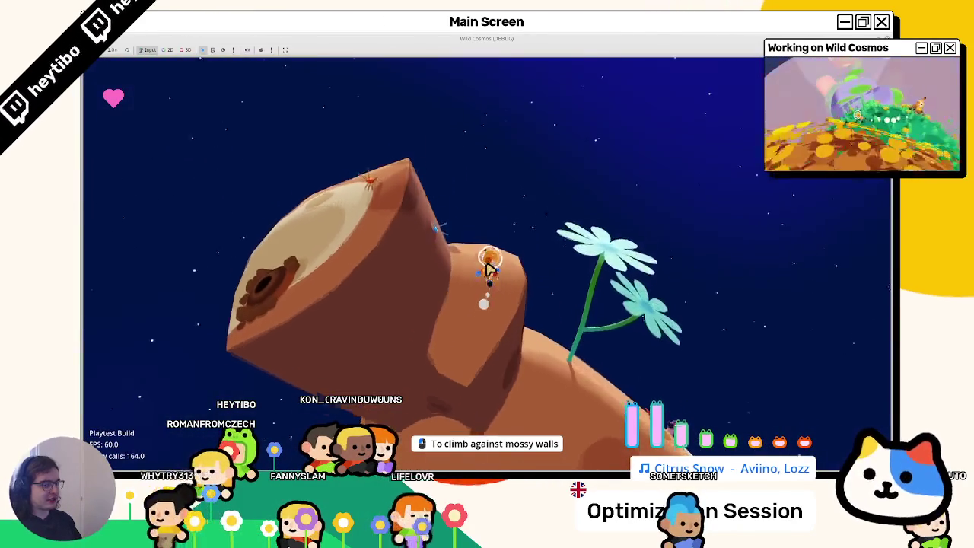
key("w")
key("w")
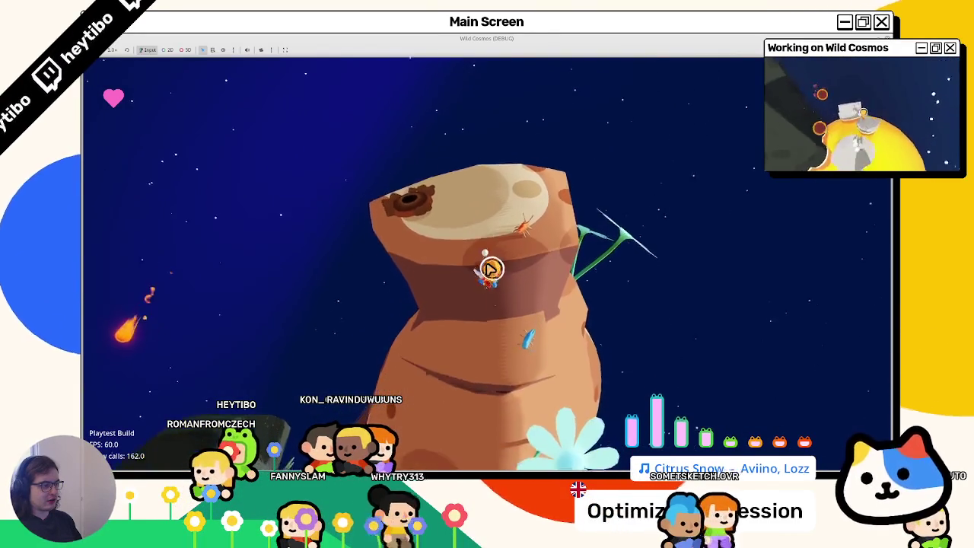
key("w")
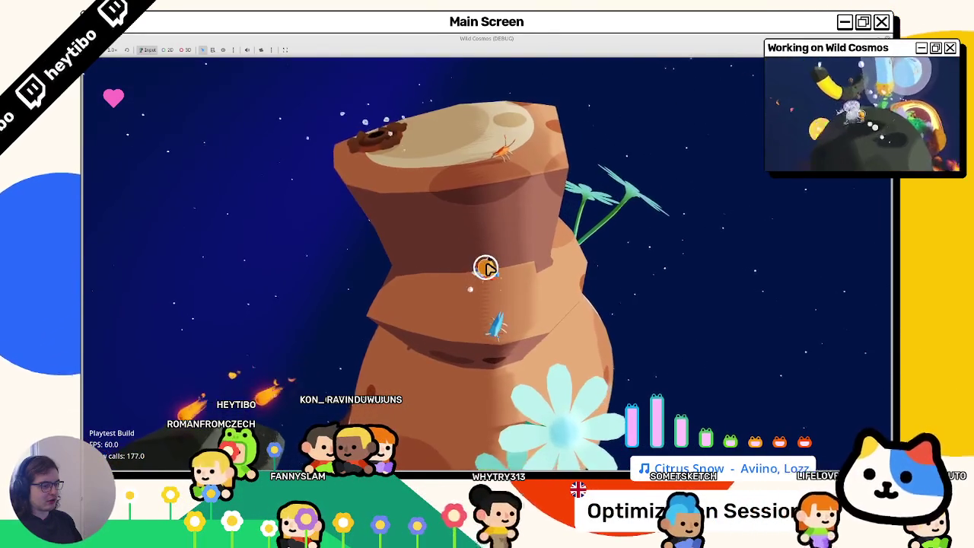
key("w")
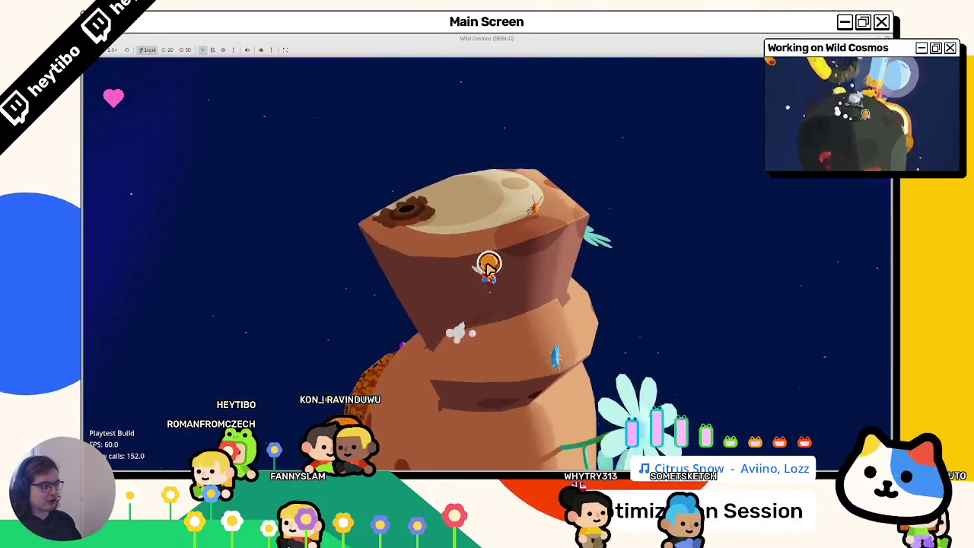
key("w")
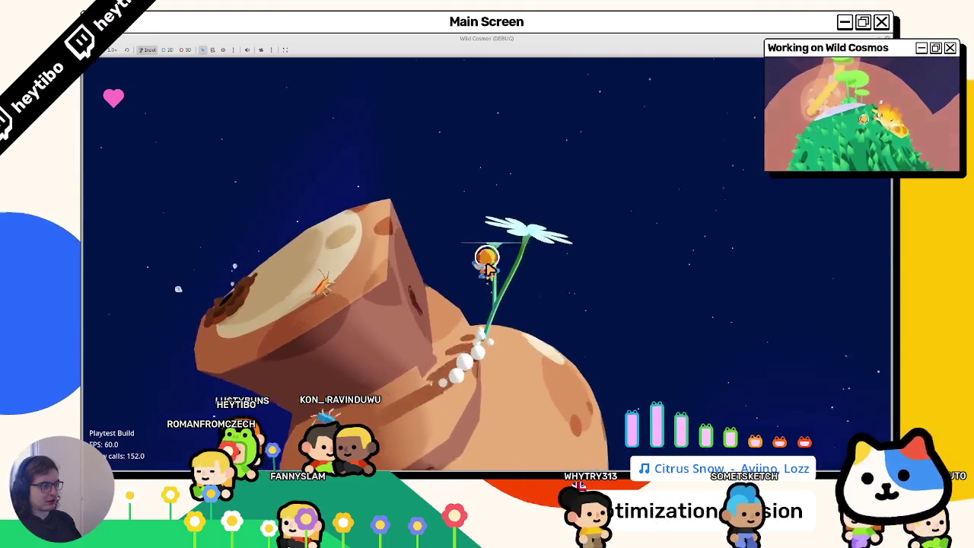
key("w")
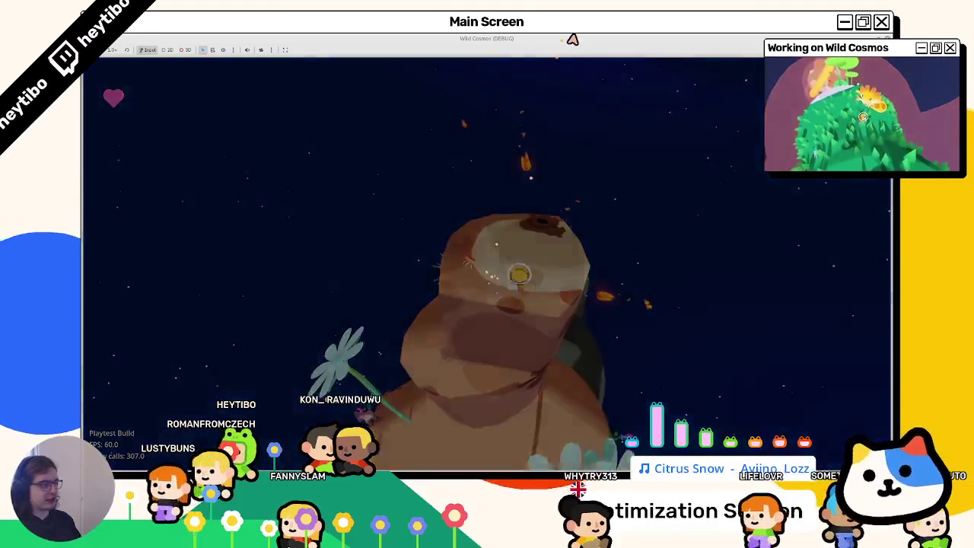
key("Escape")
key("F8")
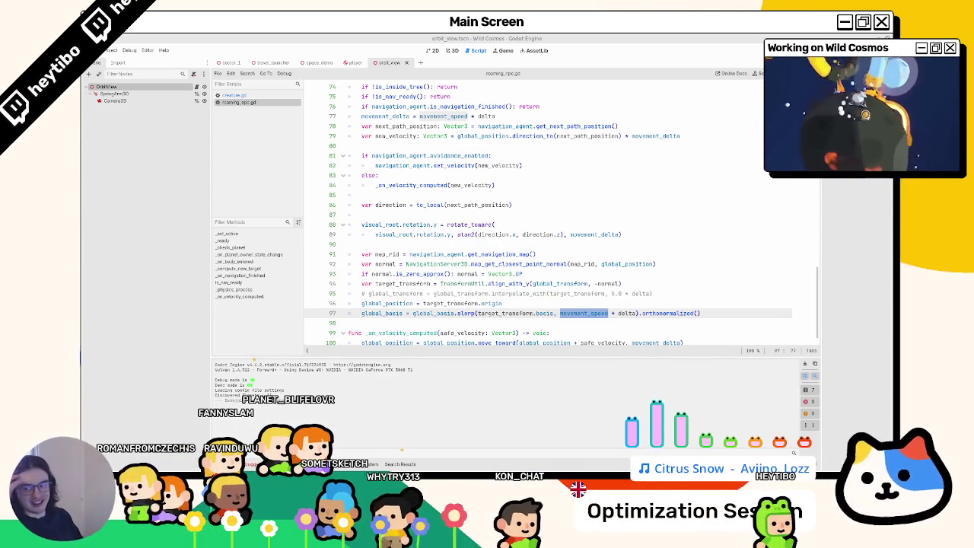
Close the orbit_view, player, space_demo and travel_launcher scene tabs.
left_click(451, 51)
left_click(406, 62)
left_click(368, 63)
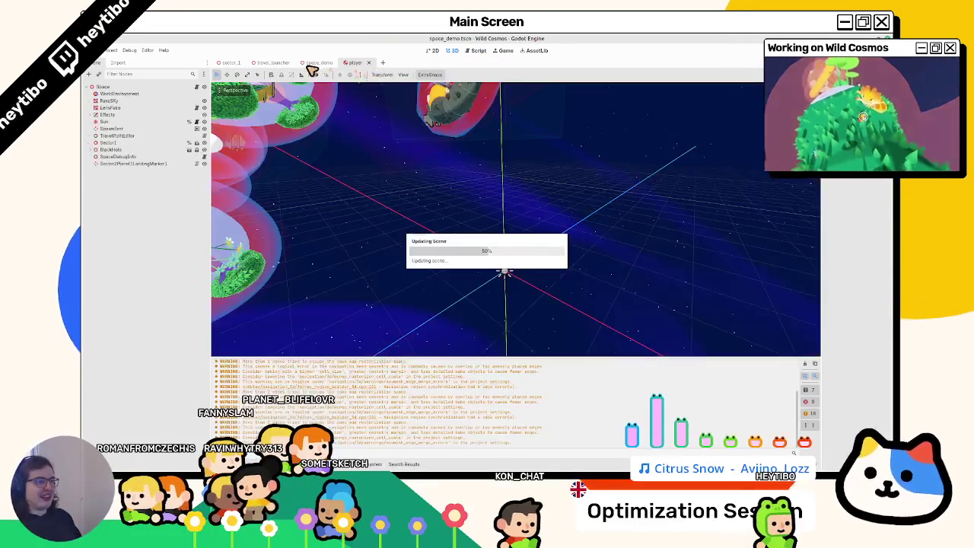
left_click(333, 63)
left_click(292, 62)
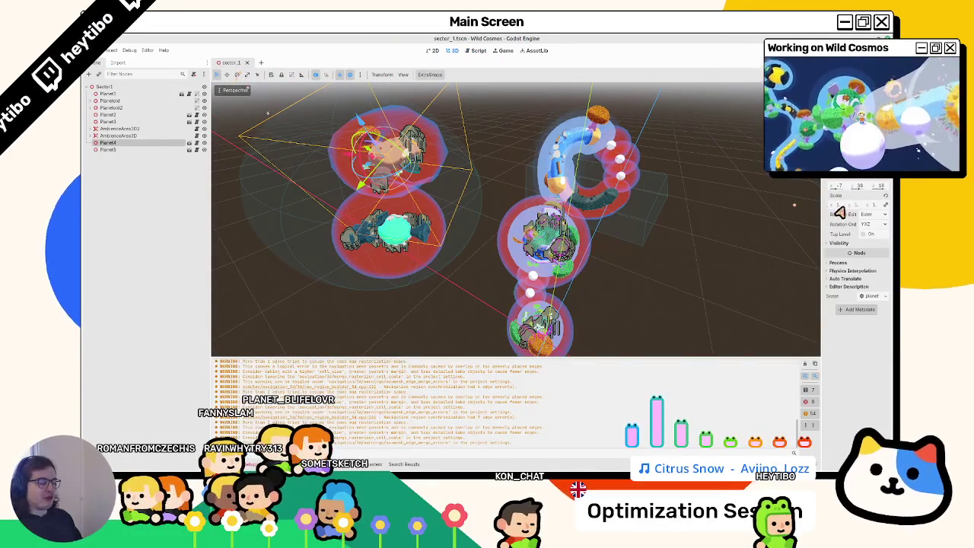
Clear the Output warnings and hide the bottom panel to enlarge the sector_1 3D view.
left_click(804, 363)
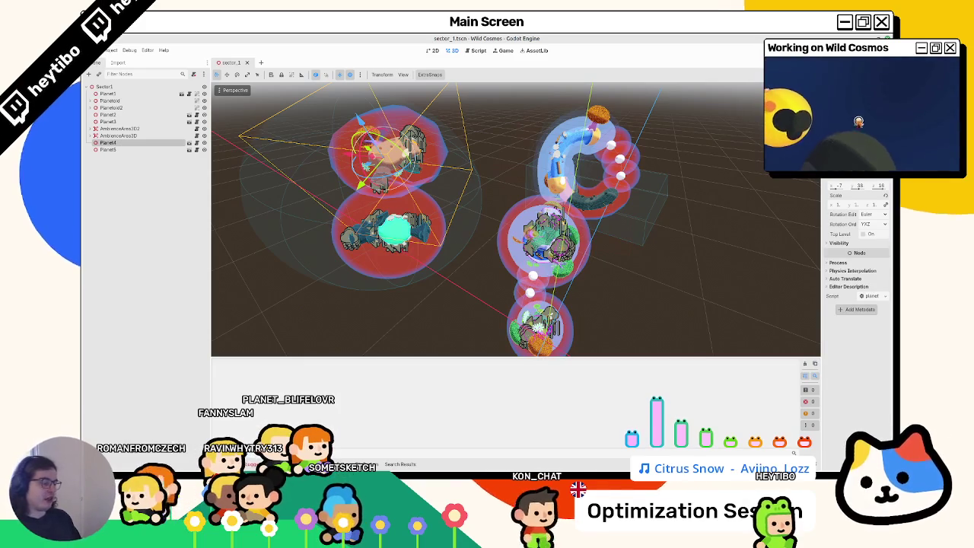
key("ctrl+j")
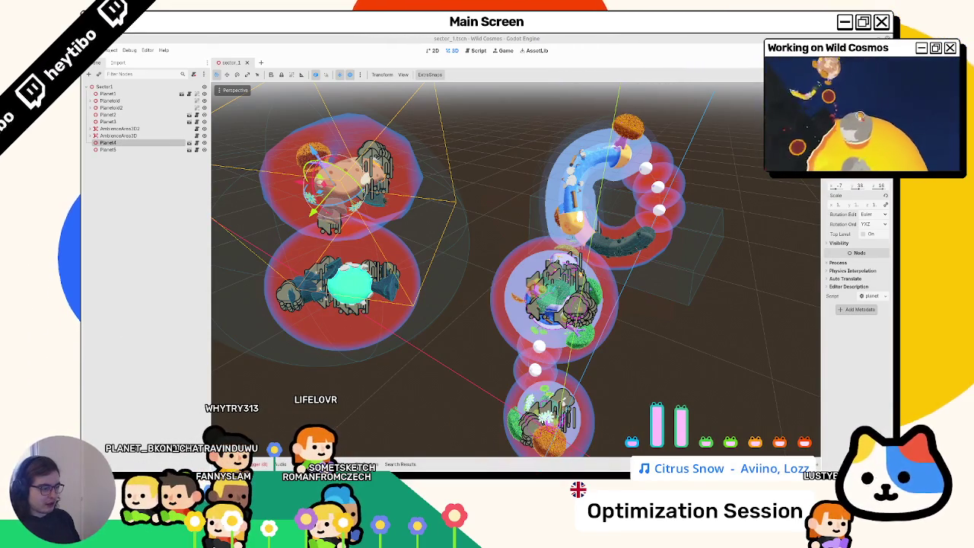
mouse_move(565, 460)
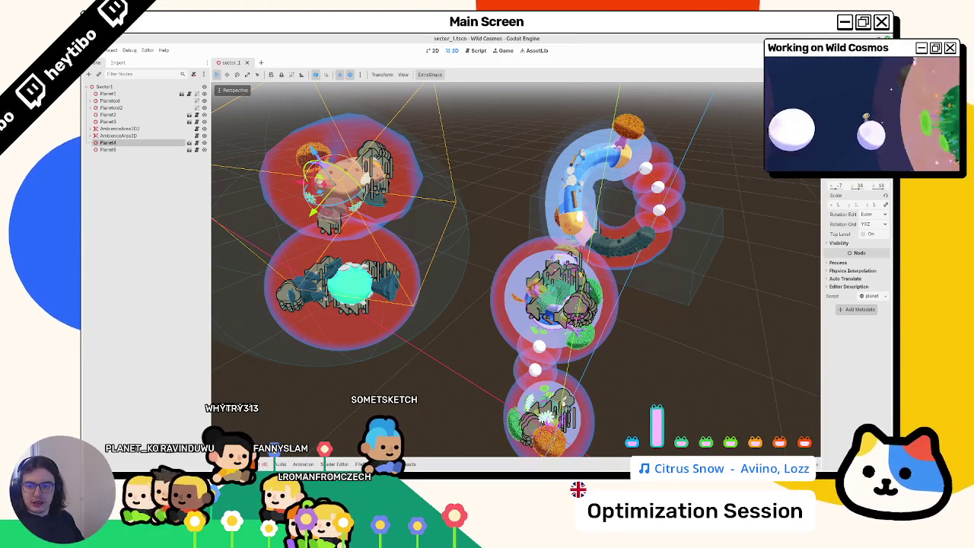
mouse_move(533, 466)
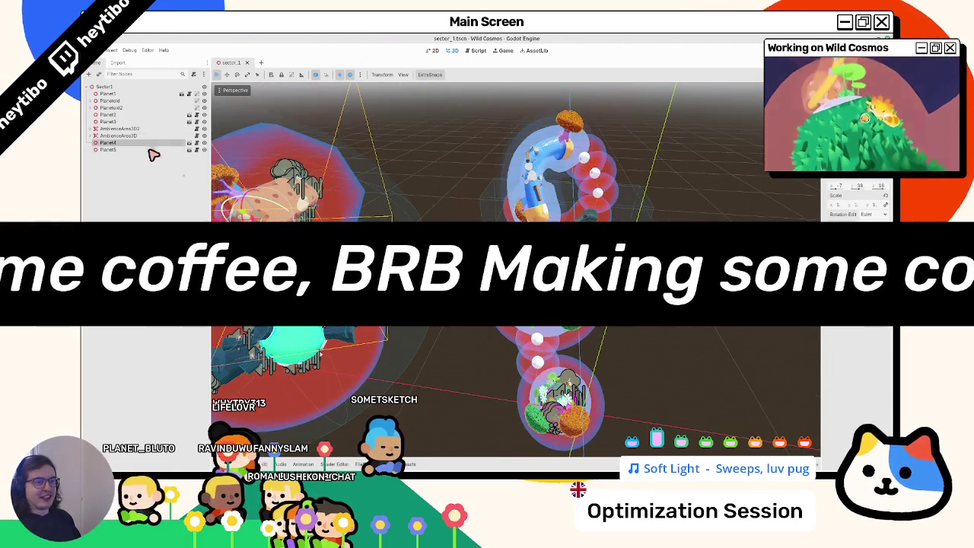
Deselect Planet4 and open space_demo.tscn through the quick scene search for 'space', zooming the viewport.
left_click(425, 174)
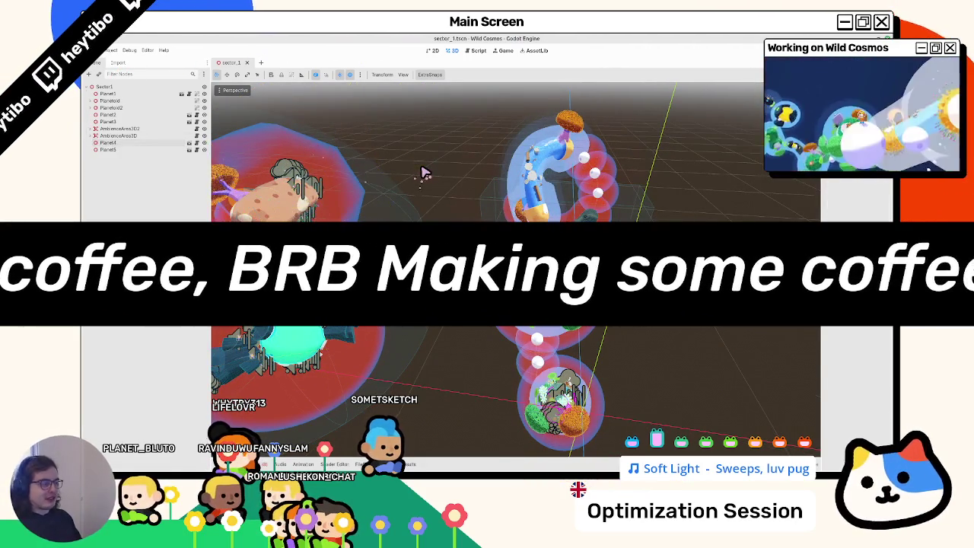
key("ctrl+shift+o")
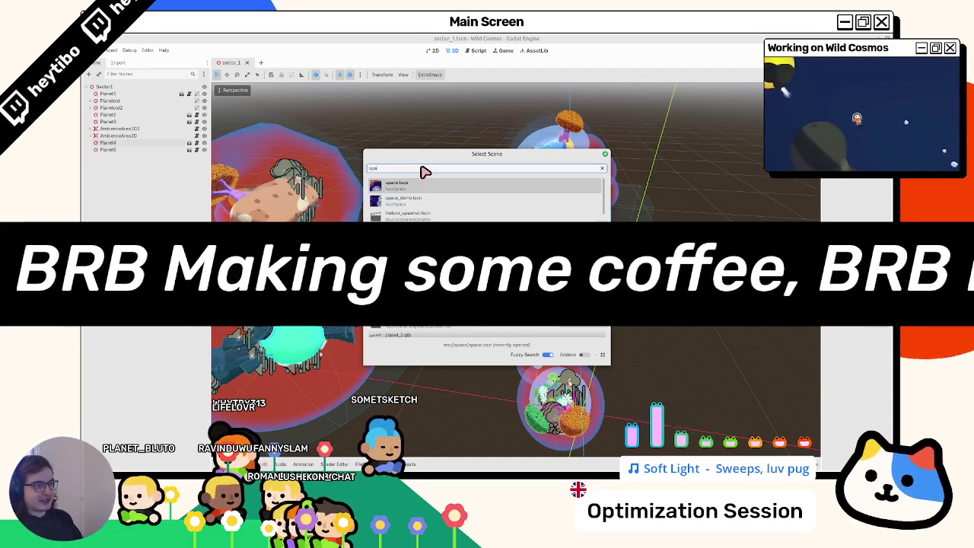
type("space")
key("Return")
scroll(424, 174, "down", 5)
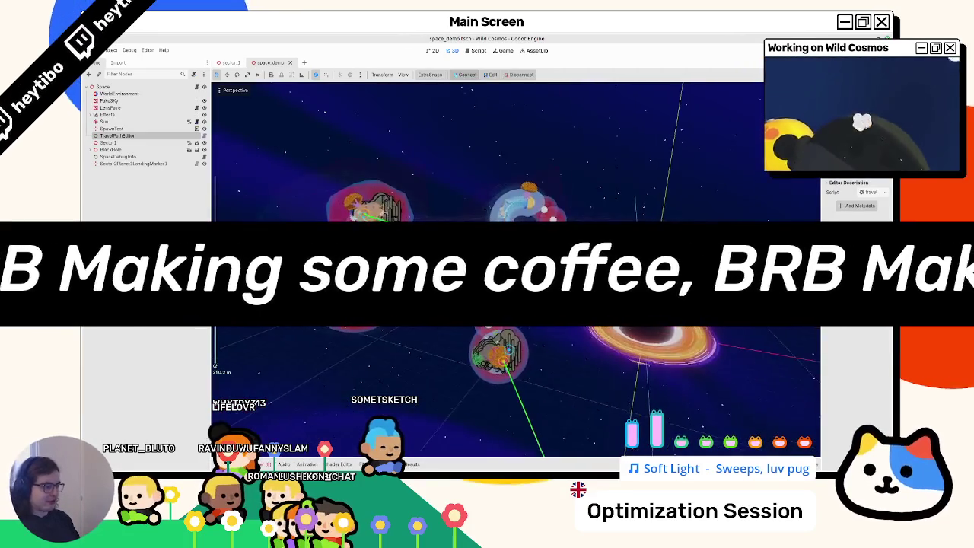
scroll(515, 270, "up", 4)
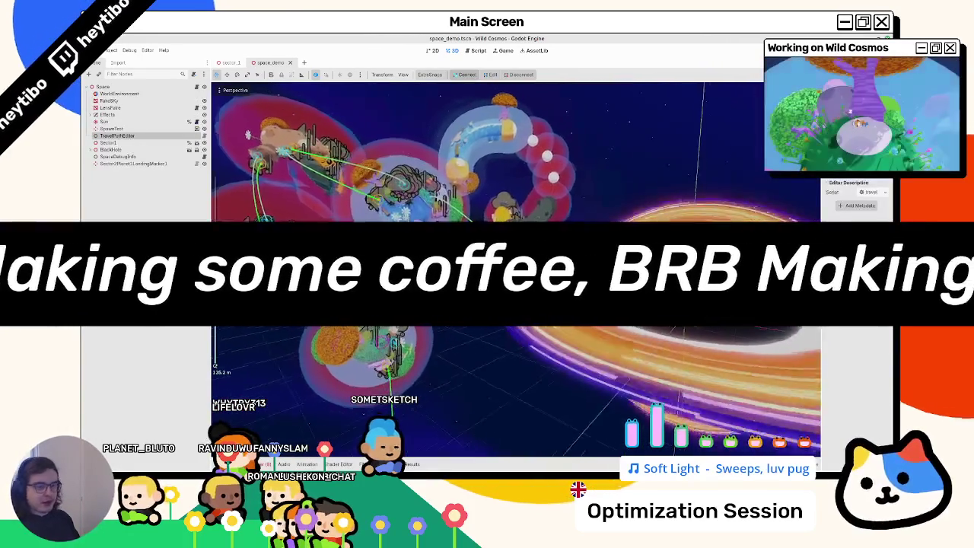
scroll(516, 270, "down", 2)
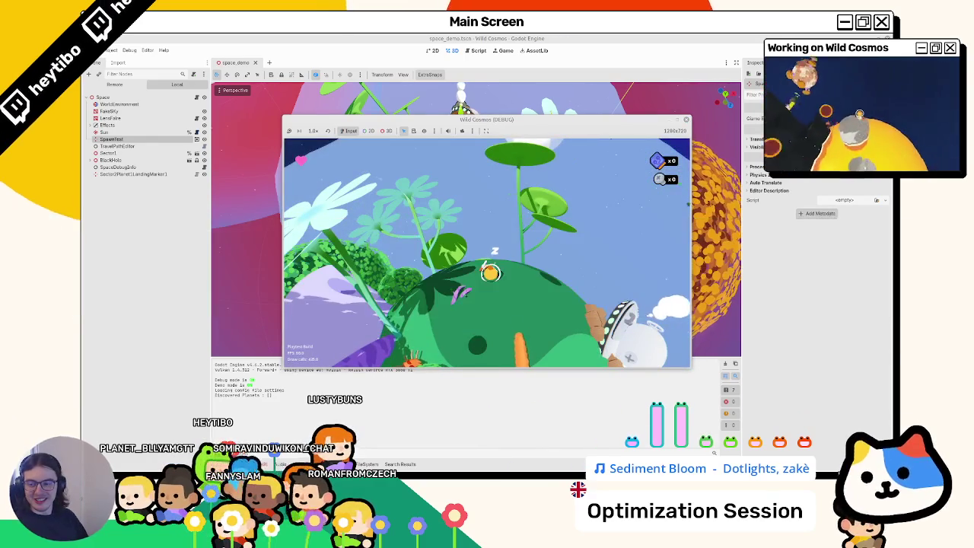
Maximize the Wild Cosmos debug window, pause and resume with Esc, and zoom out to view the planets.
left_click(677, 123)
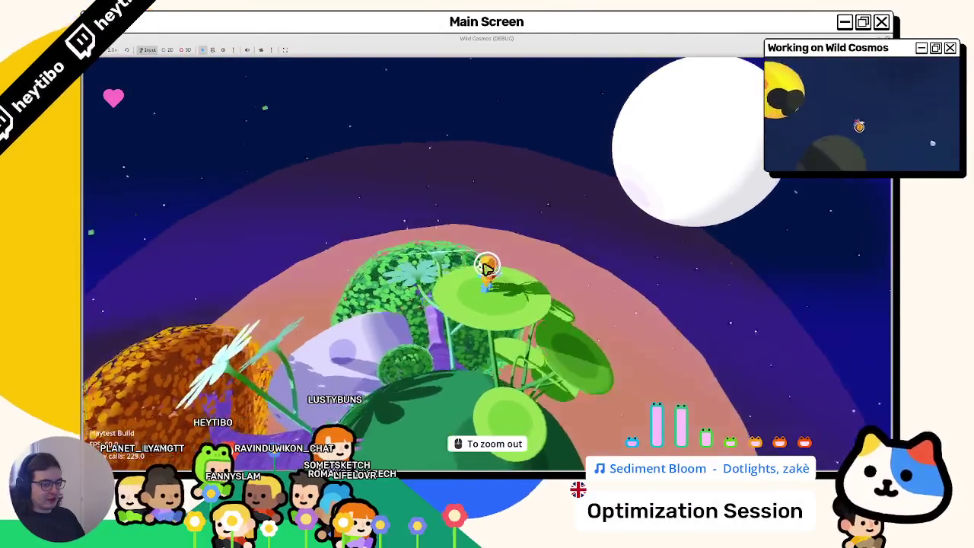
key("Escape")
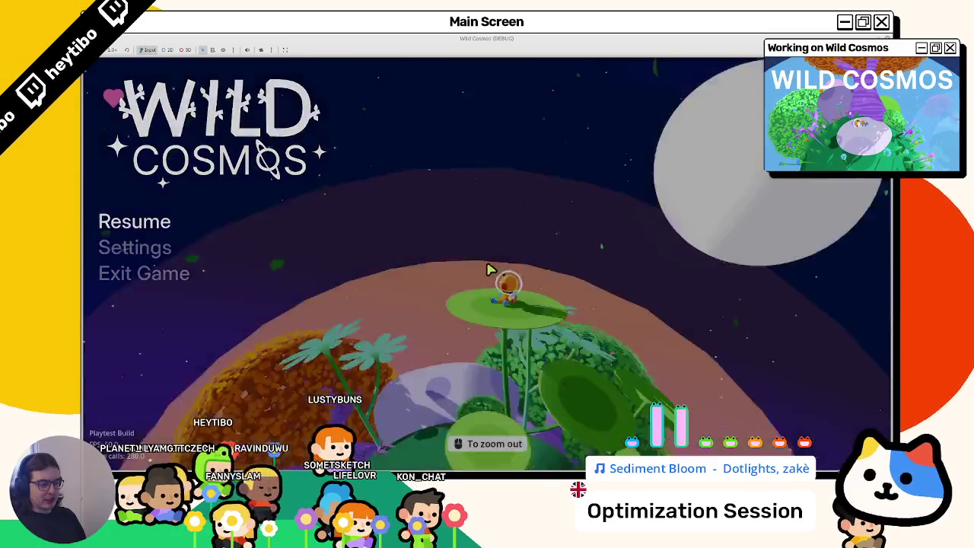
key("Escape")
scroll(490, 270, "down", 1)
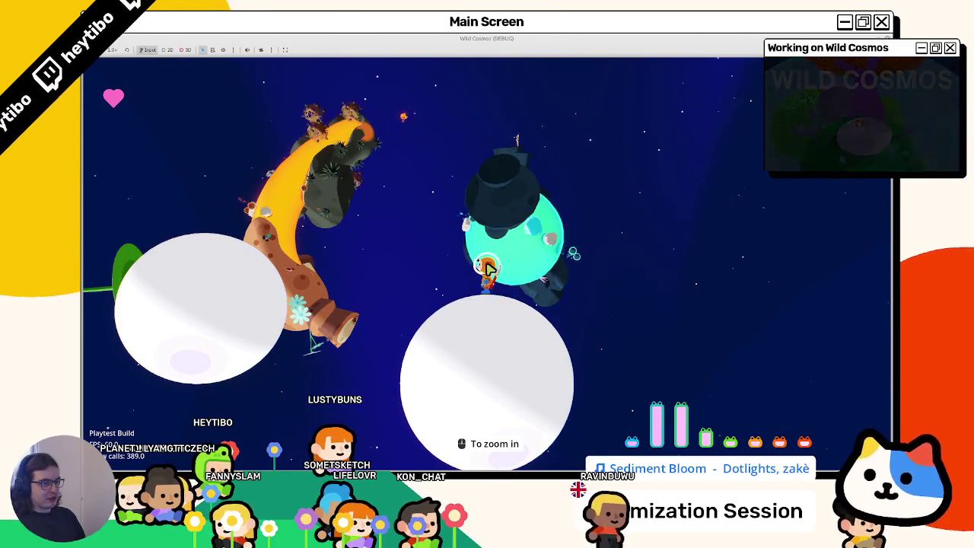
Open and close the player's radial tool wheel, dismissing the circle overlay.
left_click(488, 268)
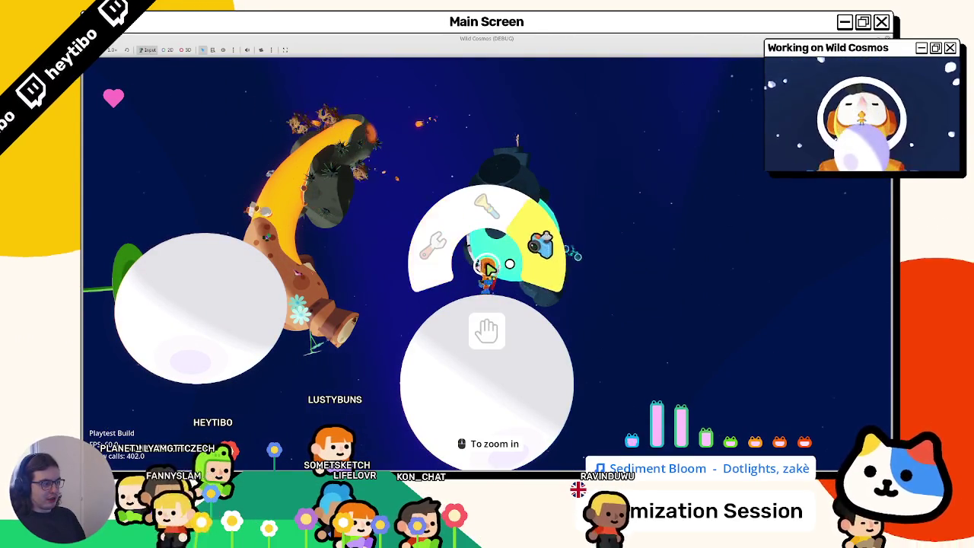
left_click(487, 268)
left_click(488, 268)
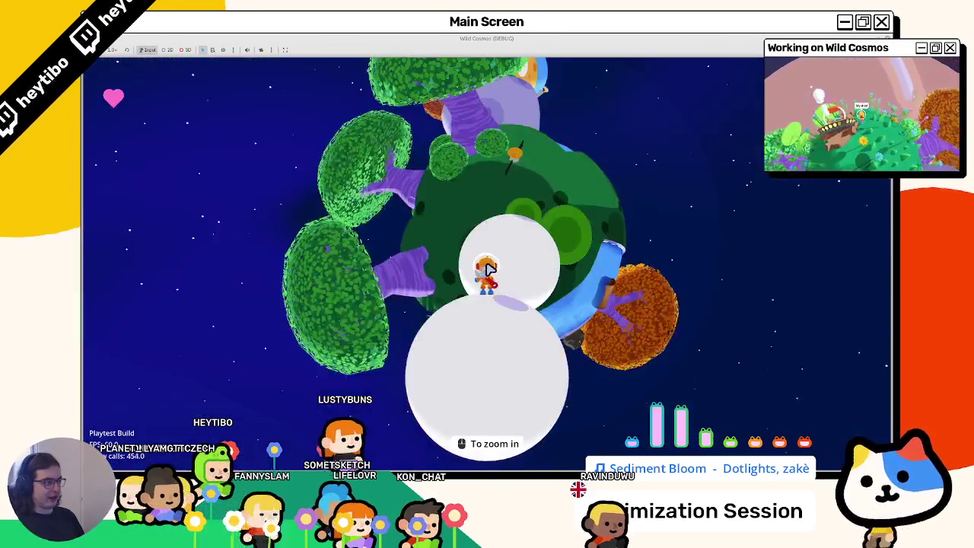
left_click(488, 267)
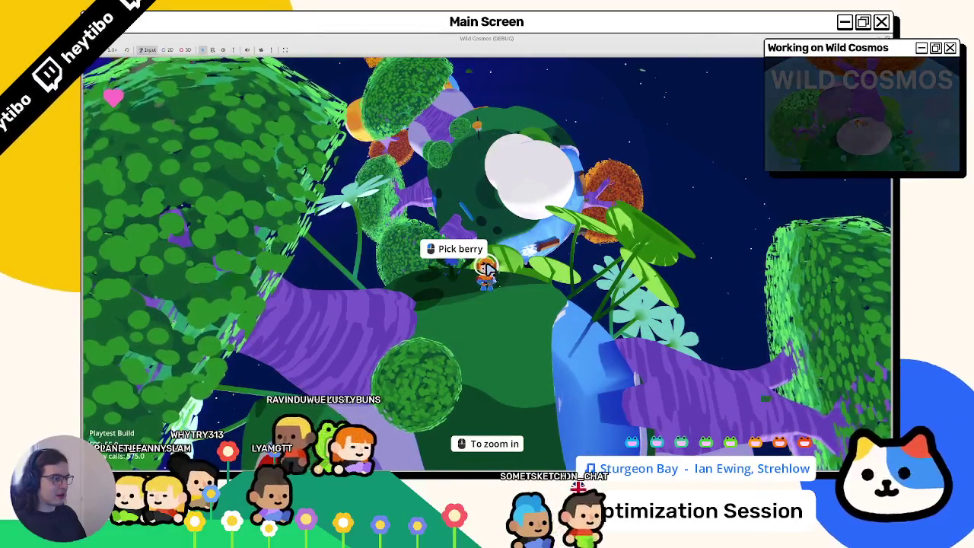
Stop the running Wild Cosmos game with F8 and return to the space_demo editor view.
key("F8")
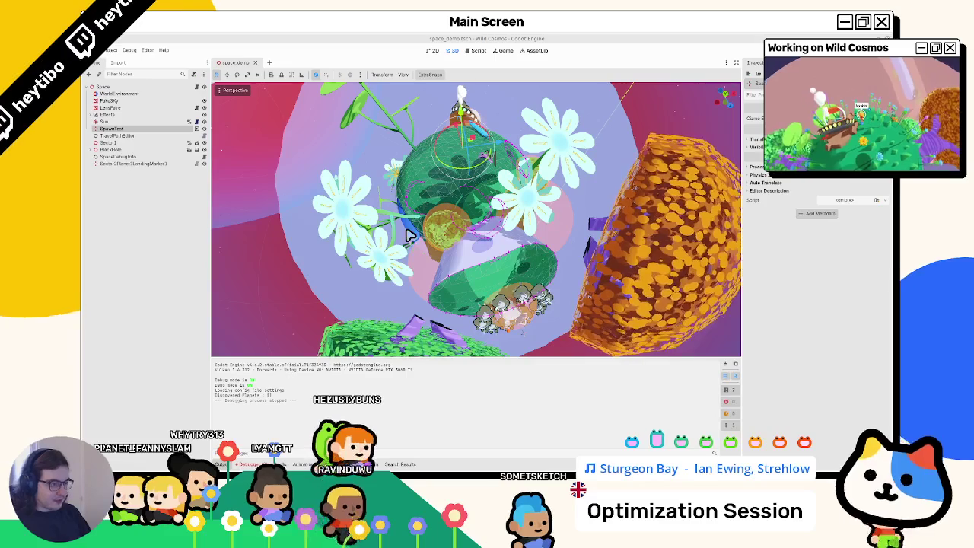
Quick-open the roaming_bug.tscn scene by searching 'roaming'.
left_click_drag(406, 233, 438, 232)
key("ctrl+shift+o")
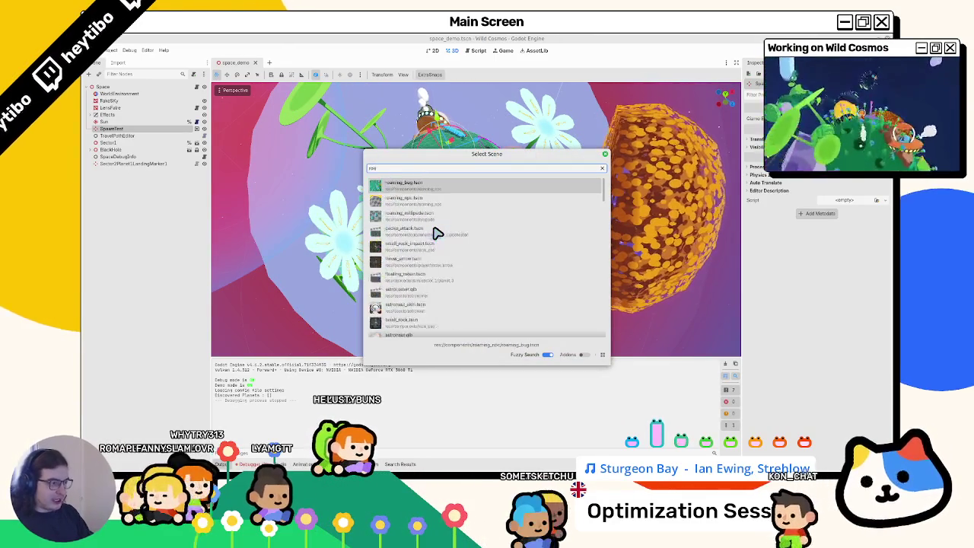
type("roaming")
key("Return")
Open the roaming_npc.gd script showing the global_basis slerp code.
scroll(436, 233, "up", 5)
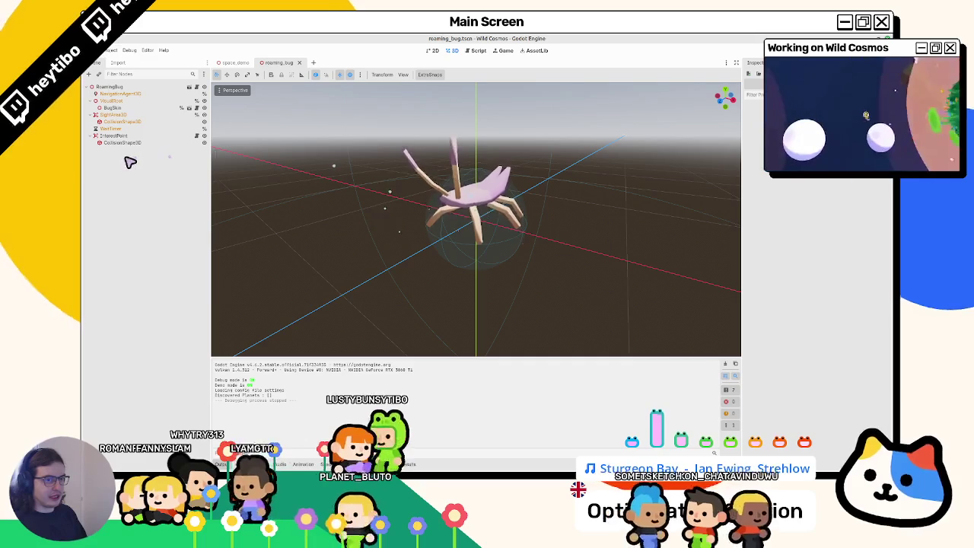
left_click(190, 108)
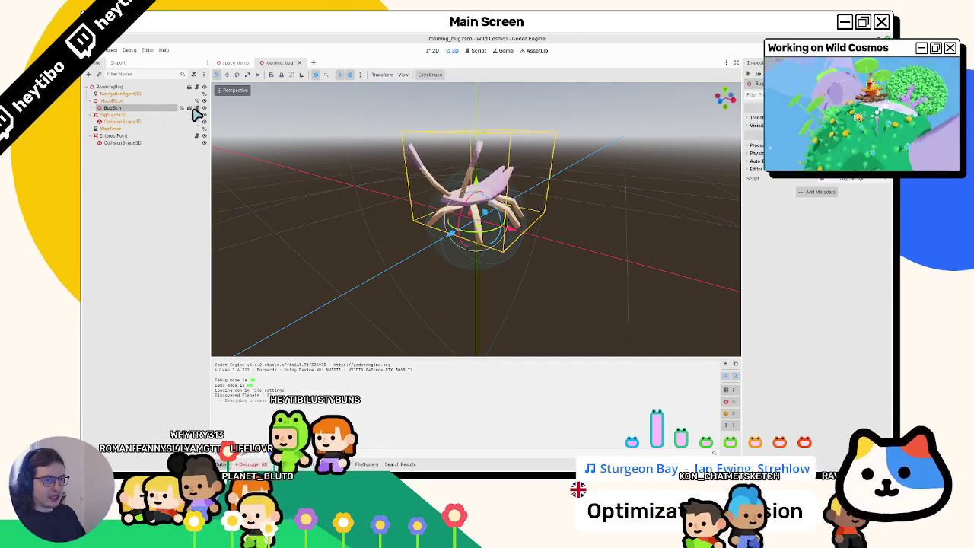
left_click(195, 88)
left_click(195, 87)
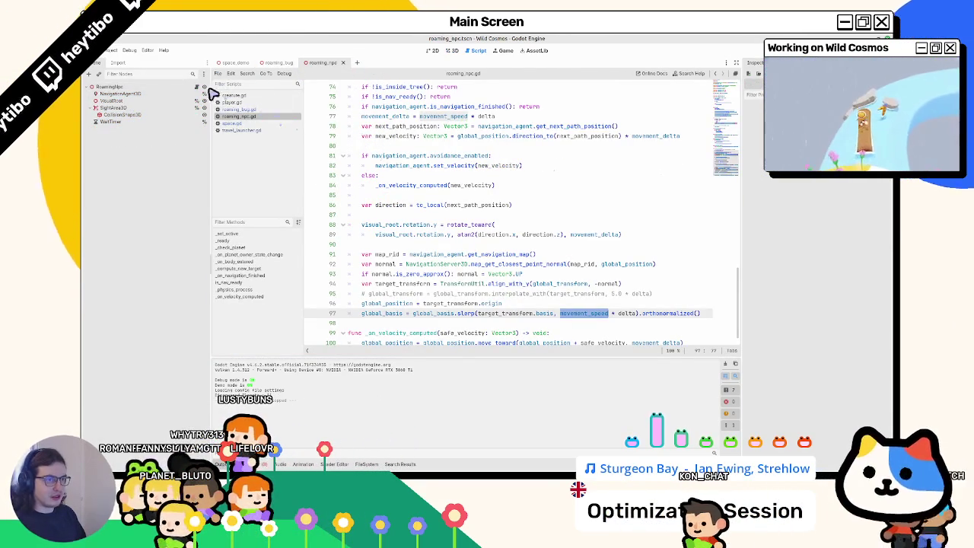
Select _check_planet in its call on line 31 and its definition on line 41.
scroll(487, 174, "down", 1)
scroll(487, 177, "up", 6)
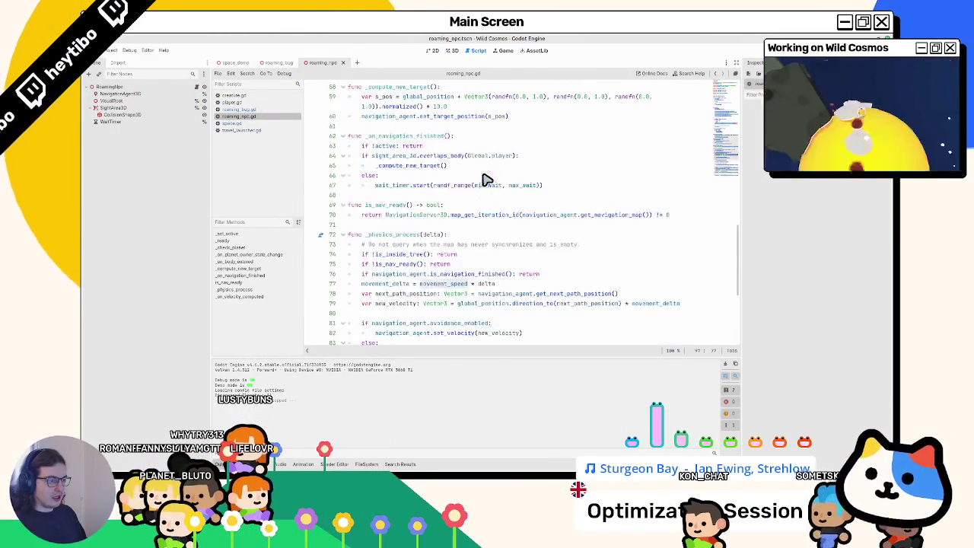
scroll(489, 184, "up", 17)
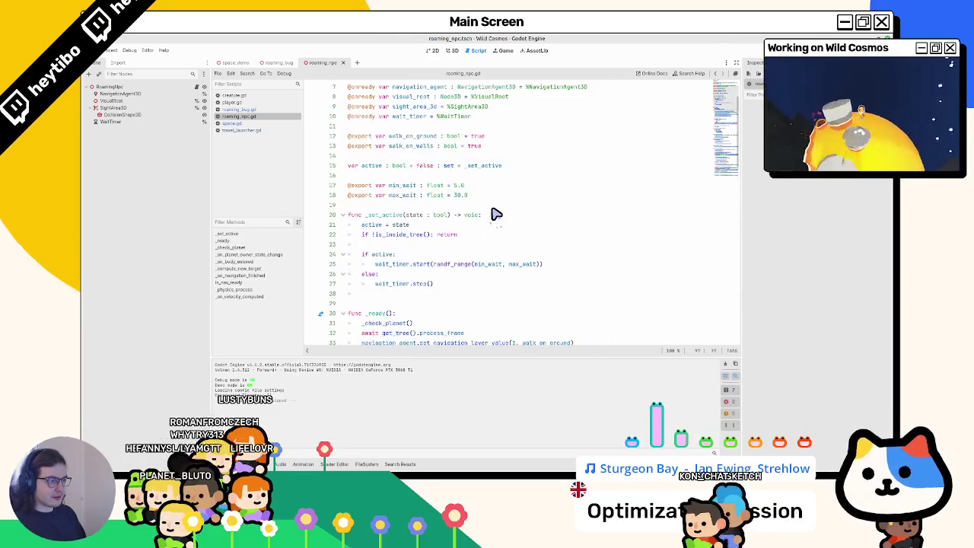
scroll(495, 215, "up", 2)
scroll(381, 202, "down", 3)
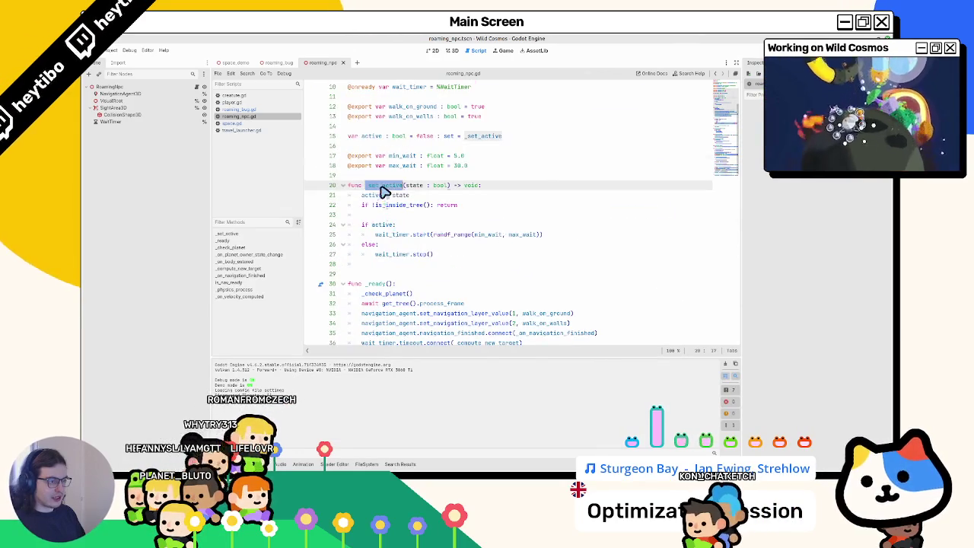
scroll(384, 194, "down", 4)
double_click(387, 176)
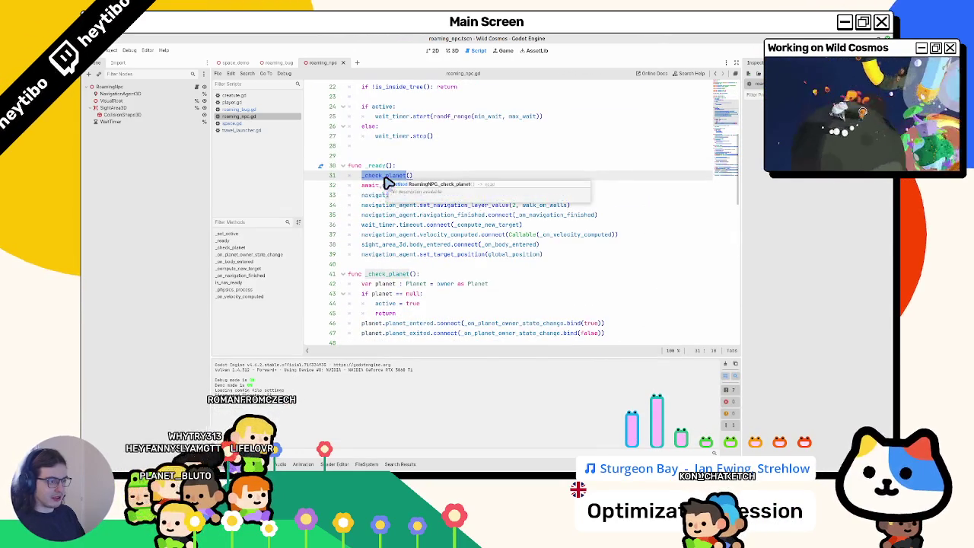
scroll(387, 183, "down", 3)
left_click(385, 185)
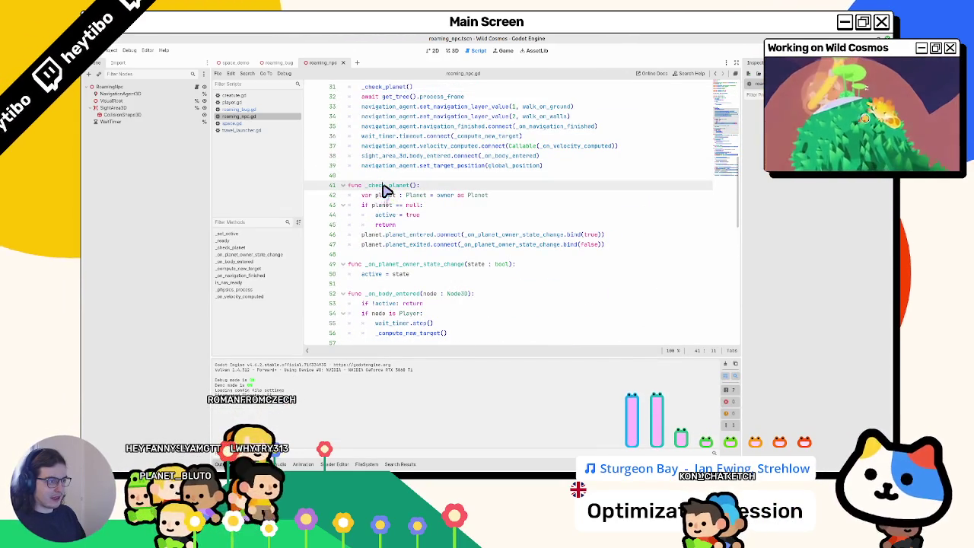
double_click(385, 186)
Search the script with Ctrl+F for the other _check_planet matches.
key("ctrl+f")
key("Return")
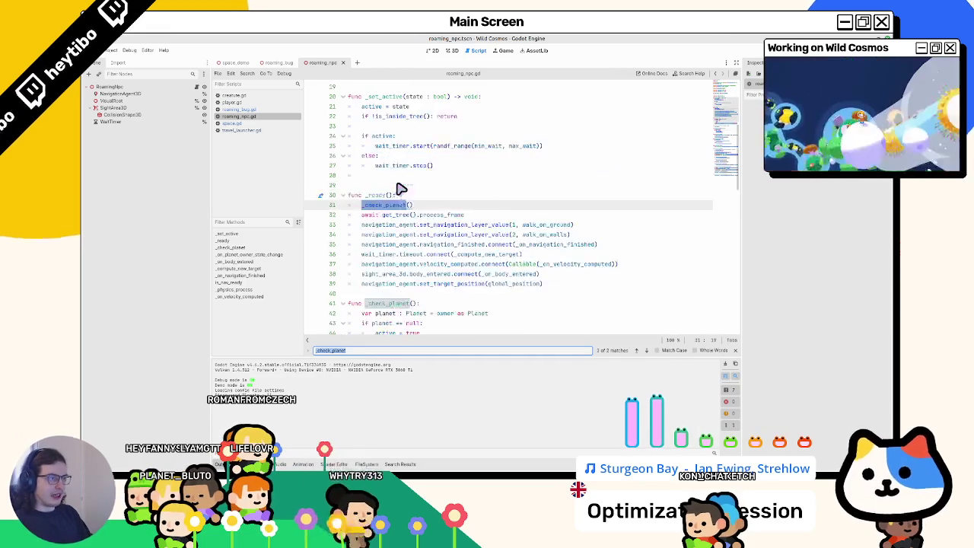
key("Return")
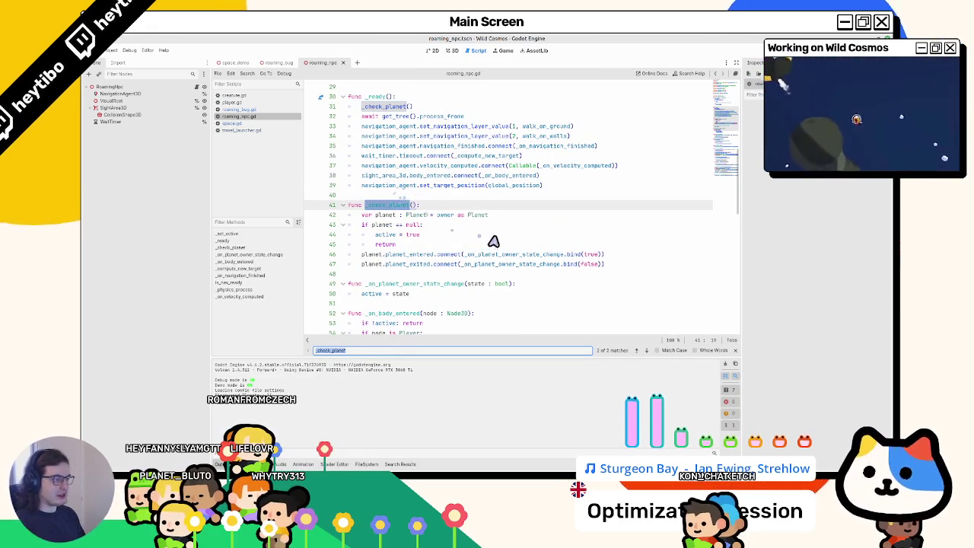
key("Escape")
Rename the handler to _on_planet_owner_state_changed and paste it into both connect calls.
double_click(514, 256)
double_click(385, 283)
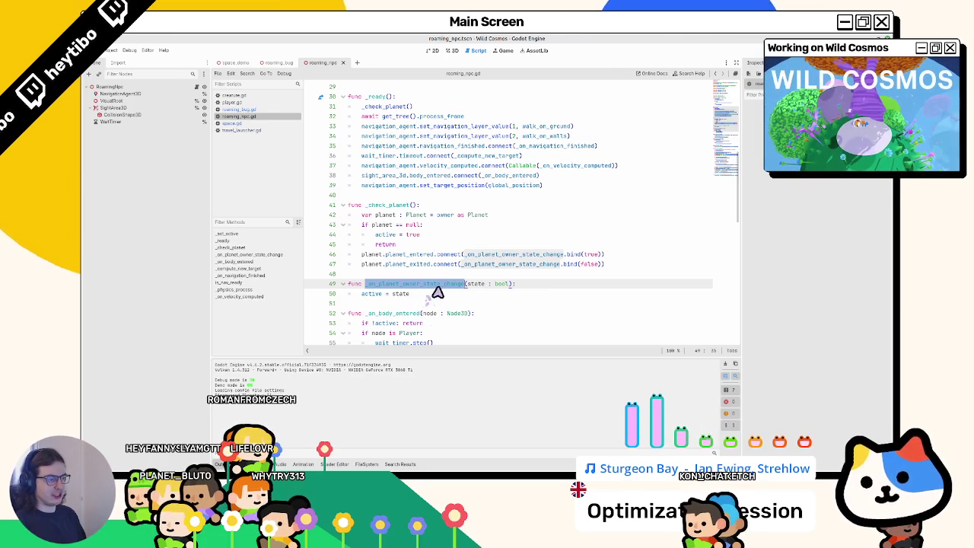
left_click(464, 286)
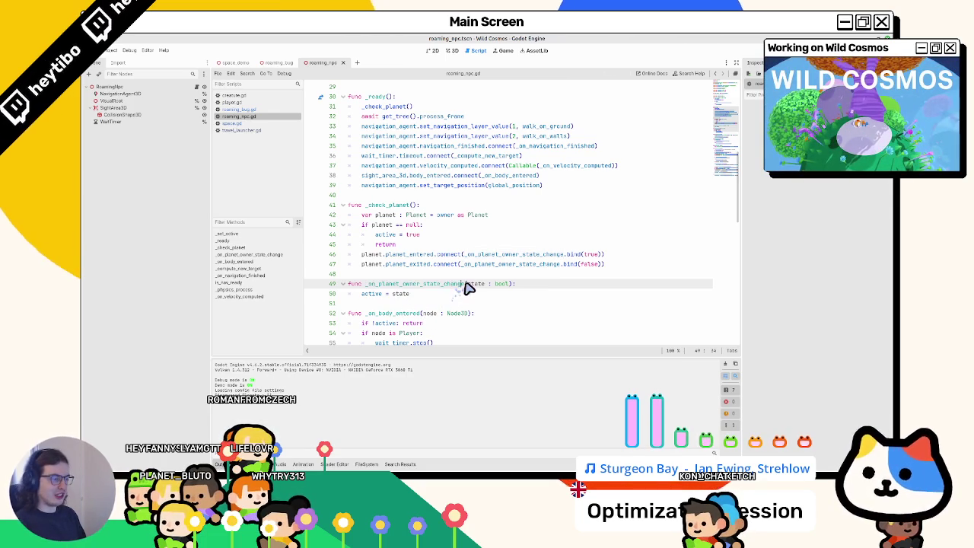
double_click(470, 285)
key("ctrl+c")
double_click(513, 264)
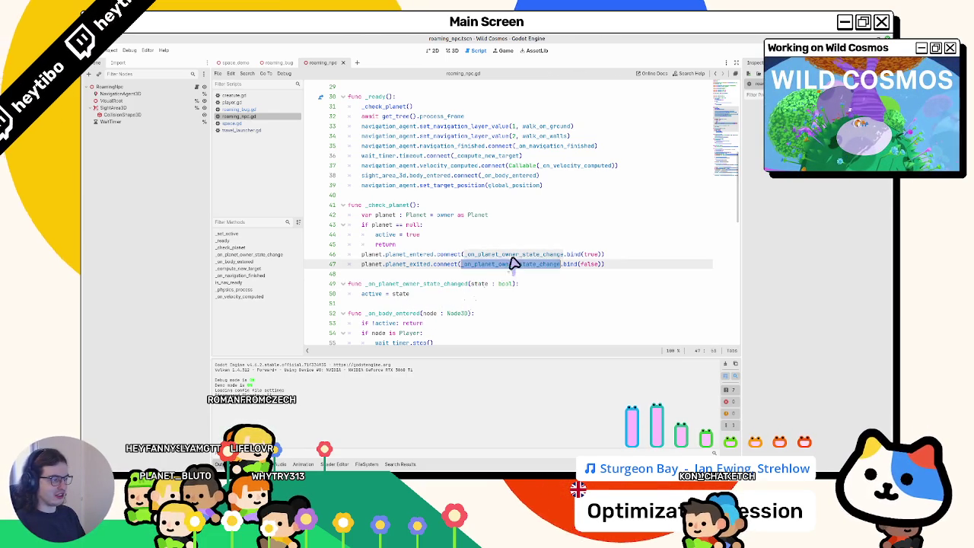
key("ctrl+v")
double_click(515, 254)
key("ctrl+v")
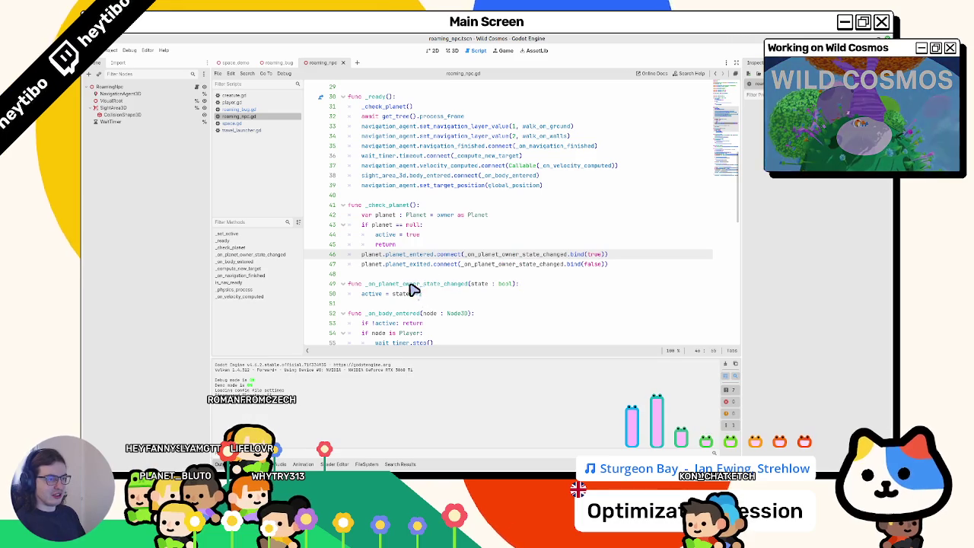
Close creature.gd, player.gd and roaming_bug.gd from the open scripts list.
middle_click(250, 109)
middle_click(257, 102)
middle_click(257, 96)
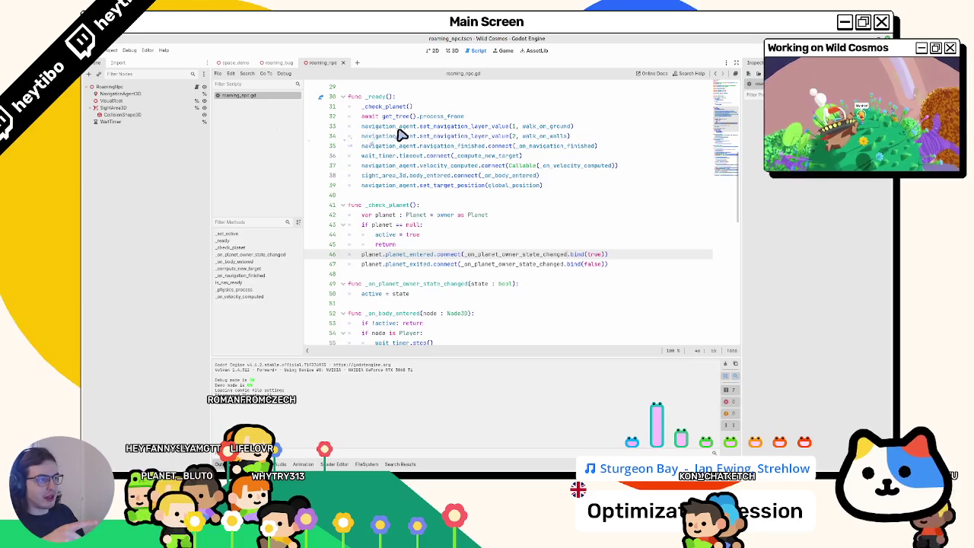
mouse_move(402, 135)
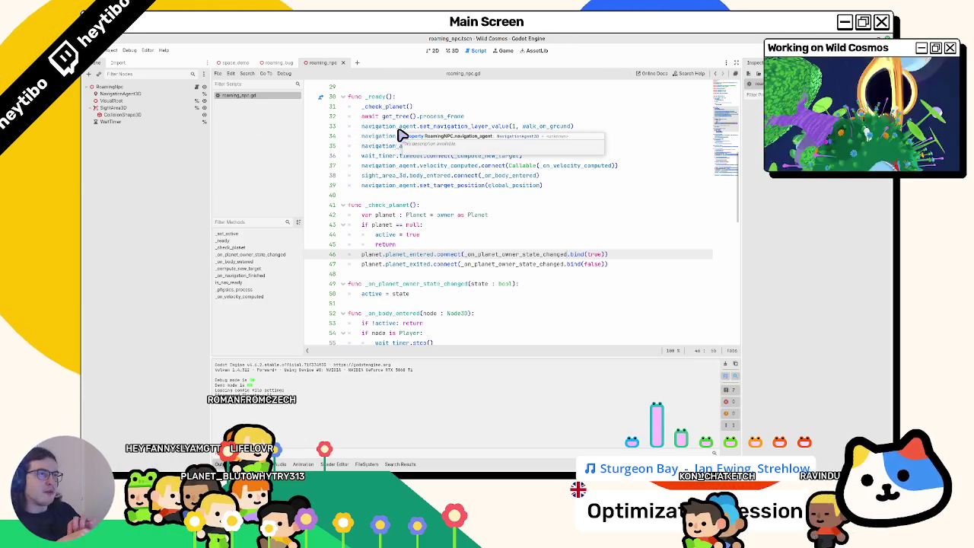
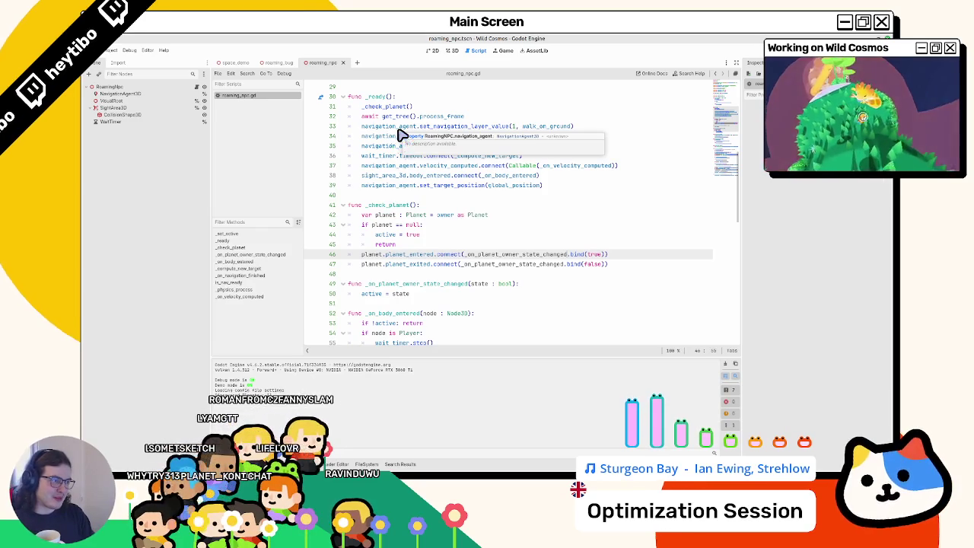
Hide the Output panel and select the _check_planet call and await line in roaming_npc.gd's _ready.
left_click(388, 107)
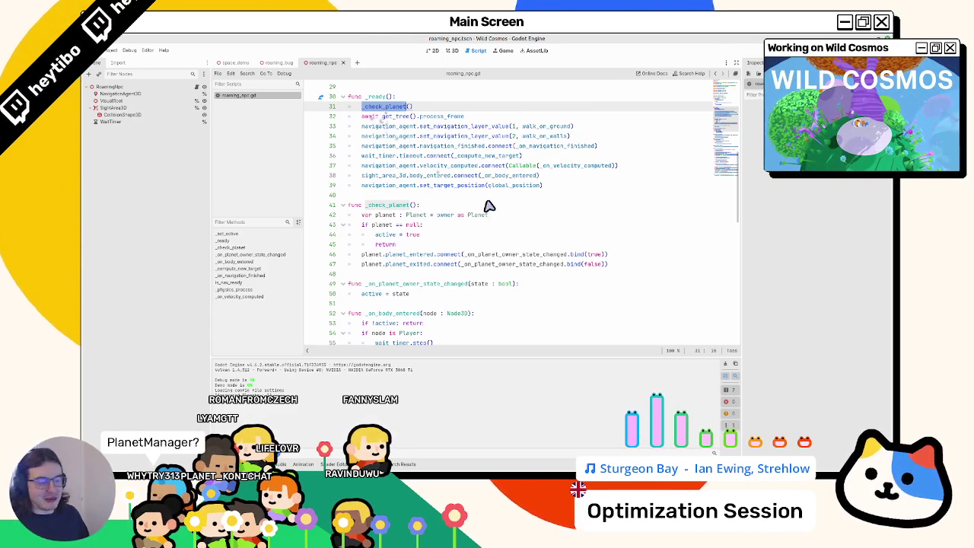
key("ctrl+j")
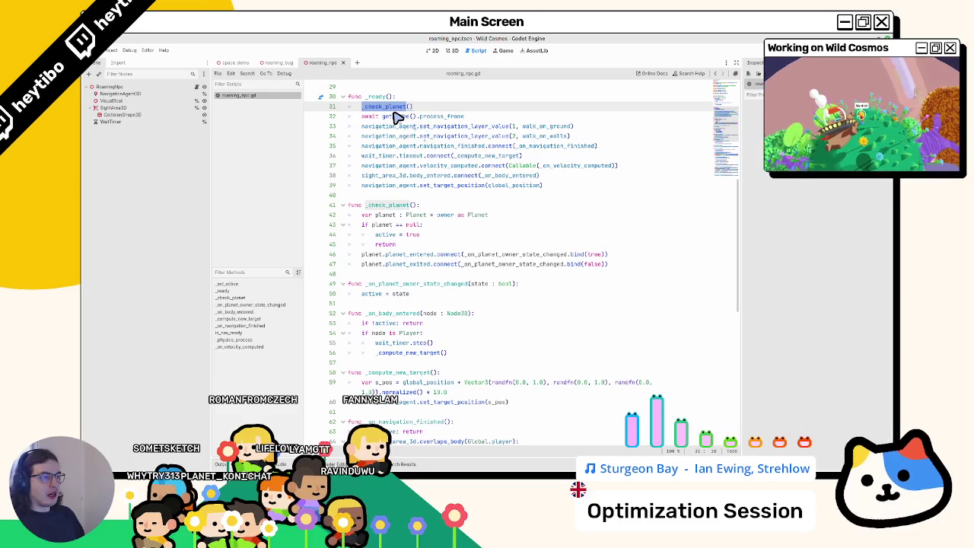
mouse_move(394, 112)
left_mouse_down()
mouse_move(394, 122)
mouse_move(396, 112)
left_mouse_up()
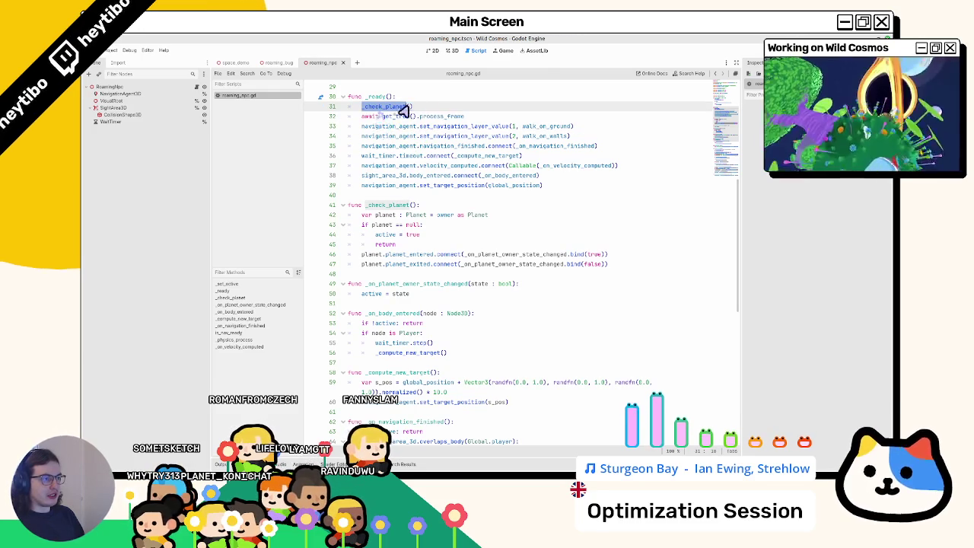
double_click(401, 207)
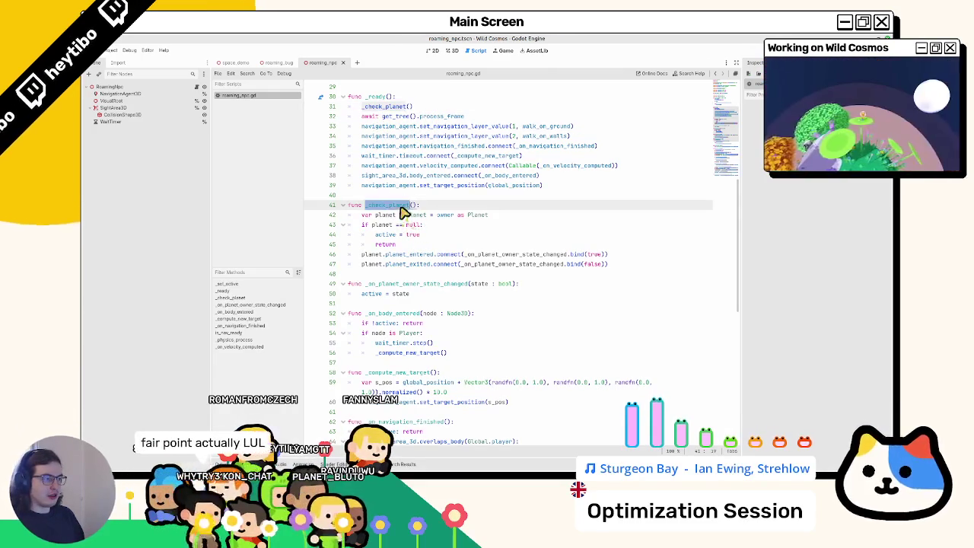
triple_click(388, 120)
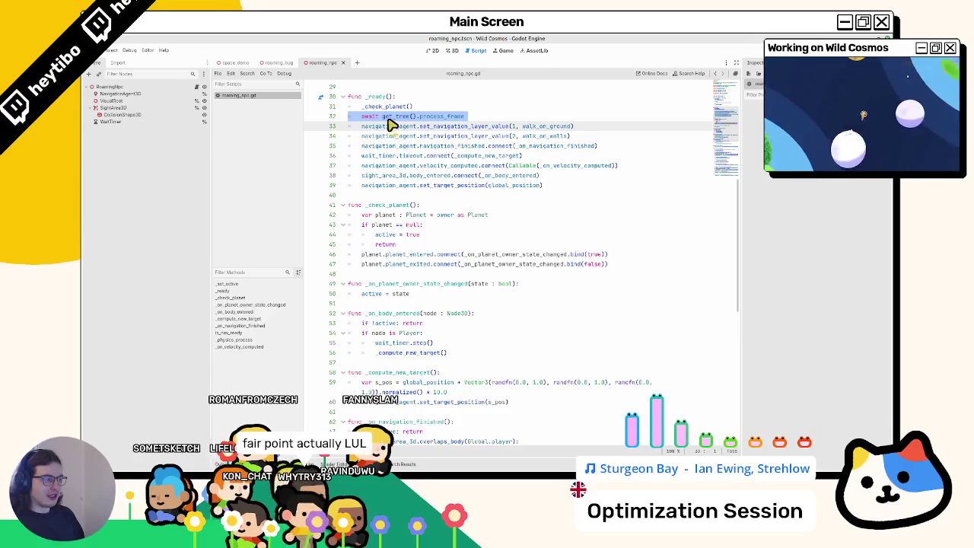
scroll(397, 201, "up", 1)
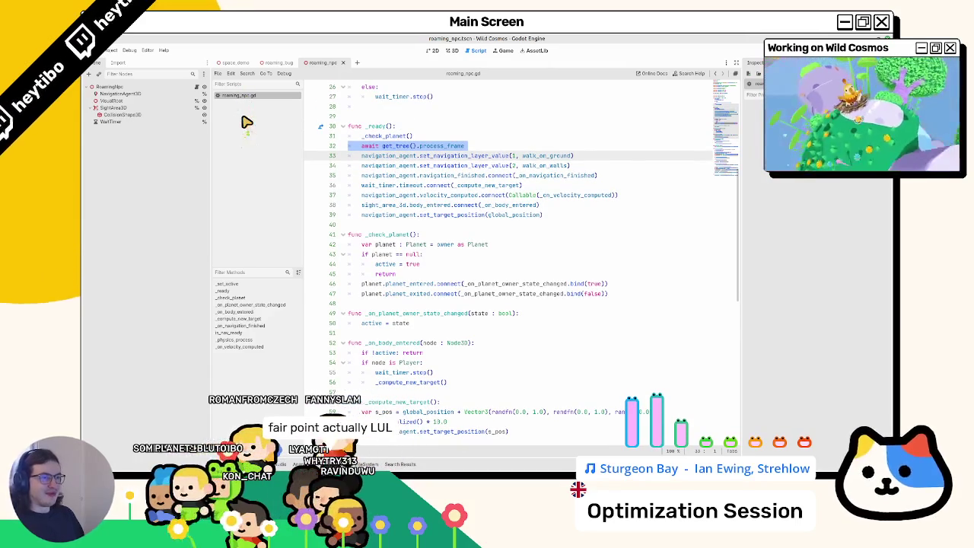
Quick-open helmet_dino.tscn by searching 'helmet' in the 3D view.
left_click(452, 51)
key("ctrl+shift+o")
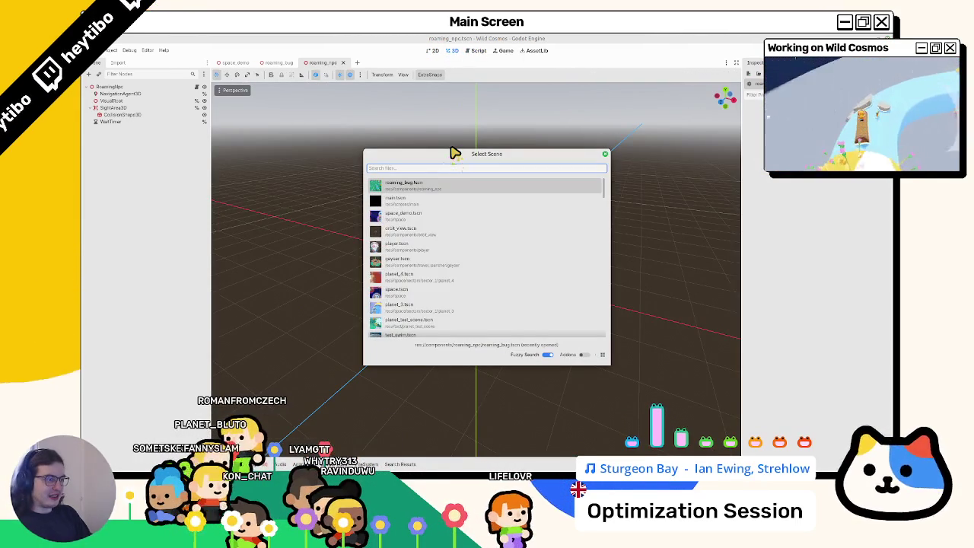
type("helmet")
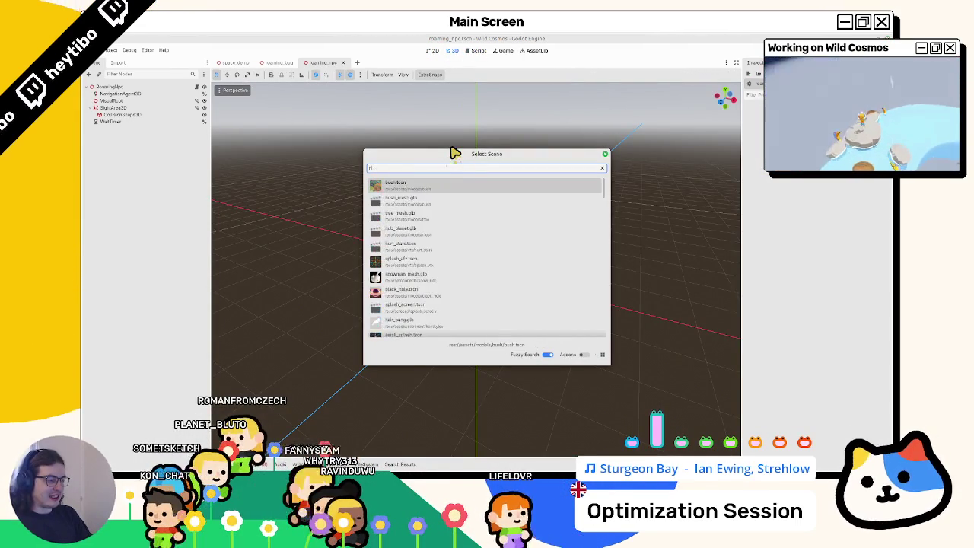
key("Return")
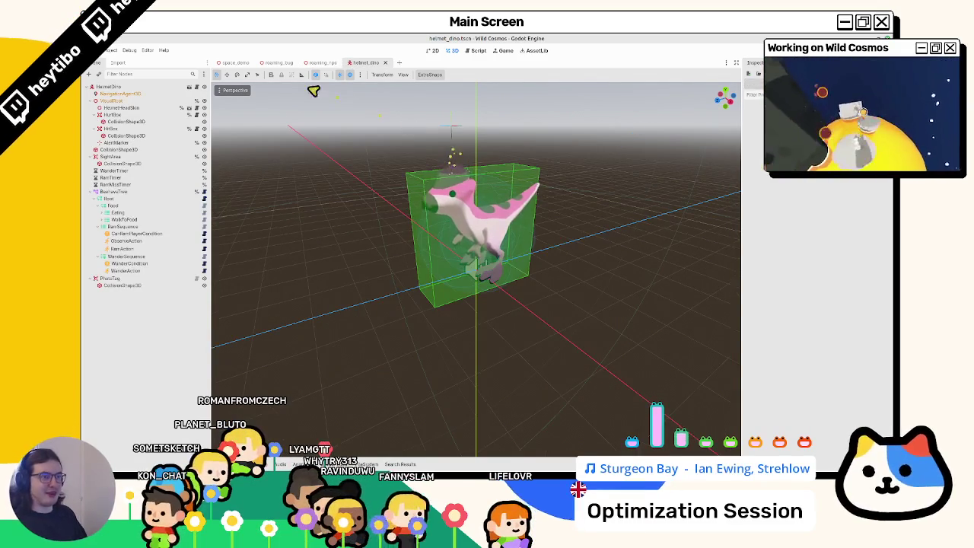
Inspect the inherited creature scene and its creature.gd script, then close that tab.
left_click(194, 88)
left_click(199, 88)
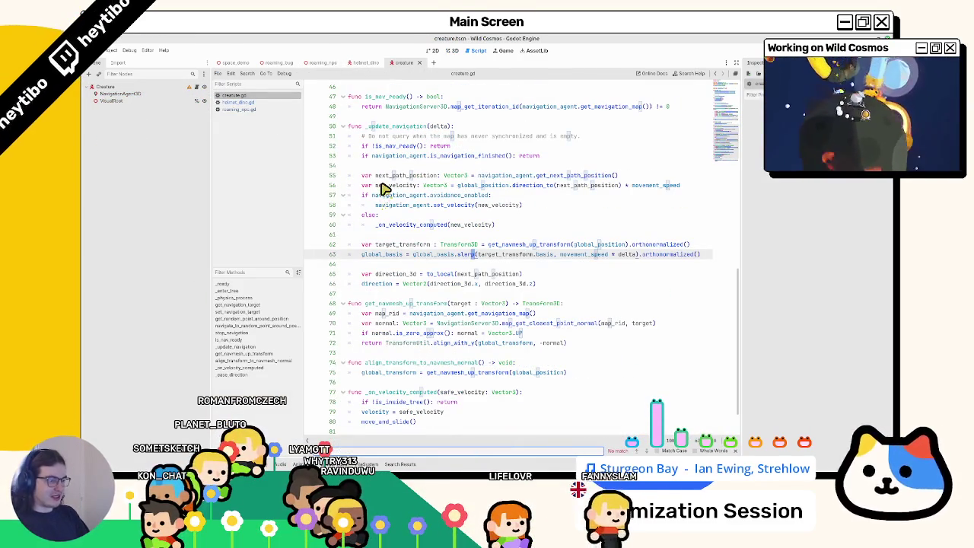
scroll(385, 188, "up", 15)
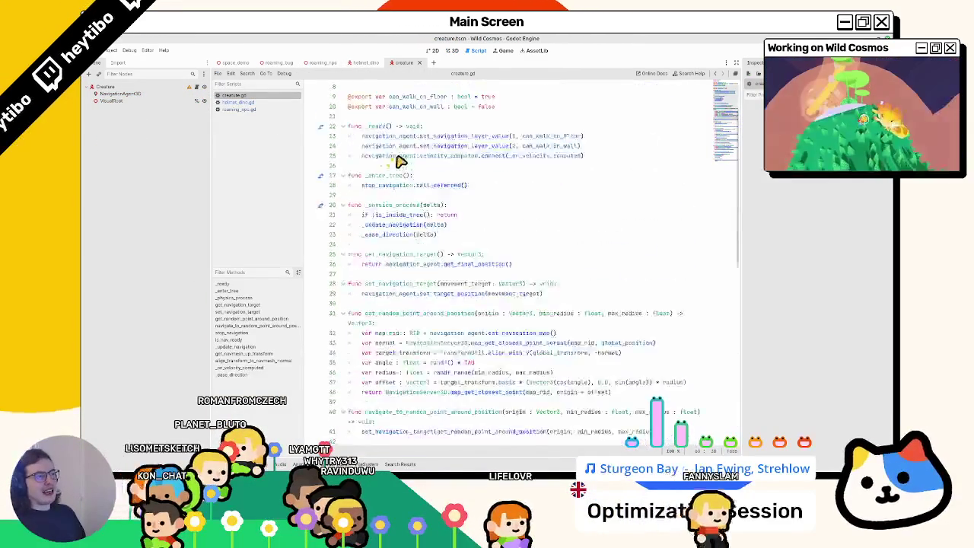
middle_click(403, 62)
Close the helmet_dino and roaming_npc scene tabs.
left_click(452, 51)
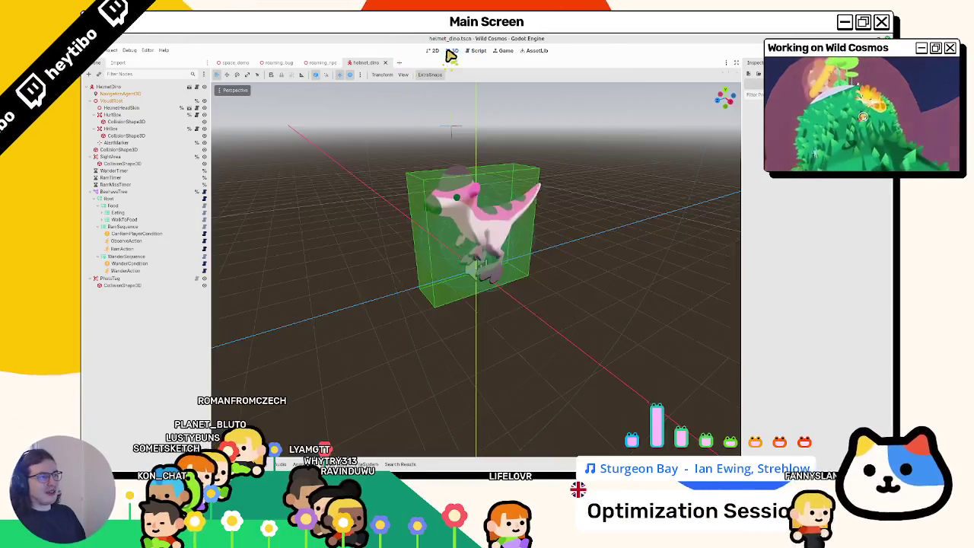
middle_click(371, 64)
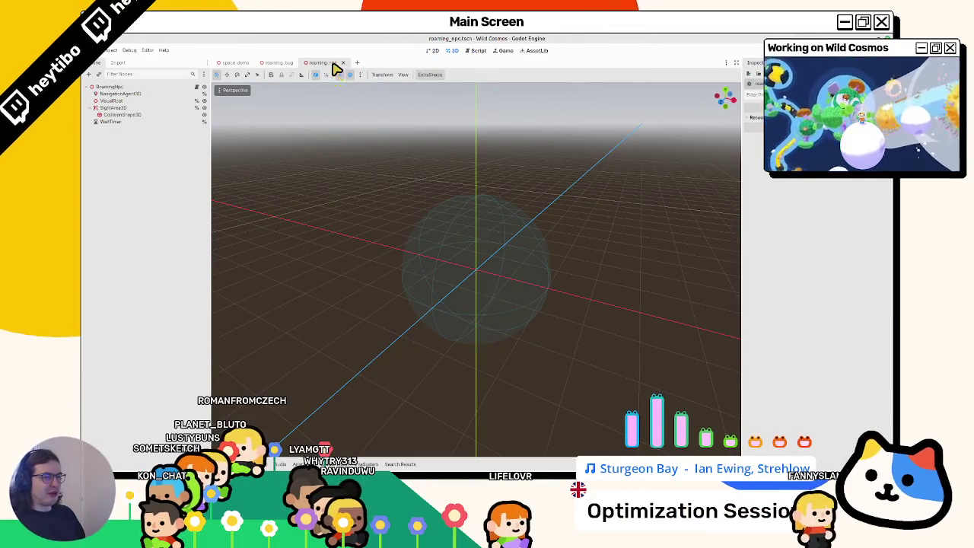
middle_click(336, 63)
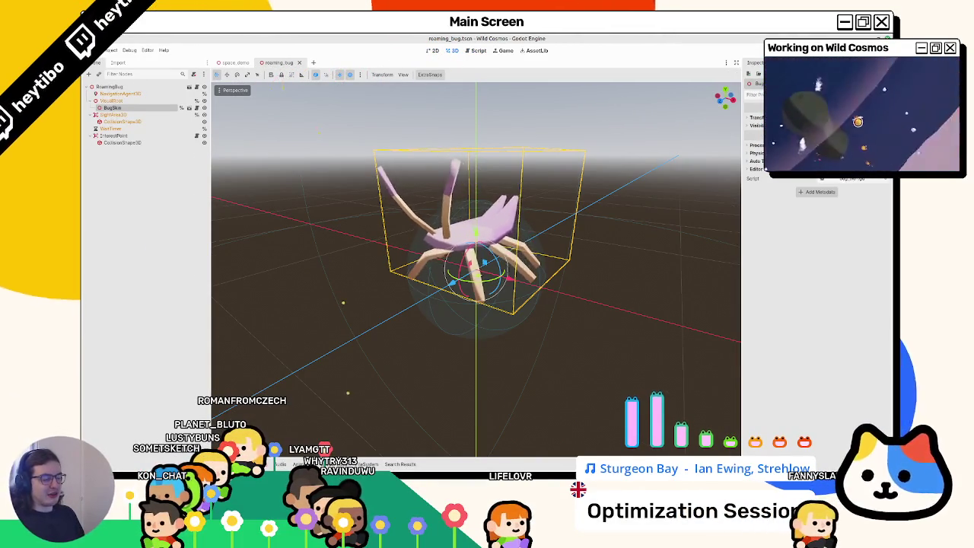
Cycle the bottom panel, clear the debugger warnings, and bring back the FileSystem dock.
left_click(390, 464)
left_click(369, 464)
left_click(339, 464)
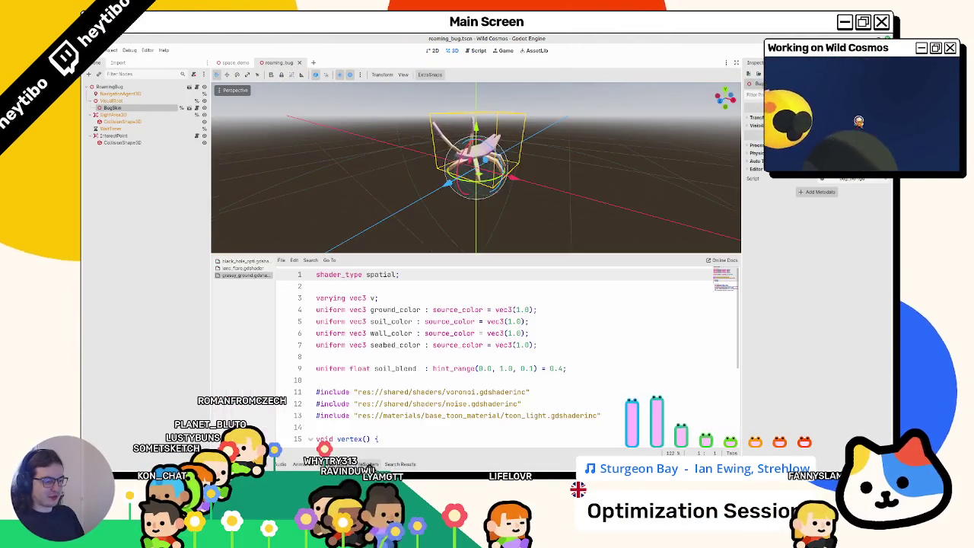
left_click(369, 464)
left_click(731, 278)
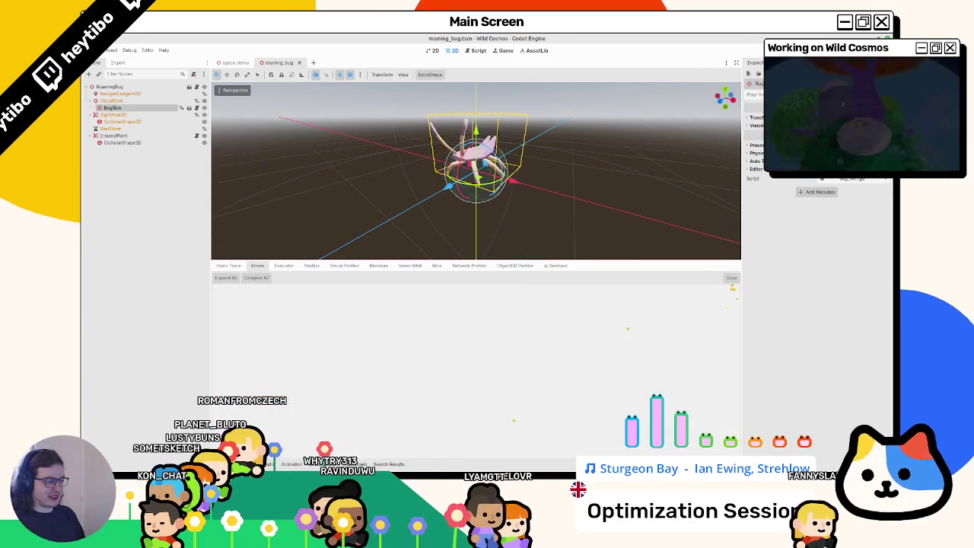
left_click(369, 464)
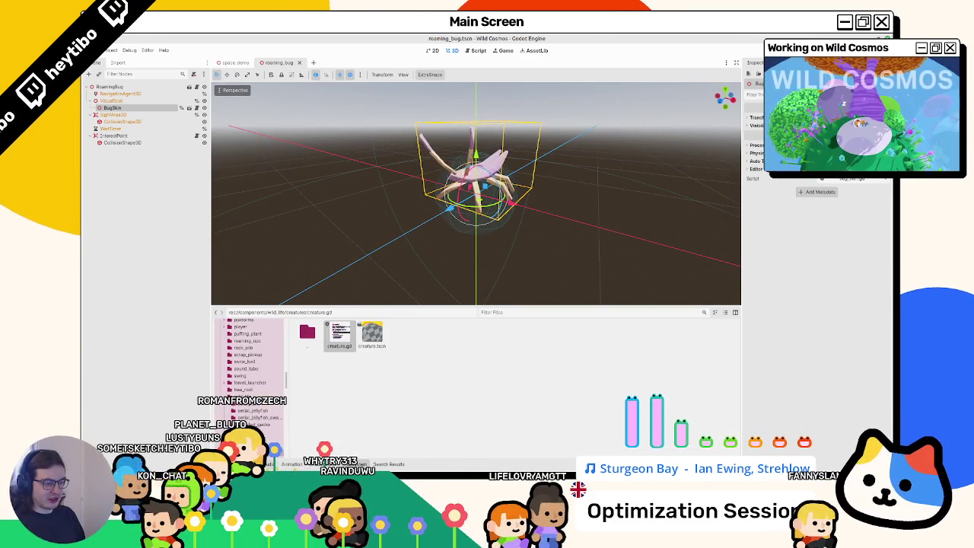
Collapse addons, browse to res://space/, and open RoamingBug's roaming_bug.gd script.
scroll(221, 389, "up", 10)
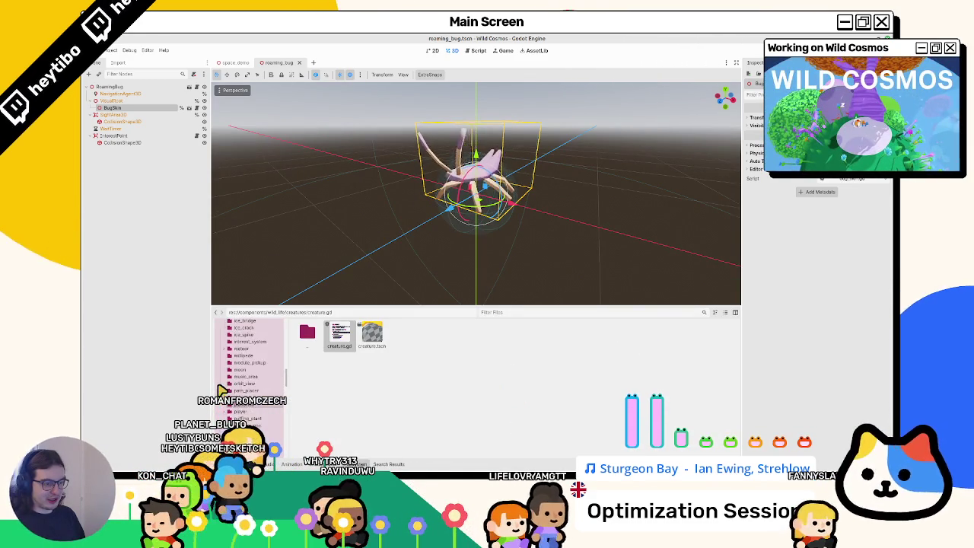
scroll(218, 395, "up", 5)
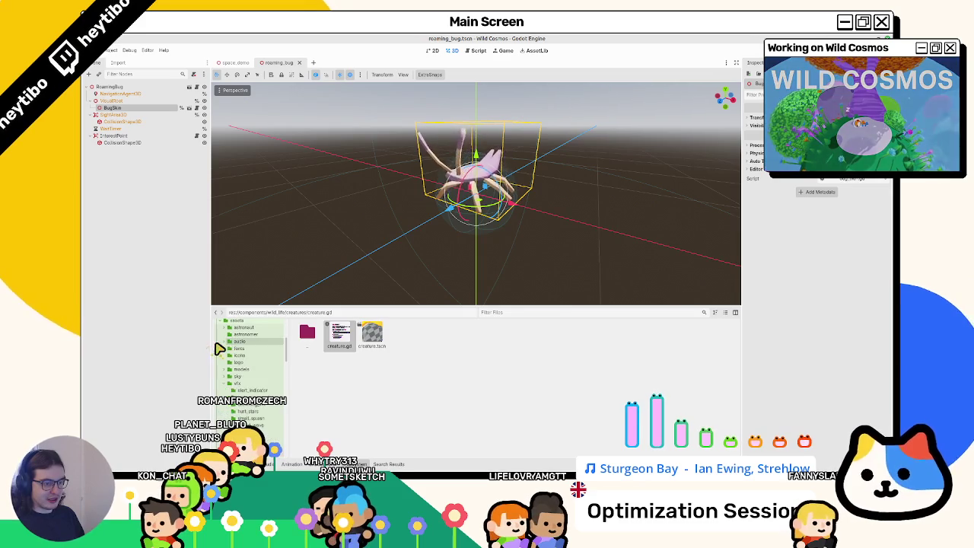
scroll(219, 357, "up", 5)
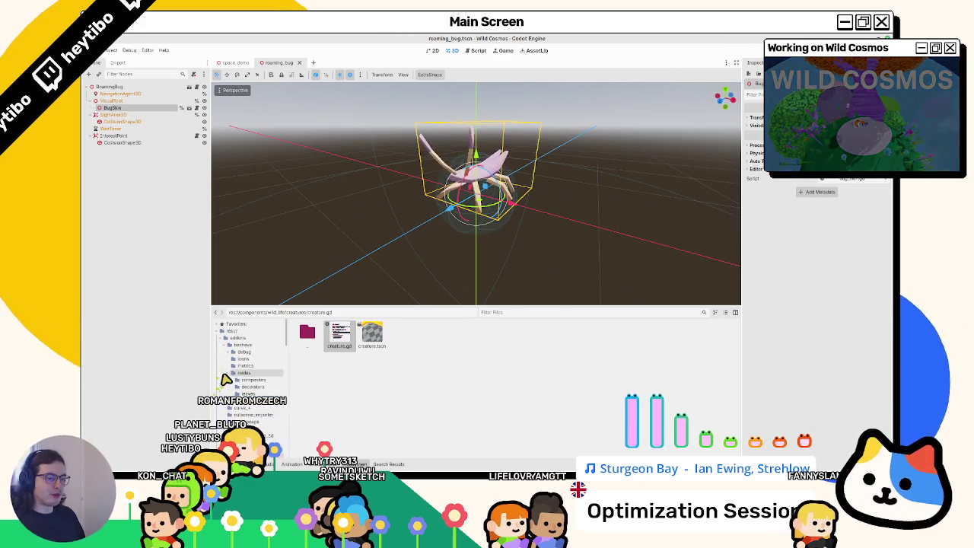
scroll(221, 365, "up", 3)
left_click(221, 338)
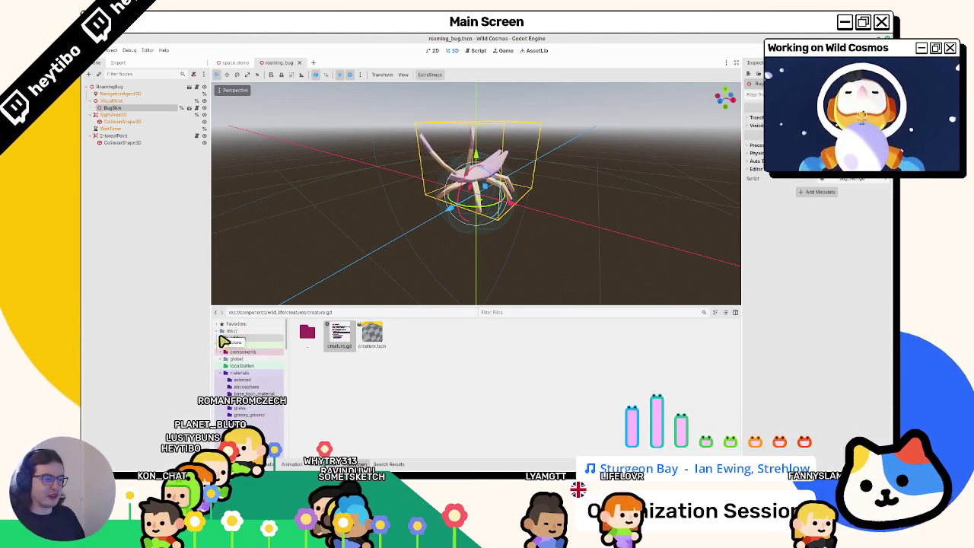
left_click_drag(228, 344, 226, 384)
left_click(220, 395)
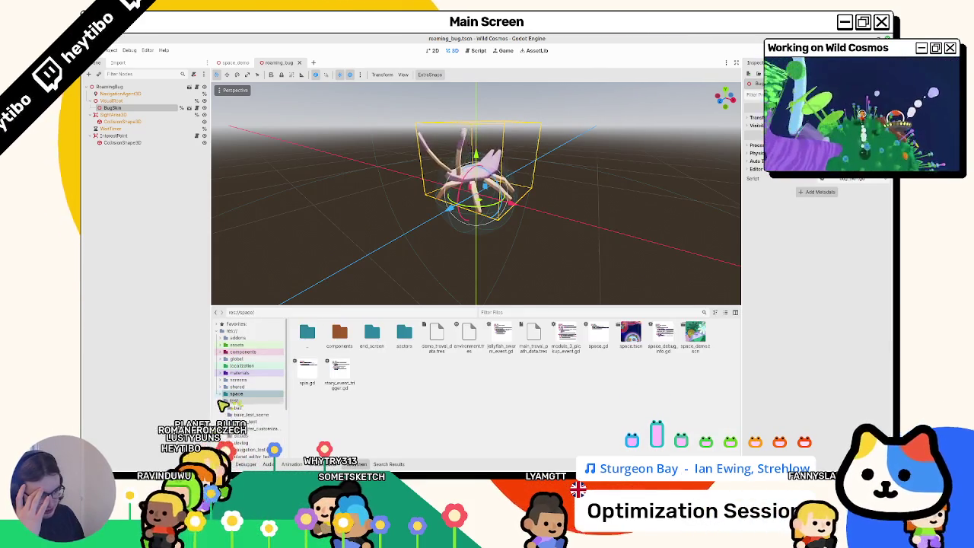
left_click(197, 88)
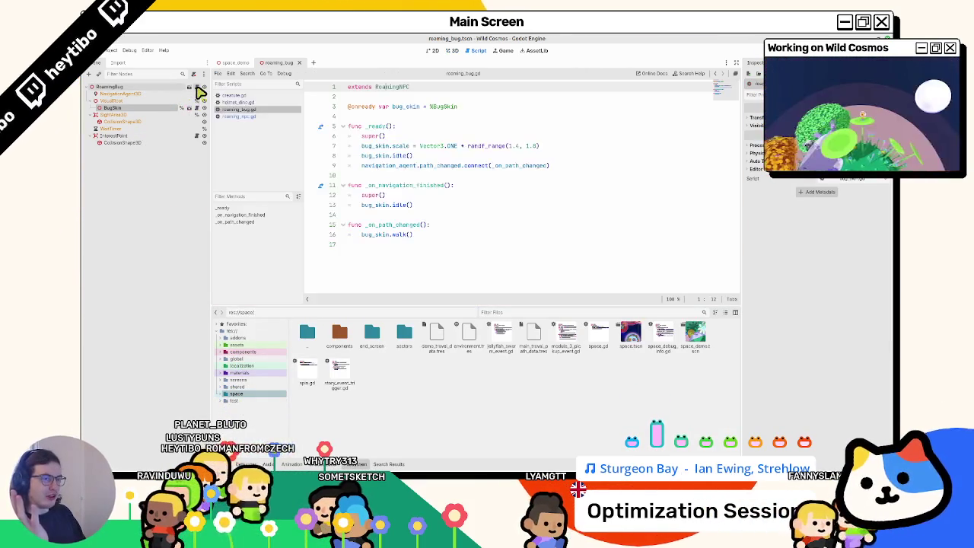
Jump to the _check_planet function definition in roaming_npc.gd.
left_click(235, 116)
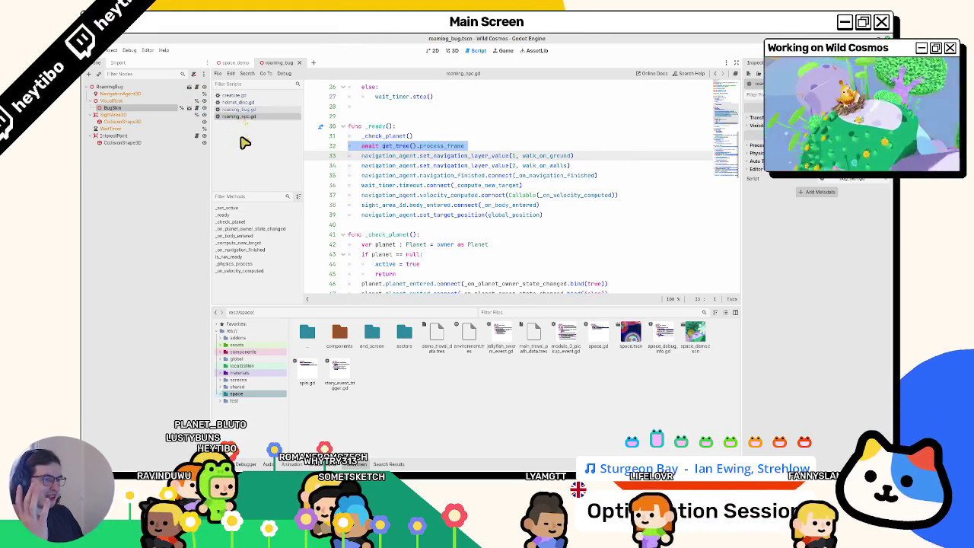
left_click(377, 136)
left_click(377, 137, "ctrl")
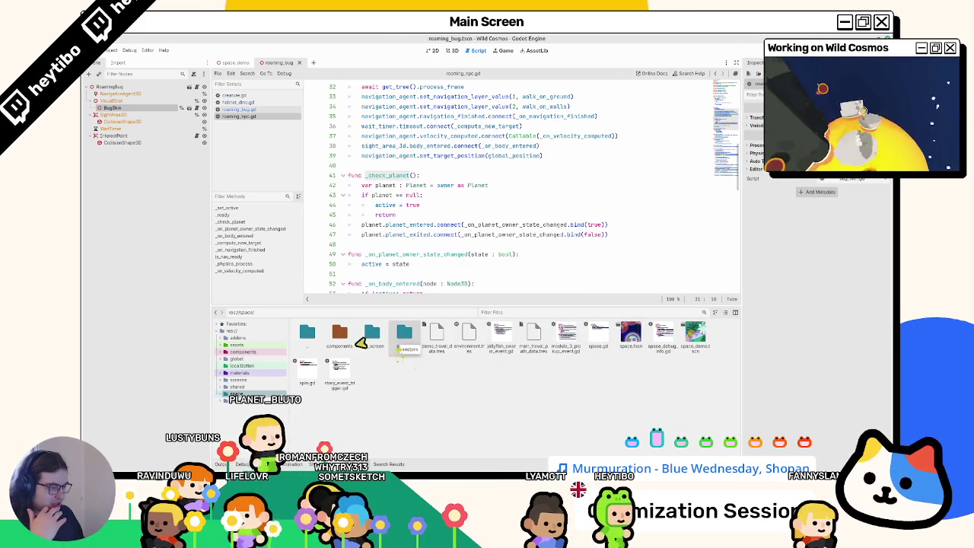
Open planet.gd from the components > planet folder.
double_click(323, 344)
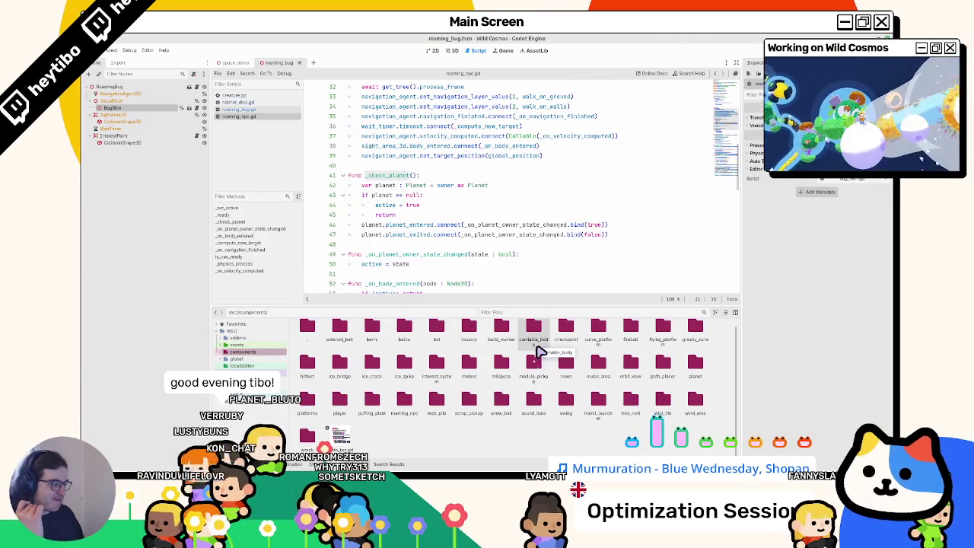
double_click(695, 364)
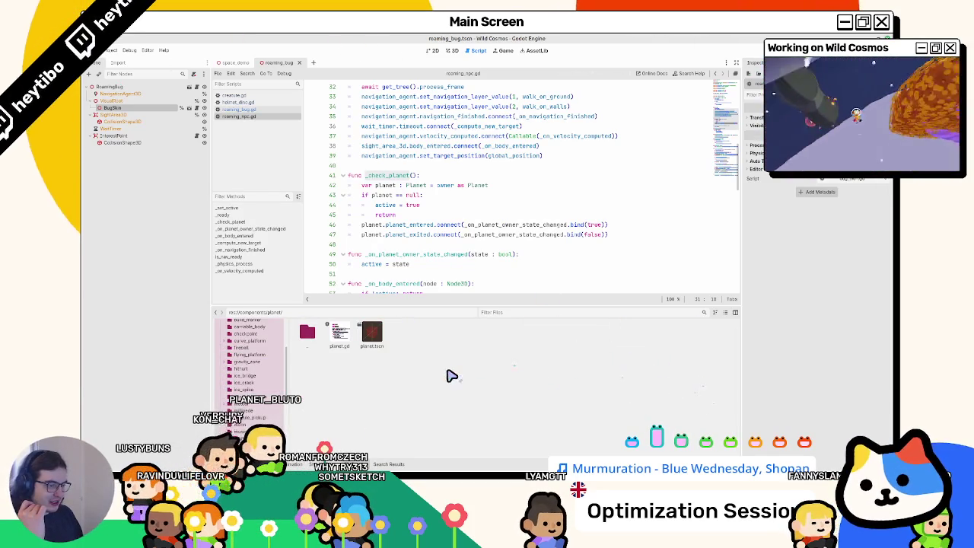
double_click(355, 343)
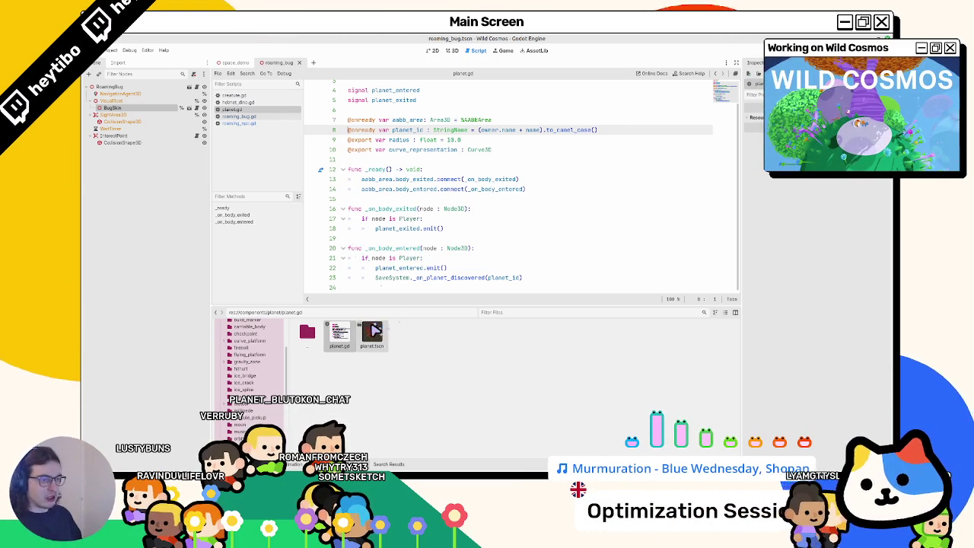
left_click(372, 332)
double_click(372, 332)
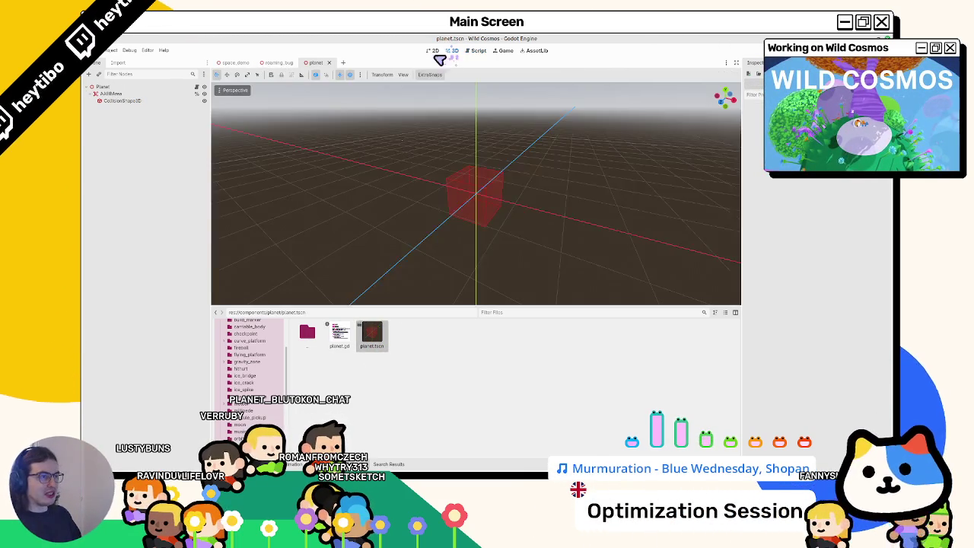
right_click(358, 327)
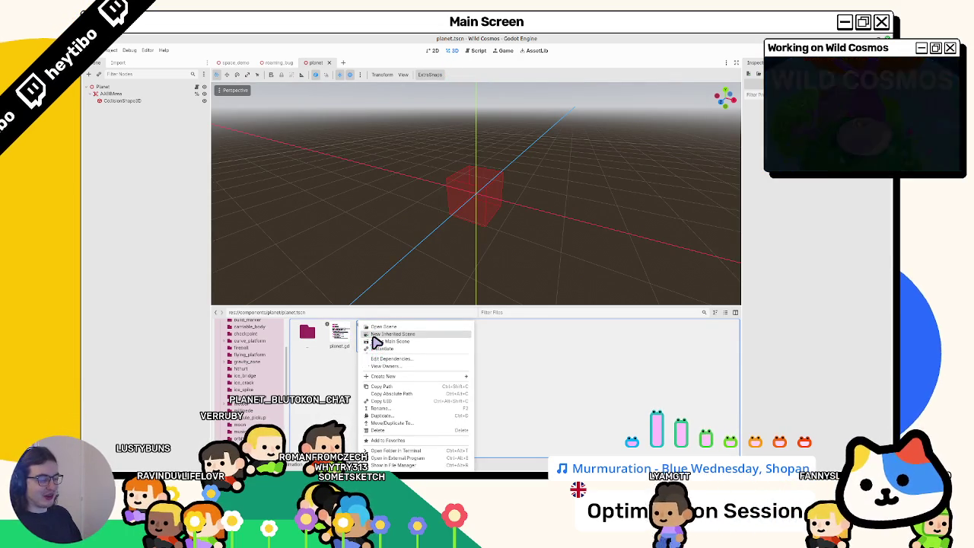
left_click(378, 342)
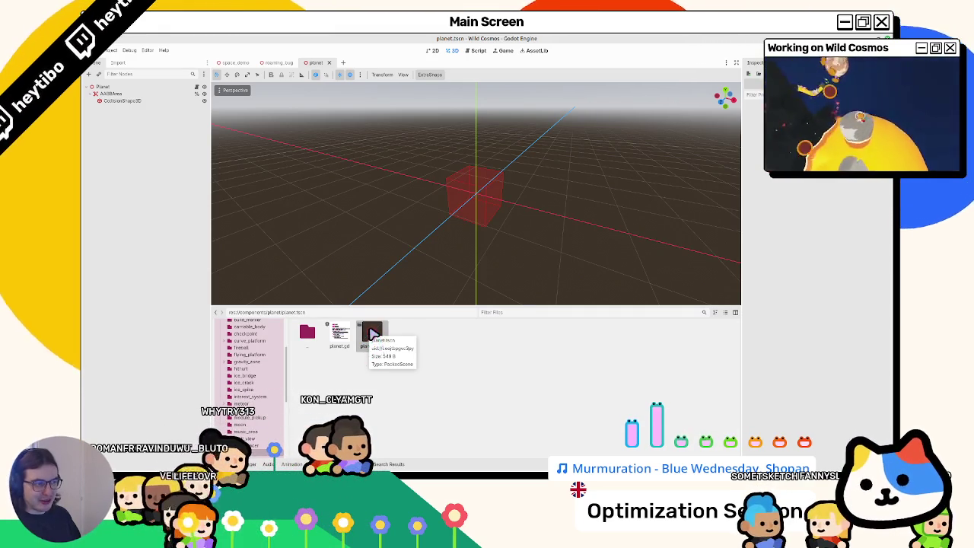
right_click(408, 348)
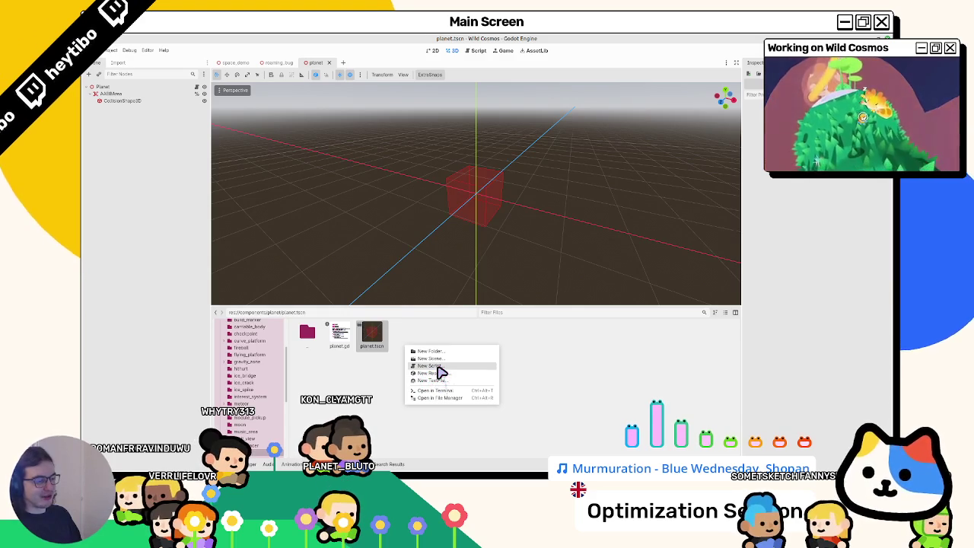
Create the Node script planet_notifier.gd in the planet folder and add a line above extends Node.
left_click(430, 366)
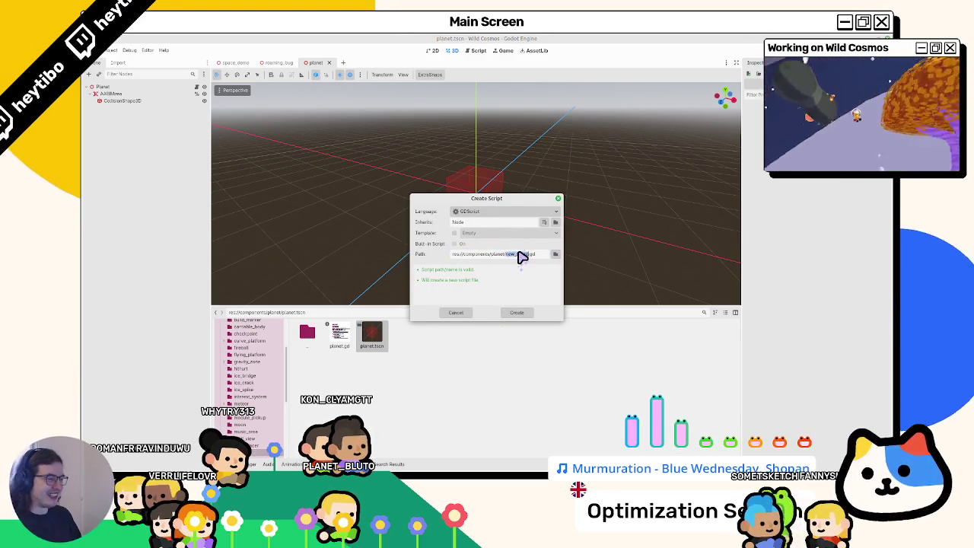
type("planet")
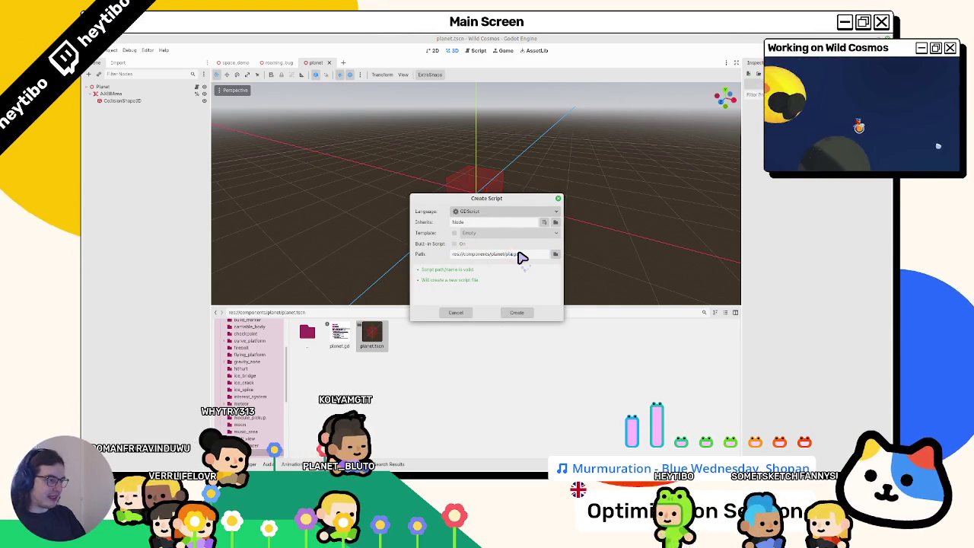
type("_field")
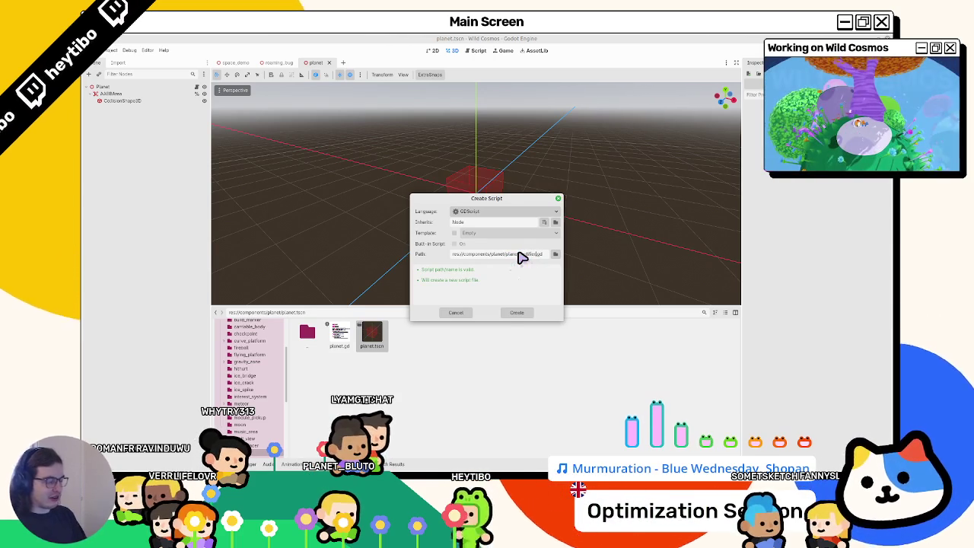
left_click(523, 313)
key("Up")
key("Return")
key("Up")
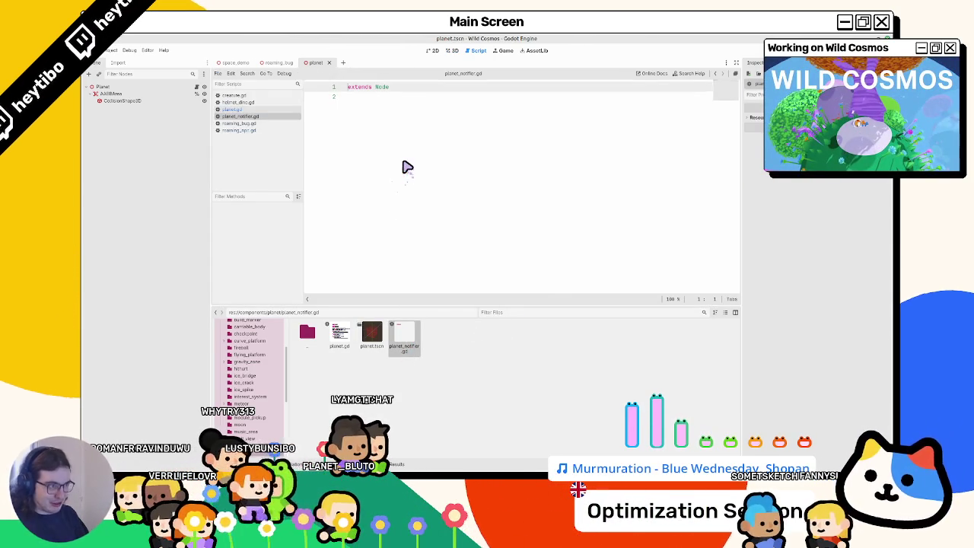
Declare class_name PlanetNotifier at the top of planet_notifier.gd.
type("class_name Pla")
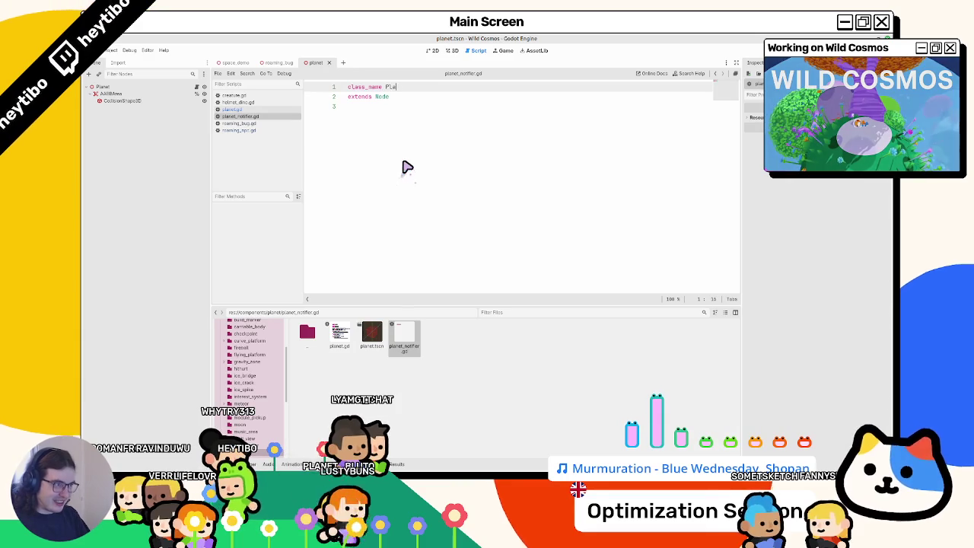
type("ier")
key("Down")
key("Down")
key("Return")
Select the _check_planet function, lines 41–48, in roaming_npc.gd.
left_click(274, 124)
left_click(273, 130)
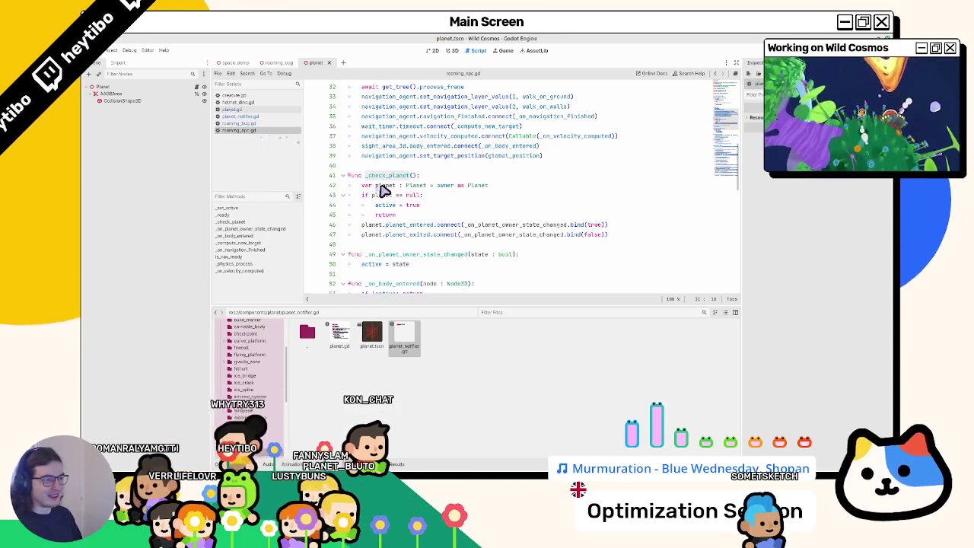
left_click_drag(383, 183, 382, 238)
key("ctrl+c")
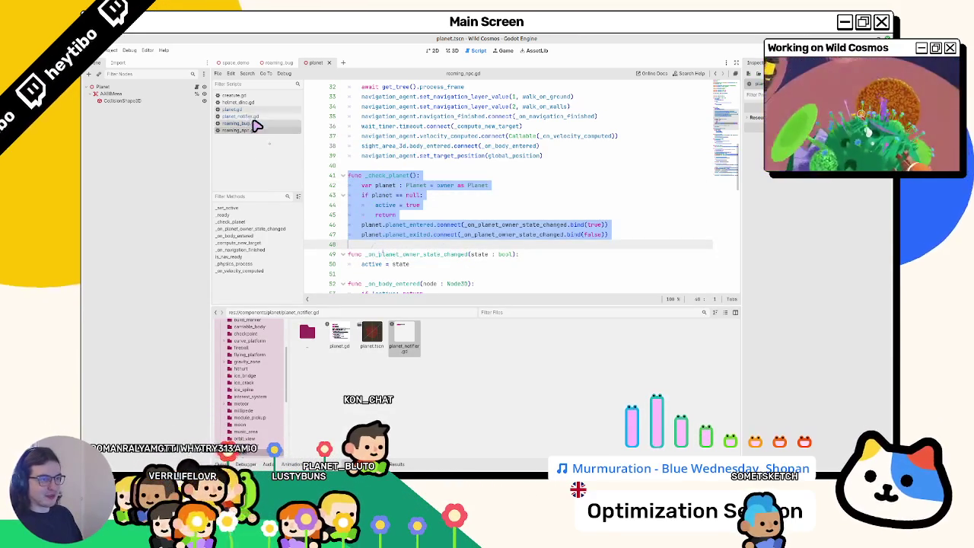
Paste _check_planet into planet_notifier.gd and delete its planet null-check block.
left_click(268, 115)
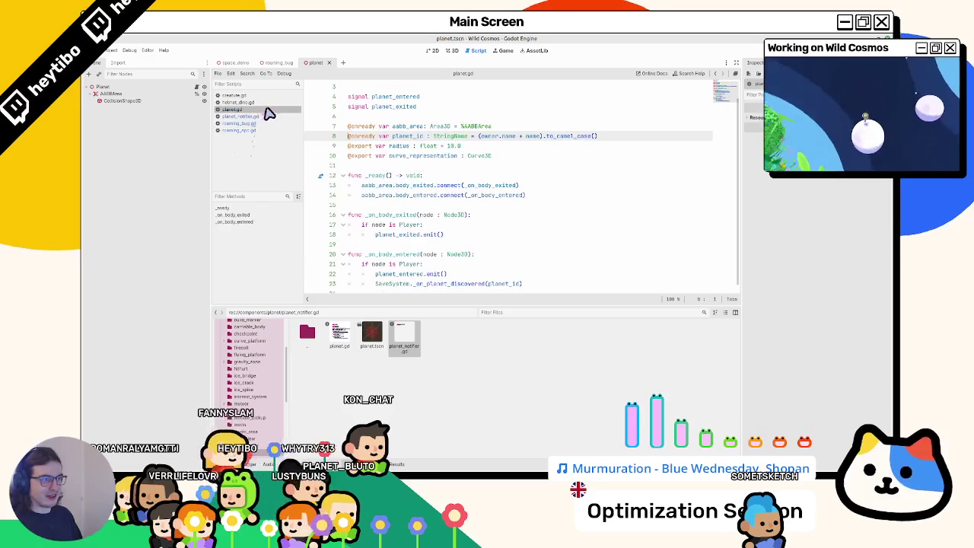
key("ctrl+v")
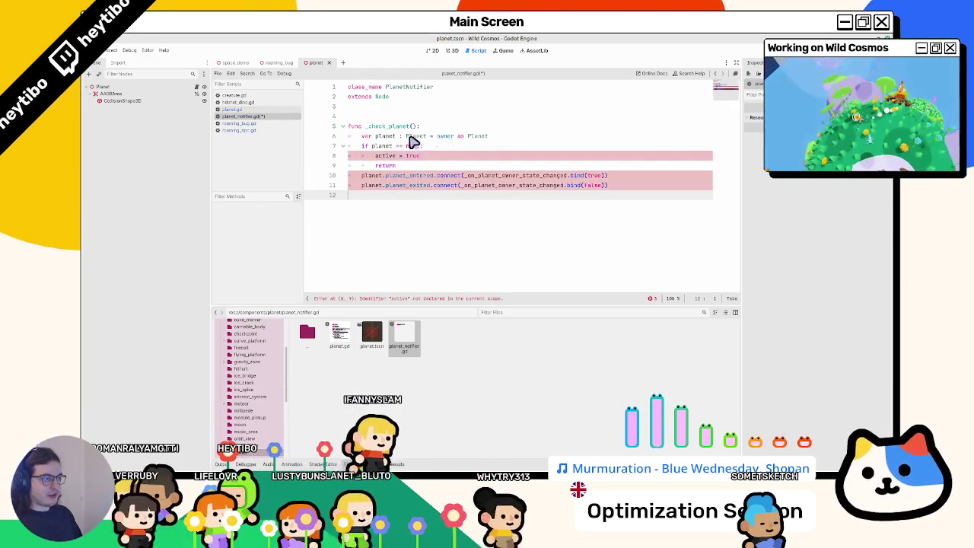
double_click(446, 137)
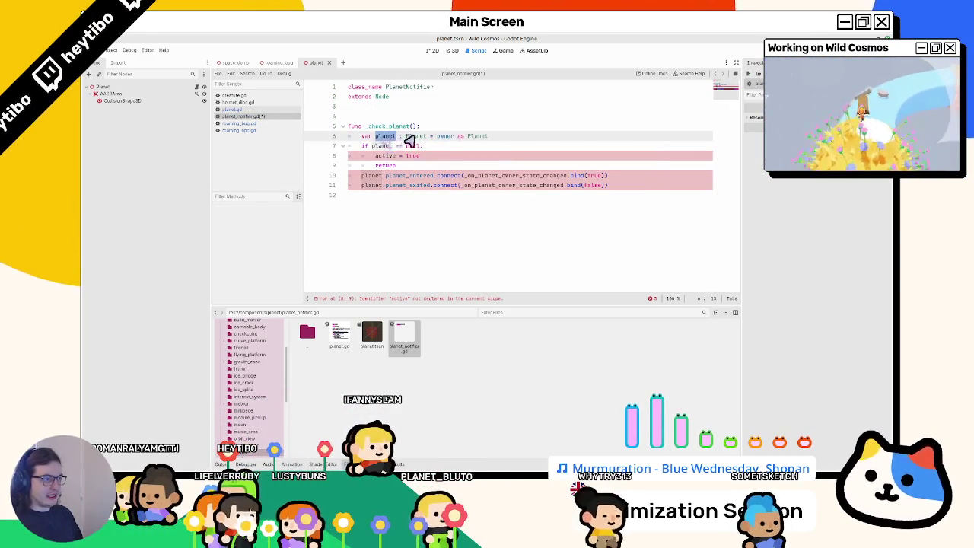
left_click_drag(376, 136, 511, 140)
double_click(445, 138)
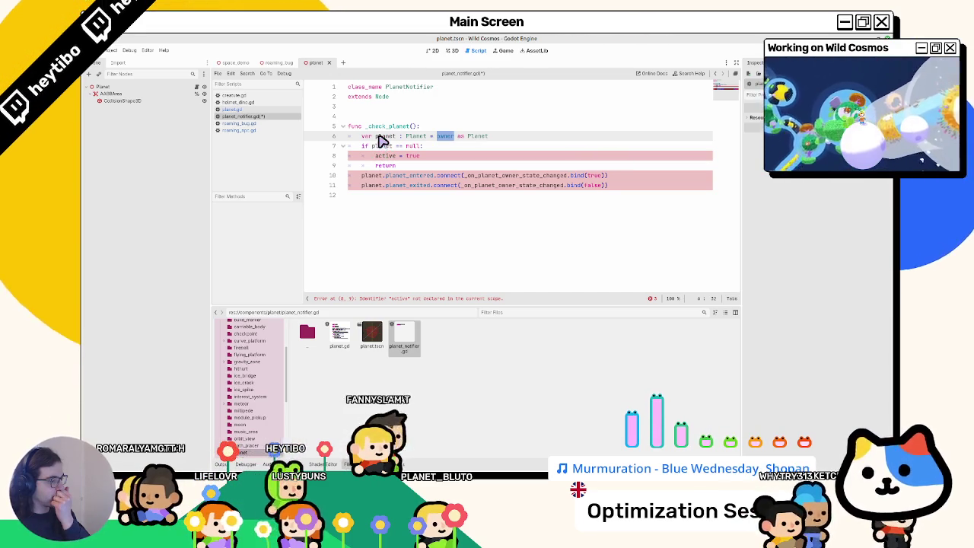
mouse_move(383, 156)
left_mouse_down()
mouse_move(390, 176)
mouse_move(396, 152)
mouse_move(397, 162)
left_mouse_up()
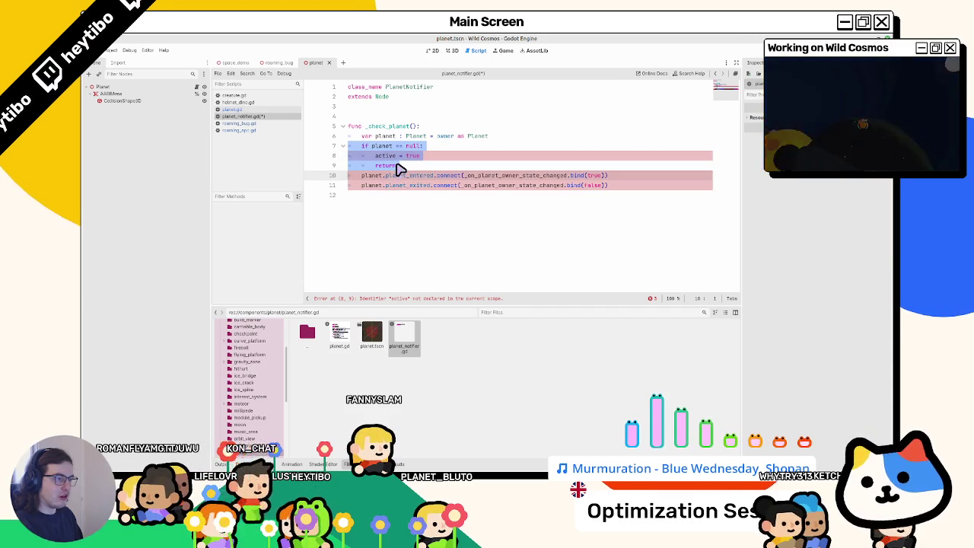
key("BackSpace")
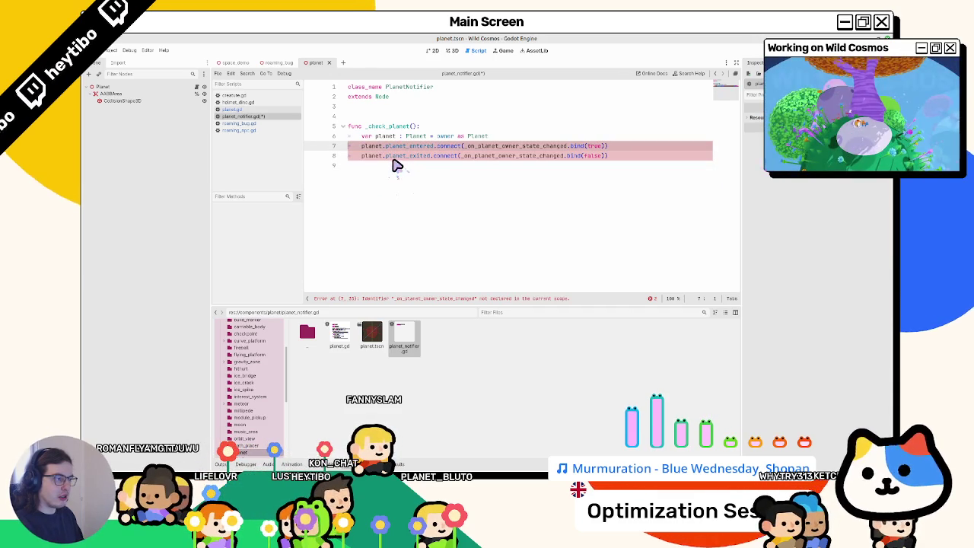
left_click(396, 177)
key("Return")
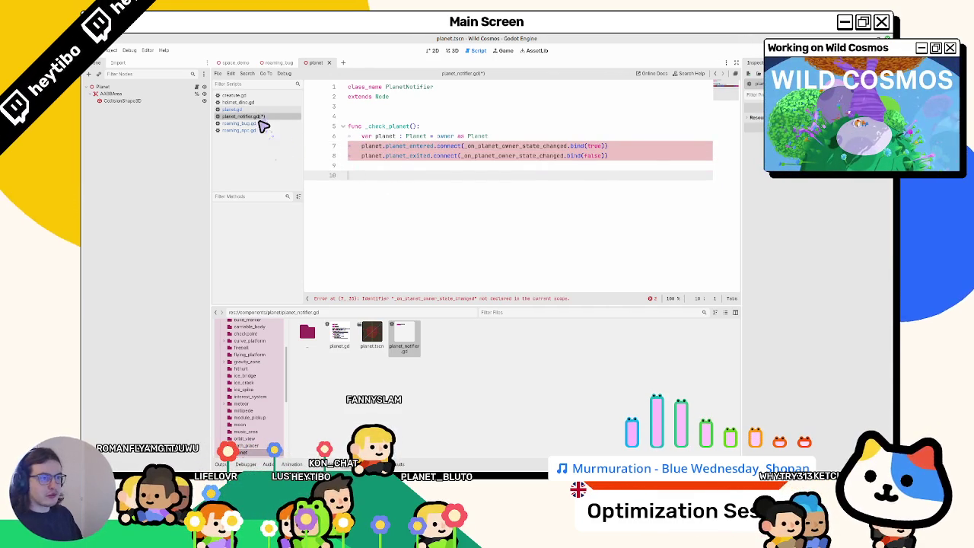
Return to roaming_npc.gd and select the planet state handler code.
left_click(263, 124)
left_click(262, 131)
scroll(372, 234, "down", 2)
mouse_move(347, 195)
left_mouse_down()
mouse_move(402, 200)
mouse_move(400, 212)
left_mouse_up()
key("ctrl+c")
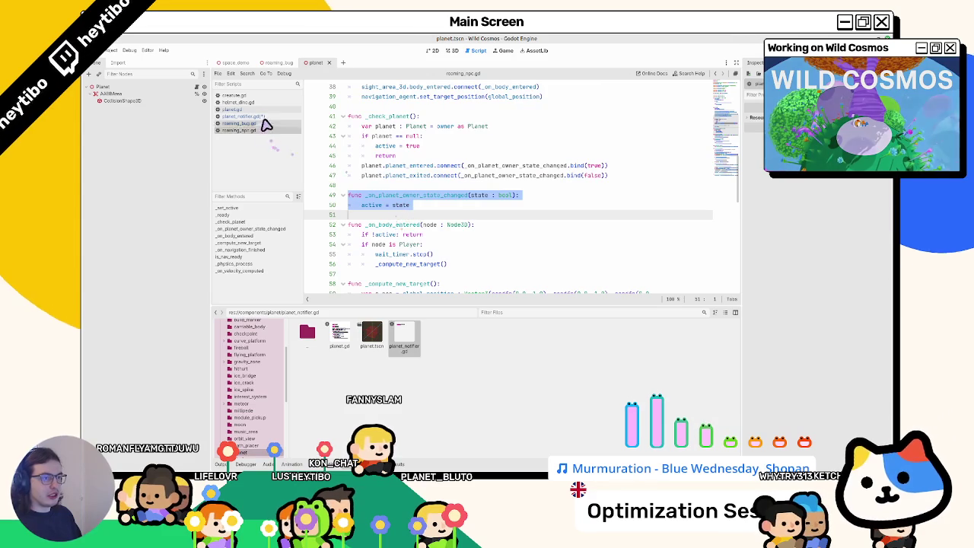
Paste the _on_planet_owner_state_changed handler into planet_notifier.gd, undoing stray typing.
left_click(251, 115)
key("ctrl+v")
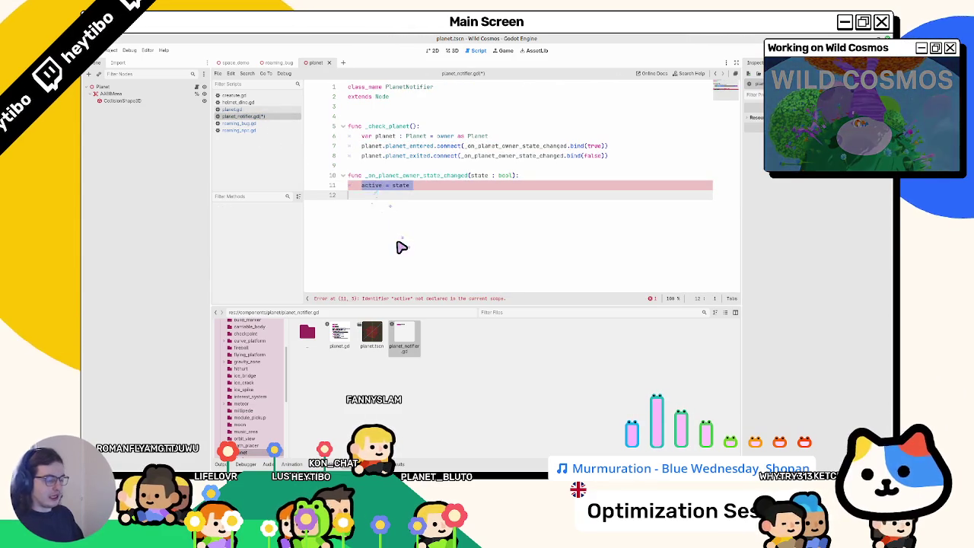
type("apss")
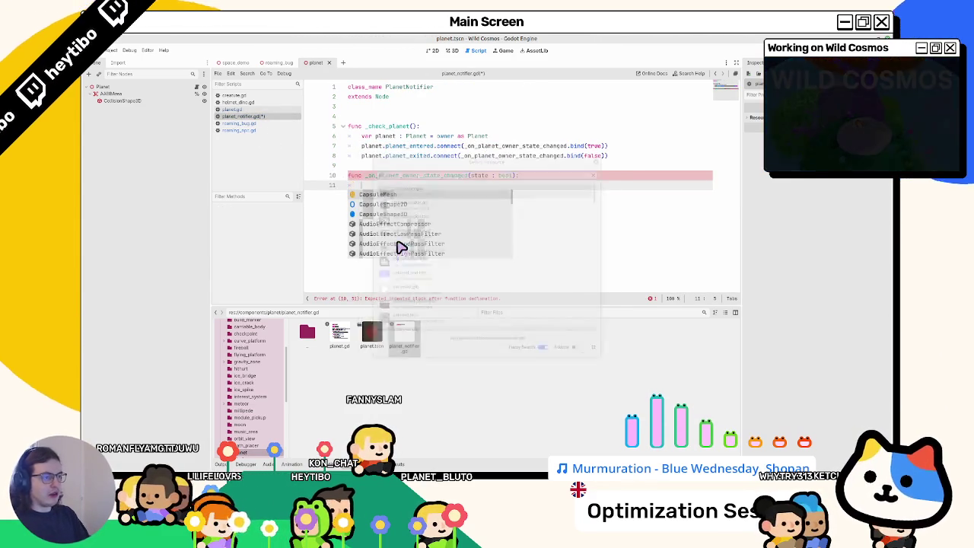
key("ctrl+z")
key("ctrl+z")
key("ctrl+z")
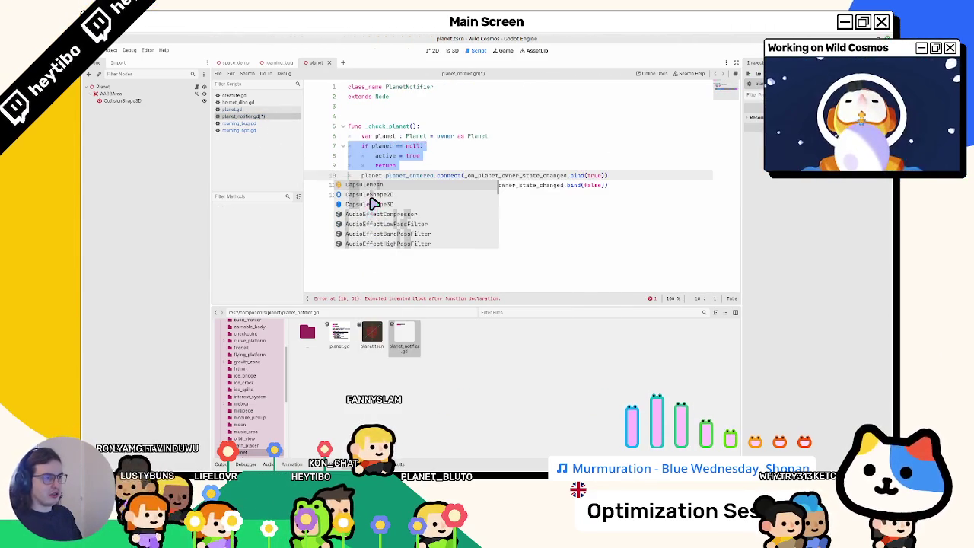
key("Return")
key("ctrl+v")
Add var active : bool = false on line 4.
left_click(375, 119)
key("Return")
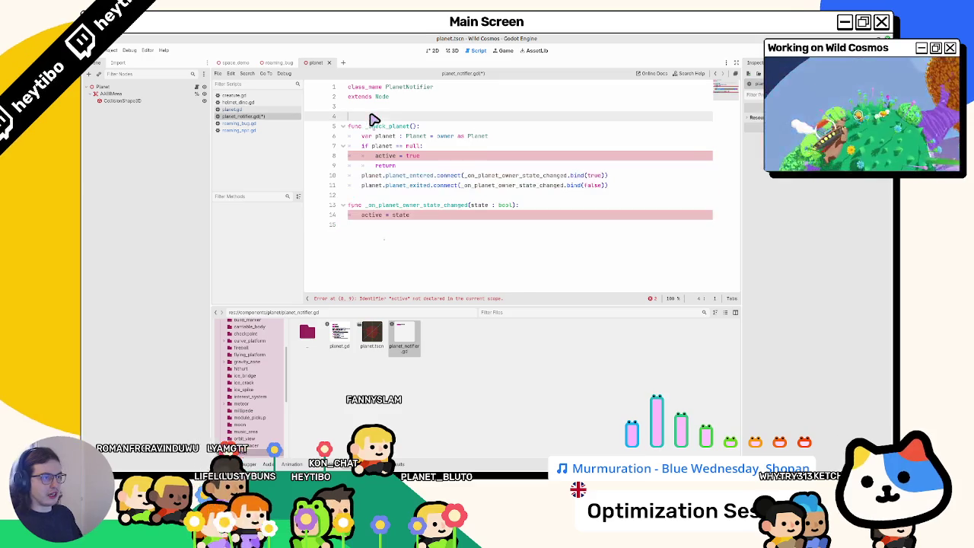
left_click(374, 119)
type("var active :")
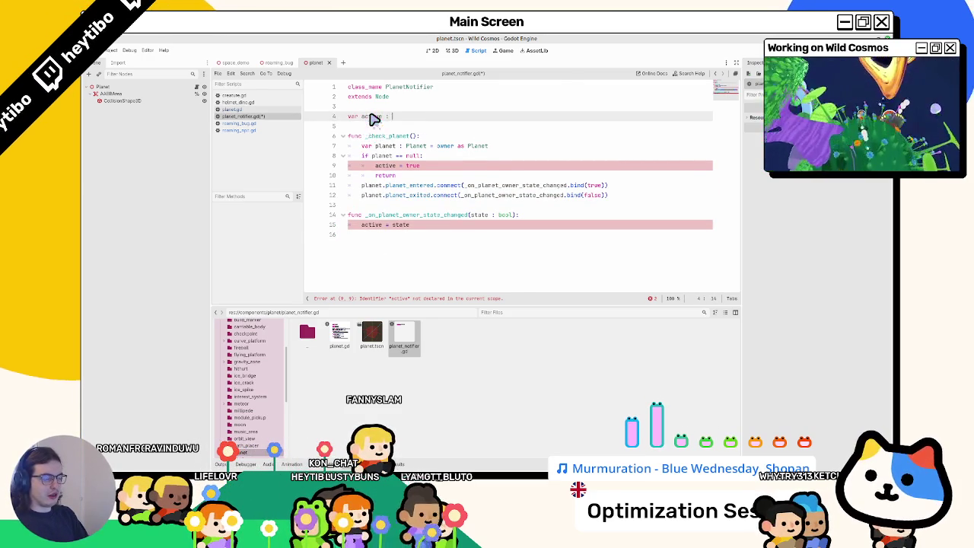
type("bool")
type(" = false")
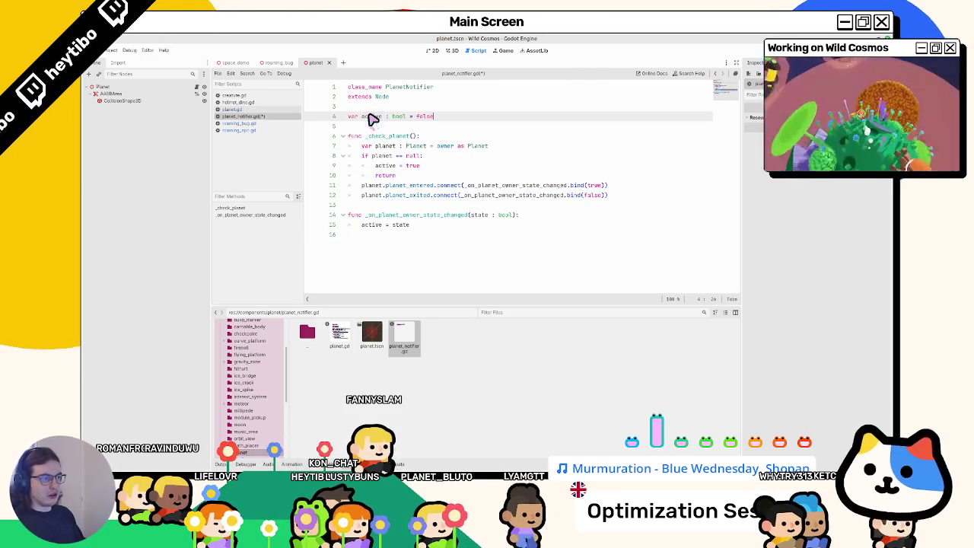
double_click(371, 117)
double_click(424, 117)
type("true")
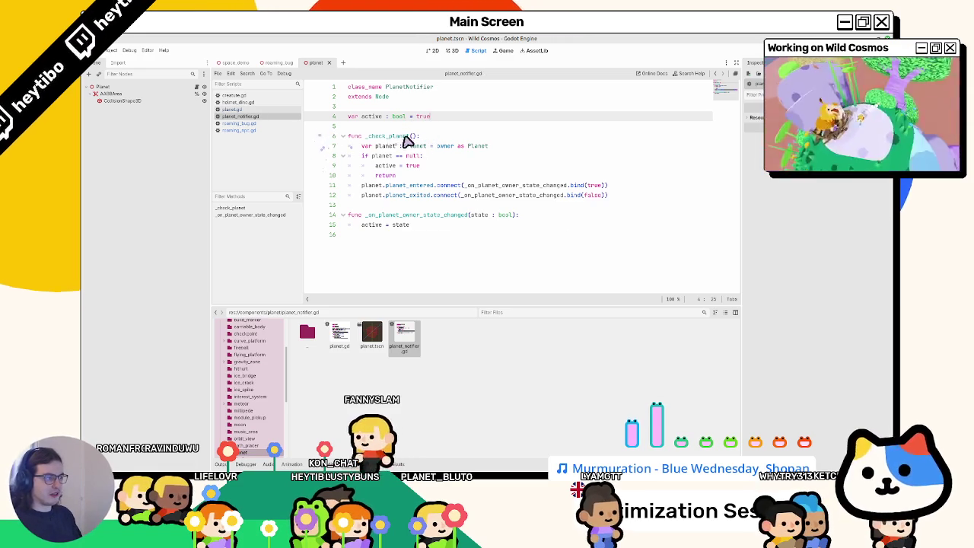
double_click(382, 156)
left_click(369, 165)
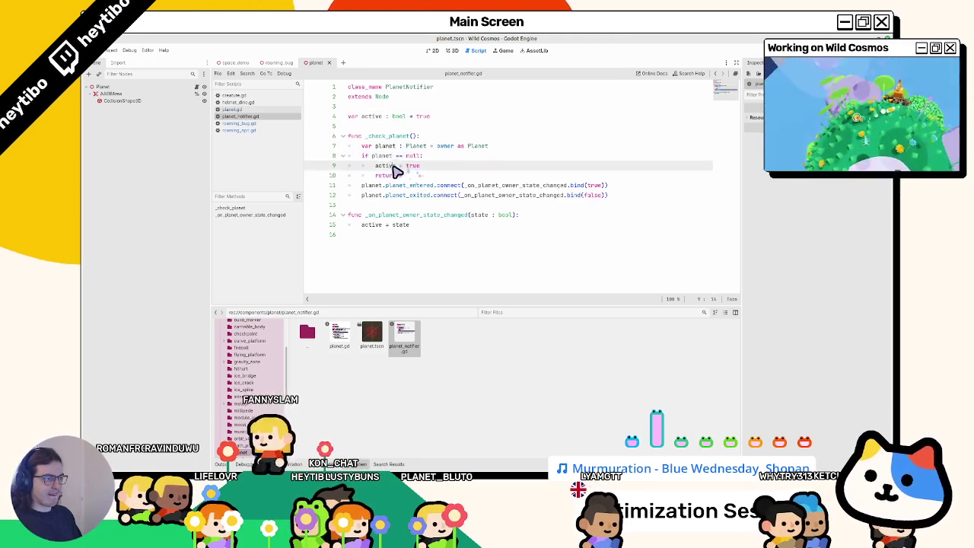
double_click(443, 119)
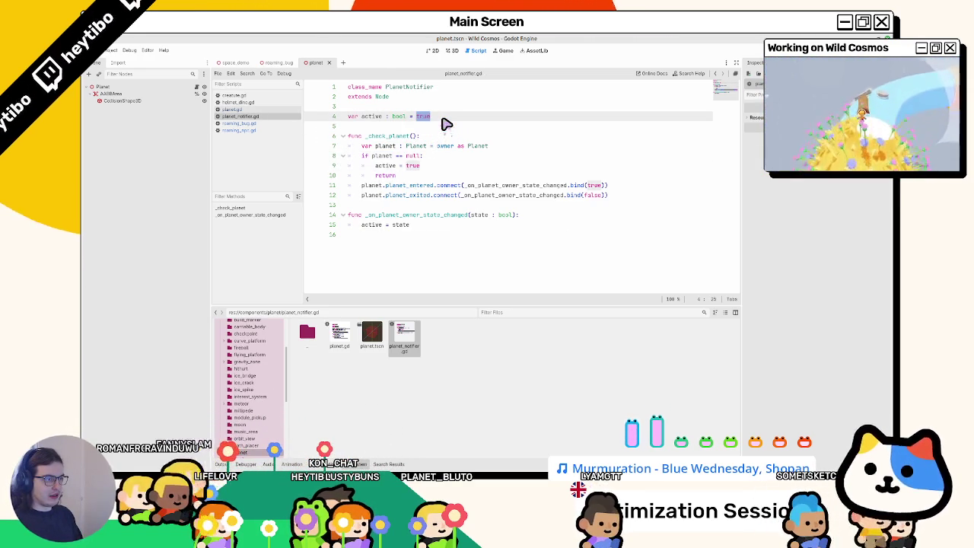
type("false")
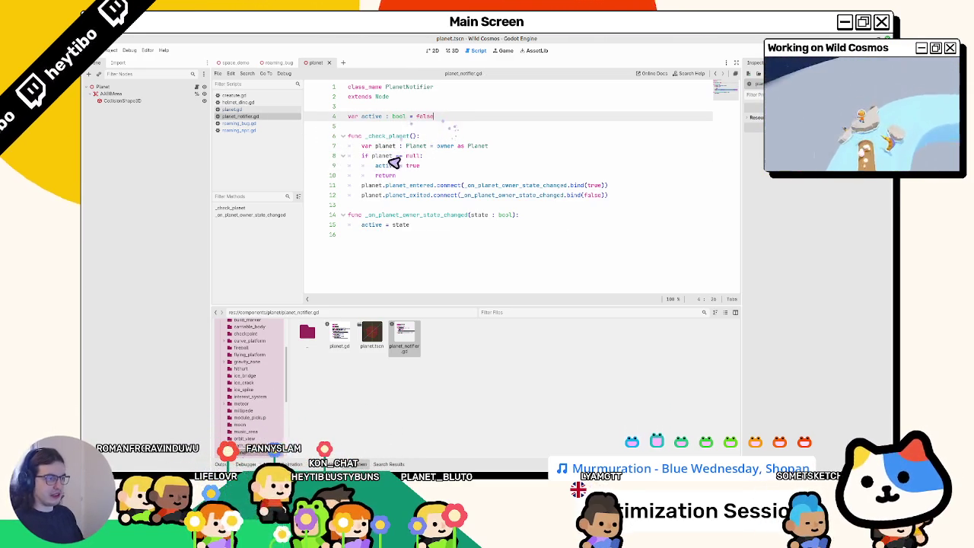
left_click(403, 175)
Replace owner with owner.owner in the planet assignment line.
left_click(348, 157)
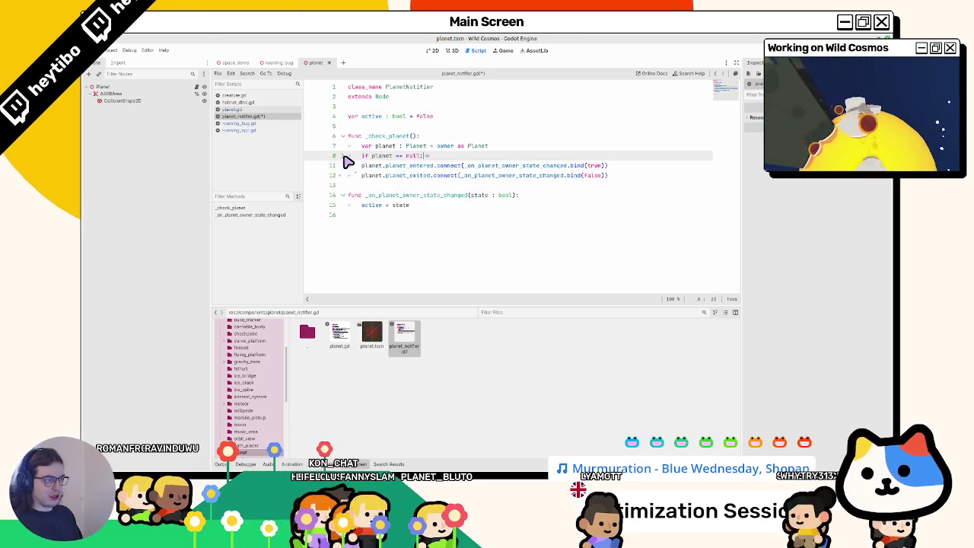
left_click(469, 145)
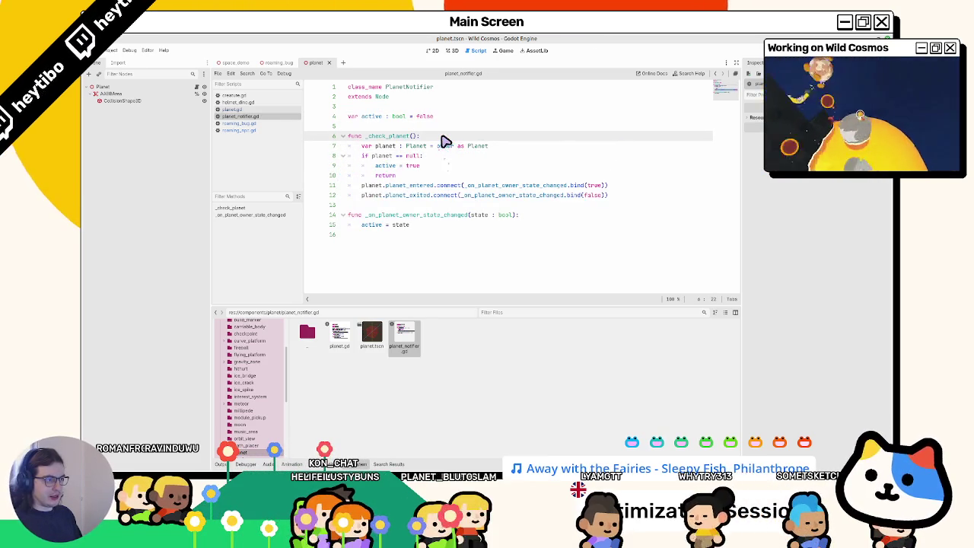
left_click(446, 128)
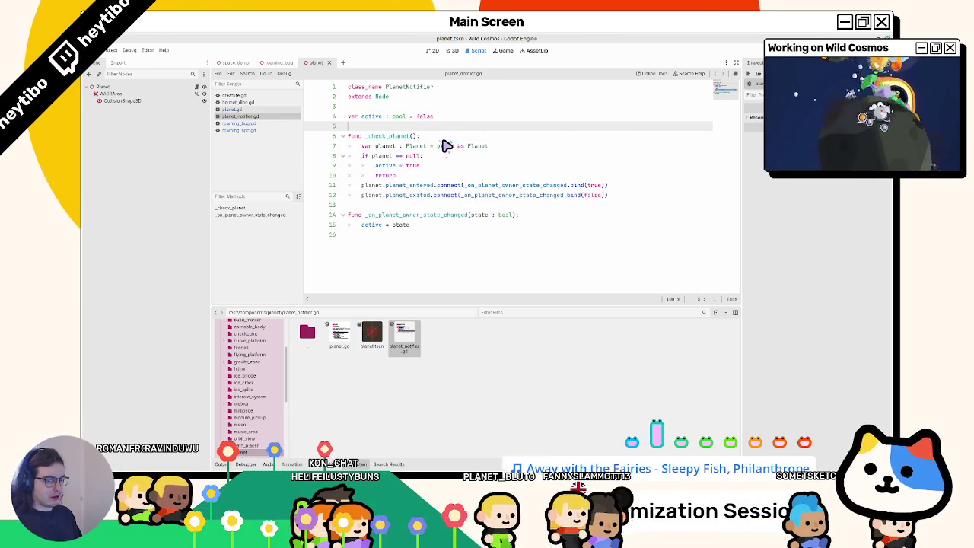
double_click(447, 147)
type("owner.owner")
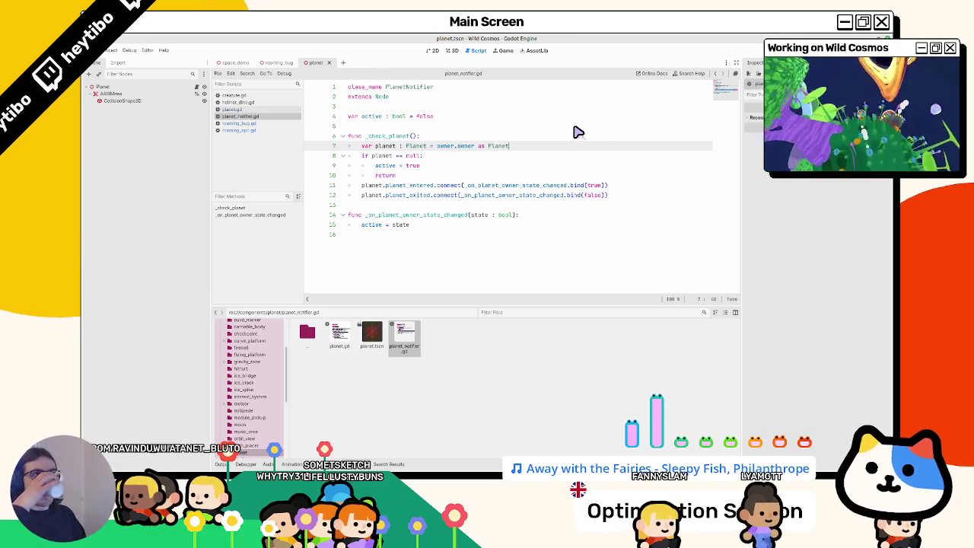
Switch back to the planet.tscn scene in the 3D workspace.
left_click(451, 50)
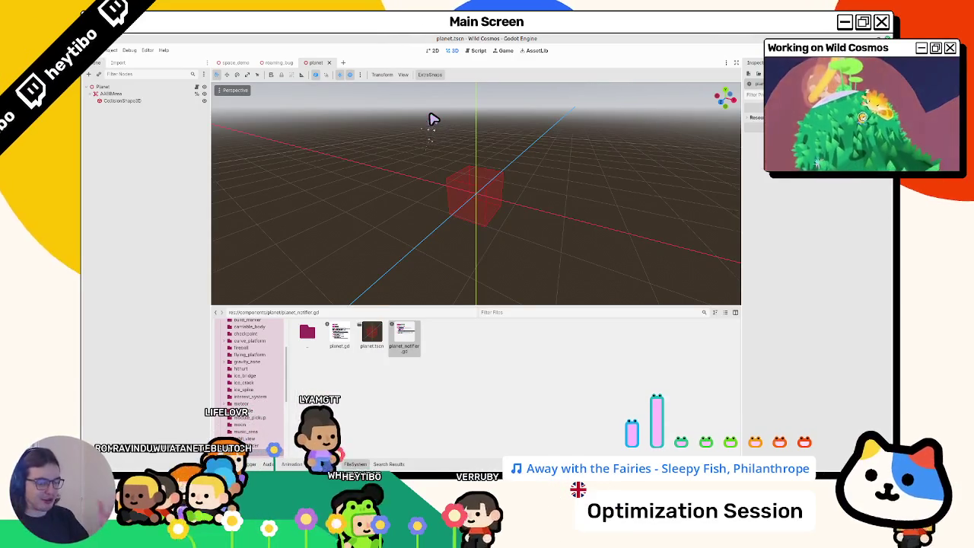
Quick-open helmet_dino.tscn by searching 'hel'.
key("ctrl+shift+o")
type("hel")
key("Return")
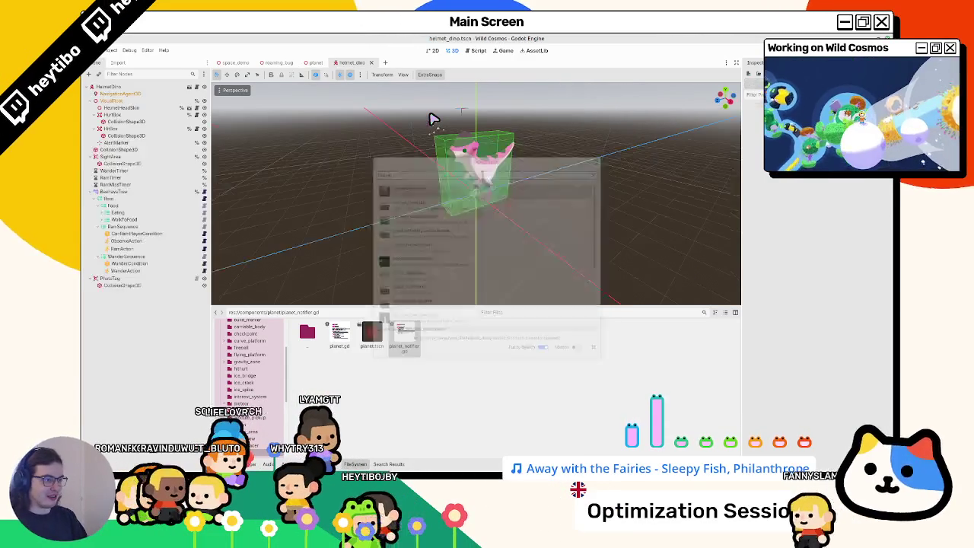
Add a PlanetNotifier node to the HelmetDino scene.
key("ctrl+a")
key("Escape")
key("ctrl+a")
type("nod")
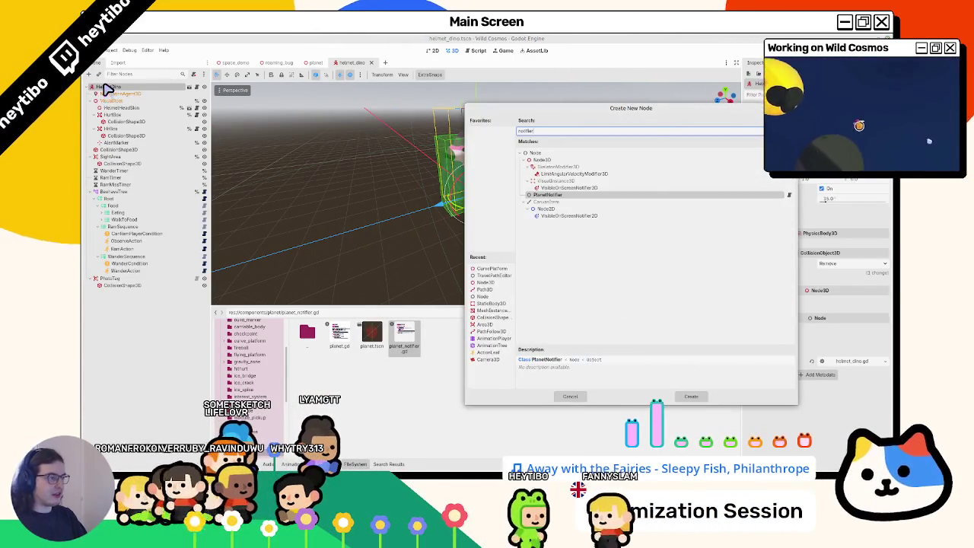
key("Return")
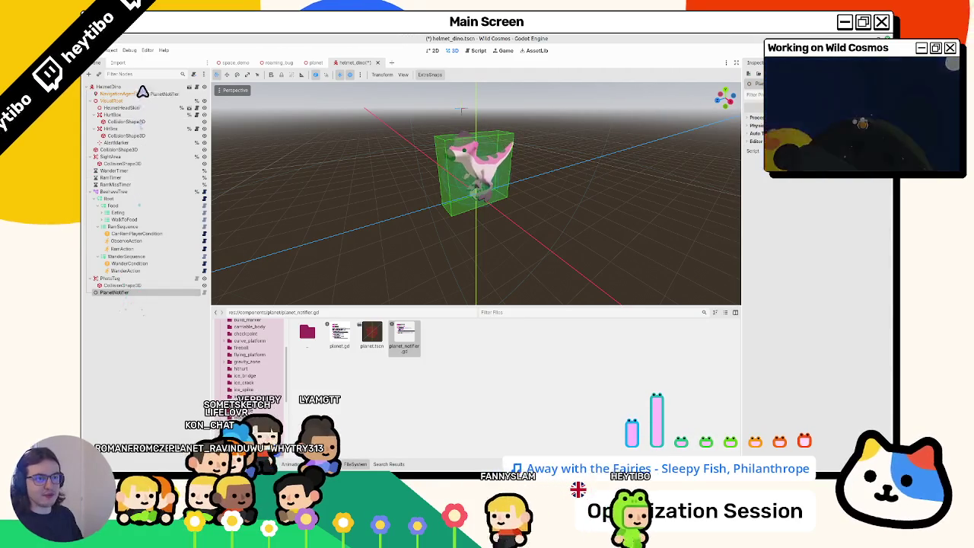
Collapse VisualRoot, SightArea and BeehaveTree, then enable Access as Unique Name on PlanetNotifier.
left_click(91, 100)
left_click(91, 115)
left_click(91, 143)
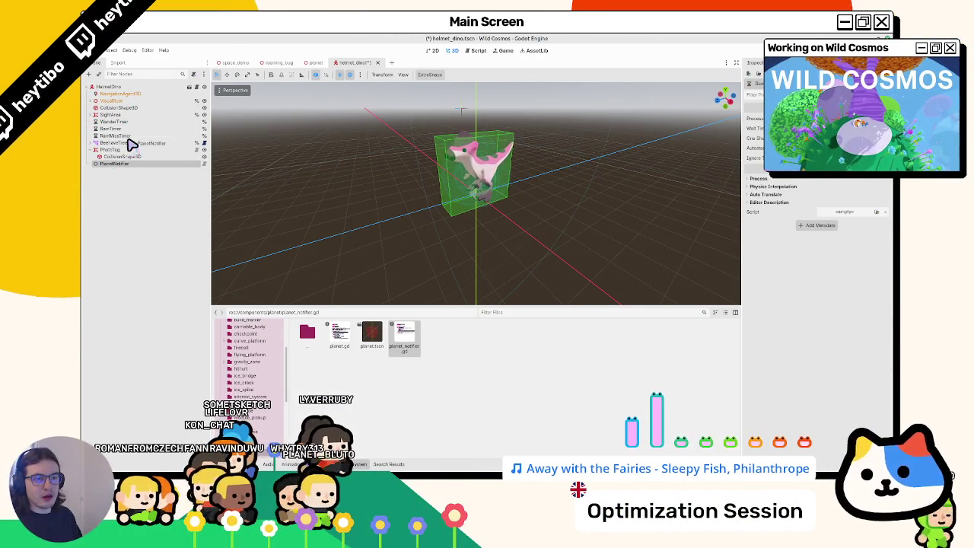
right_click(125, 170)
left_click(158, 332)
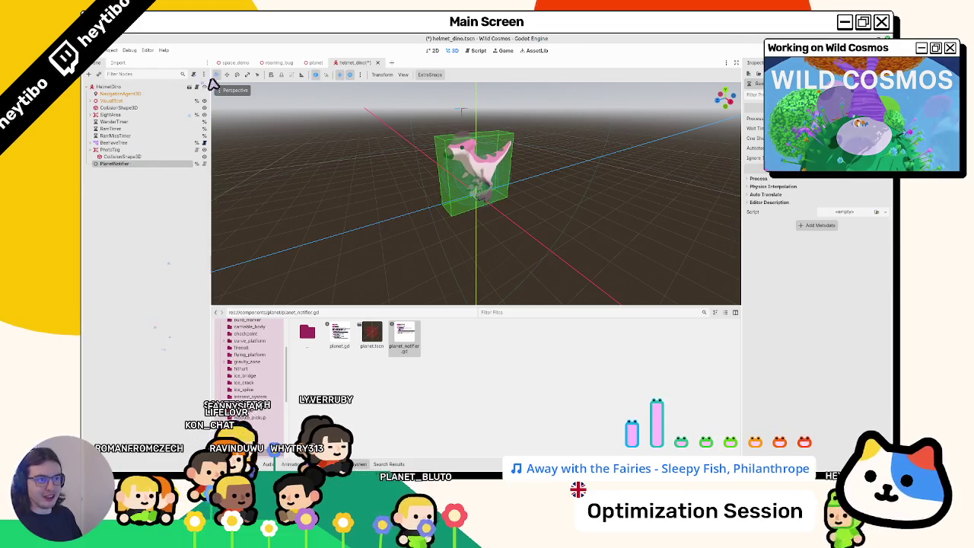
Switch to helmet_dino.gd and collapse the BeehaveTree's WalkToFood, RamSequence, WanderSequence and Root branches.
left_click(190, 86)
scroll(359, 192, "up", 10)
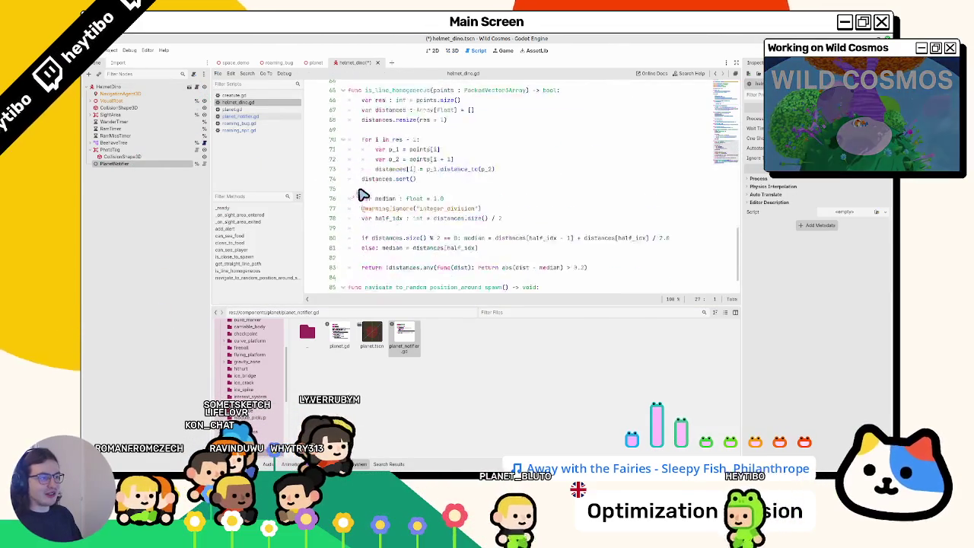
scroll(371, 225, "up", 5)
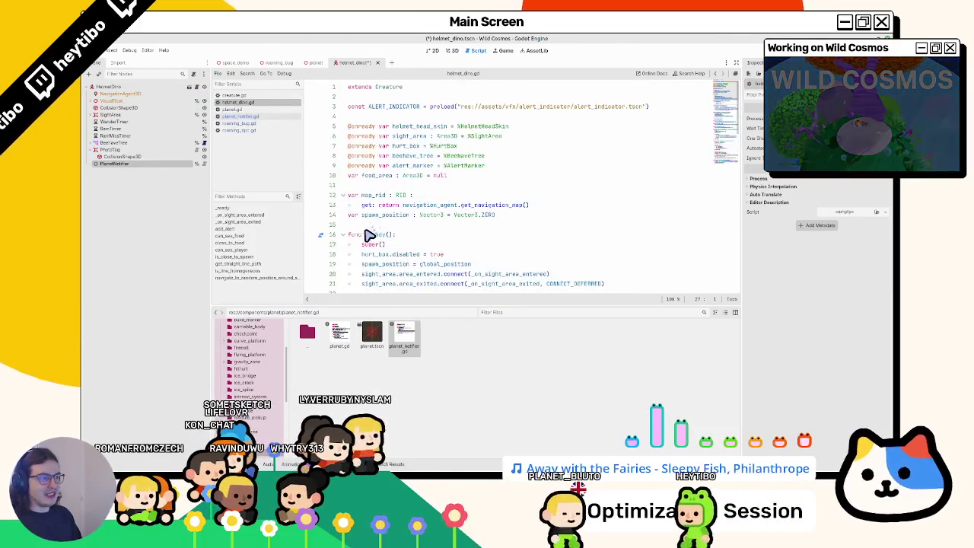
left_click(89, 144)
left_click(91, 170)
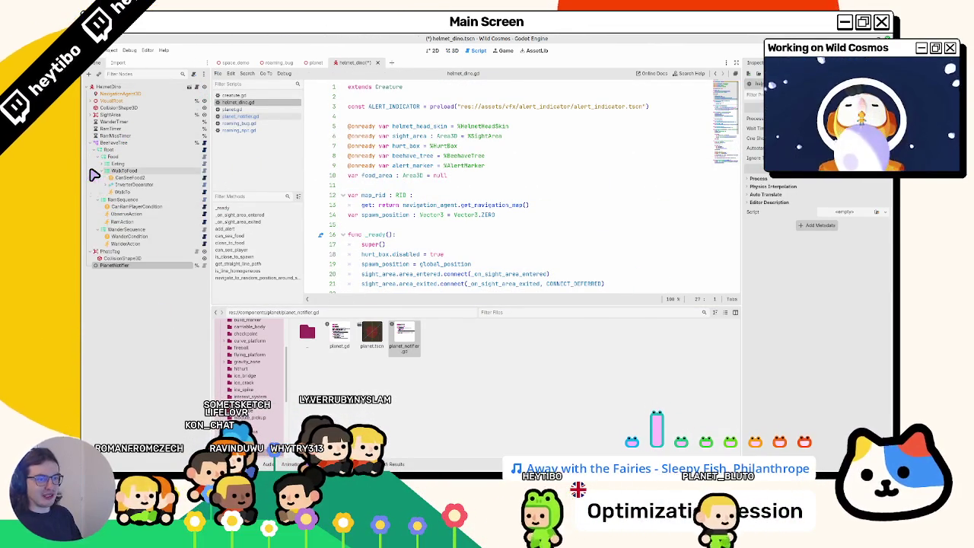
left_click(90, 171)
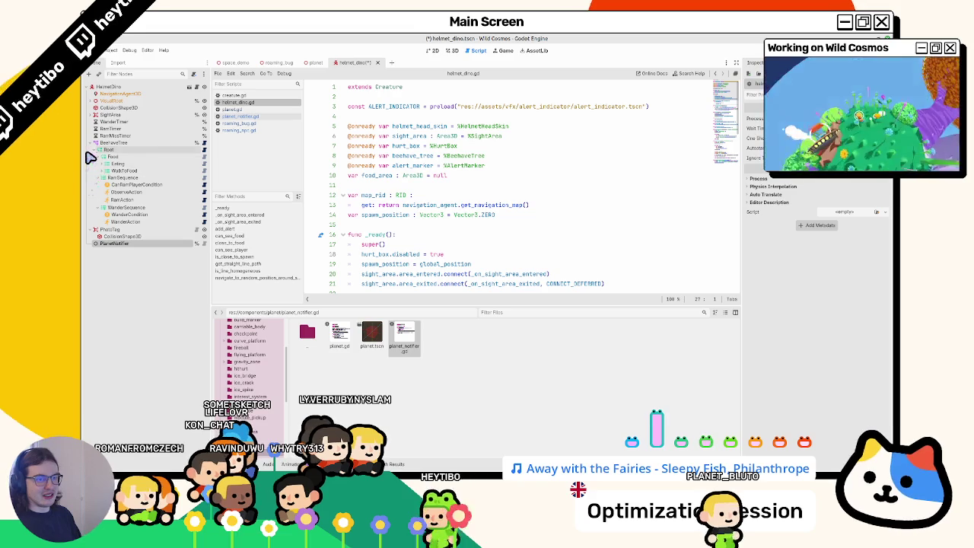
left_click(92, 177)
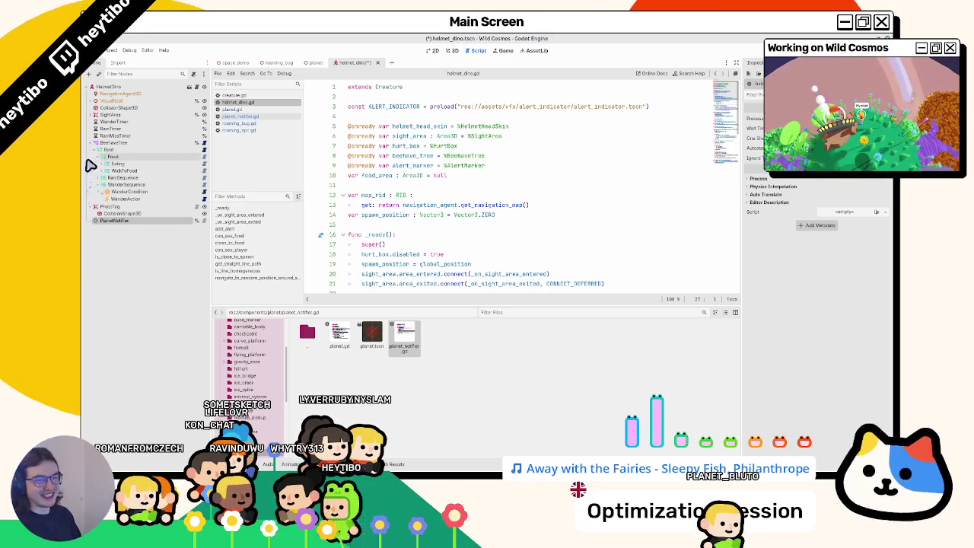
left_click(93, 185)
left_click(86, 150)
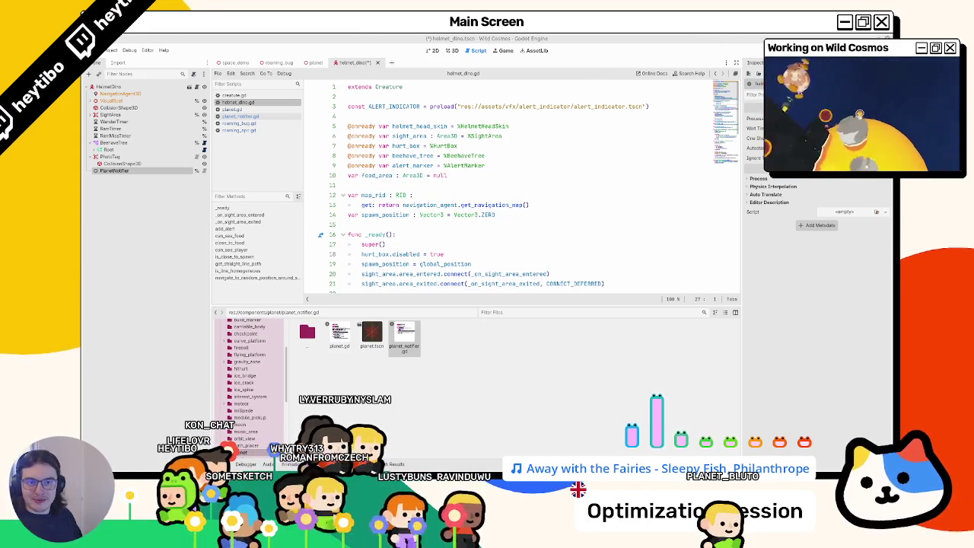
mouse_move(178, 170)
left_mouse_down()
mouse_move(433, 183)
mouse_move(424, 185)
left_mouse_up()
double_click(417, 185)
key("alt+Up")
key("ctrl+s")
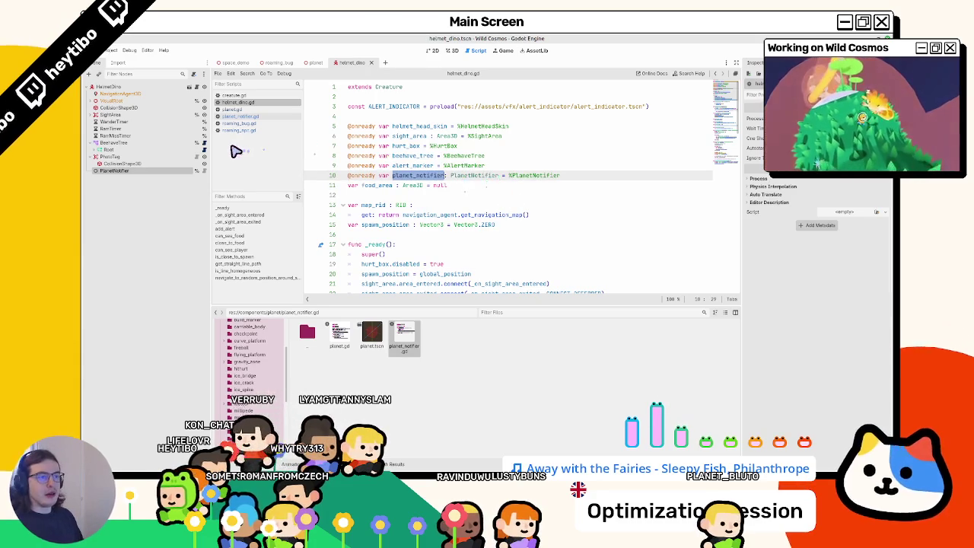
Open planet_notifier.gd and jump to the planet_entered and planet_exited signals in planet.gd.
left_click(252, 117)
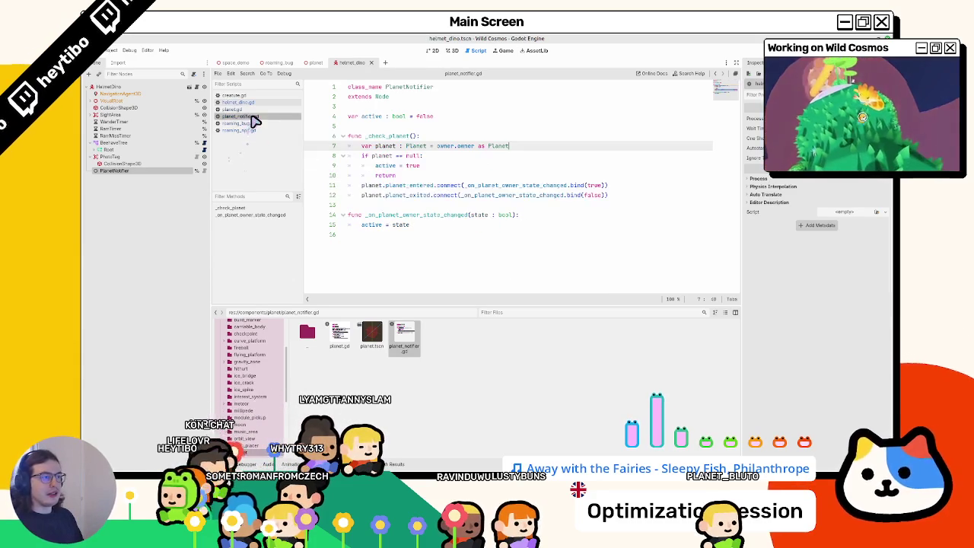
double_click(419, 186)
left_click(411, 186, "ctrl")
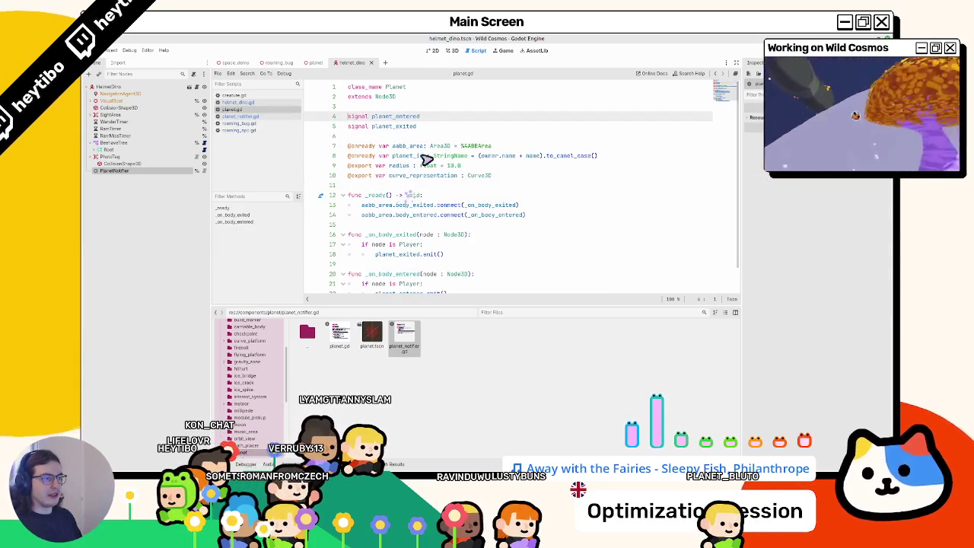
left_click(383, 127)
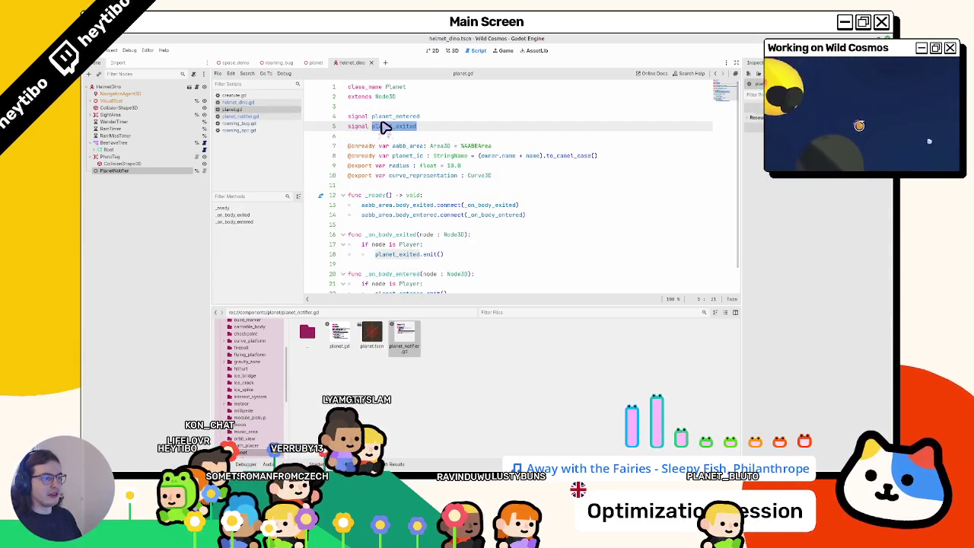
scroll(384, 127, "down", 1)
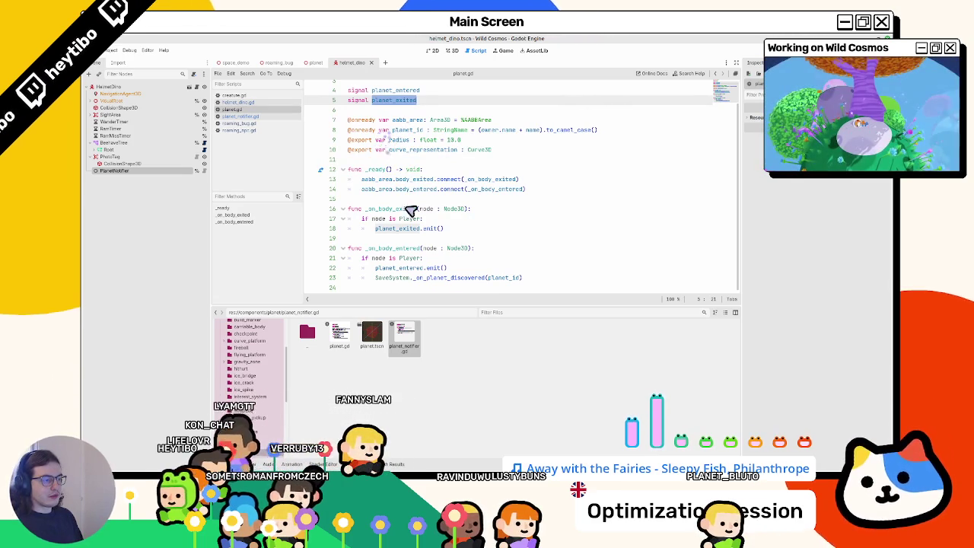
Check the SaveSystem call, return to planet_notifier.gd and insert a blank line after line 5.
mouse_move(474, 285)
left_mouse_down()
mouse_move(391, 281)
mouse_move(545, 278)
left_mouse_up()
scroll(545, 278, "up", 1)
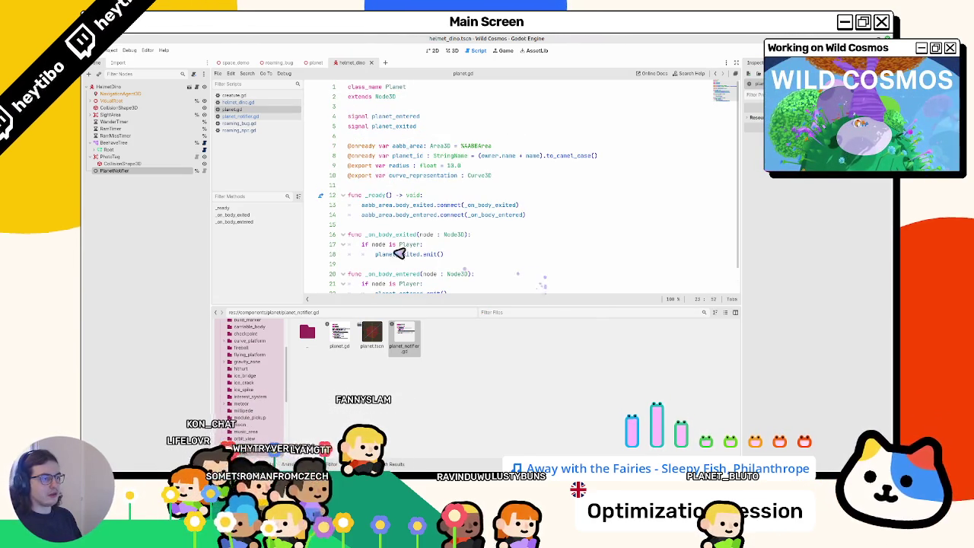
left_click(280, 103)
left_click(269, 117)
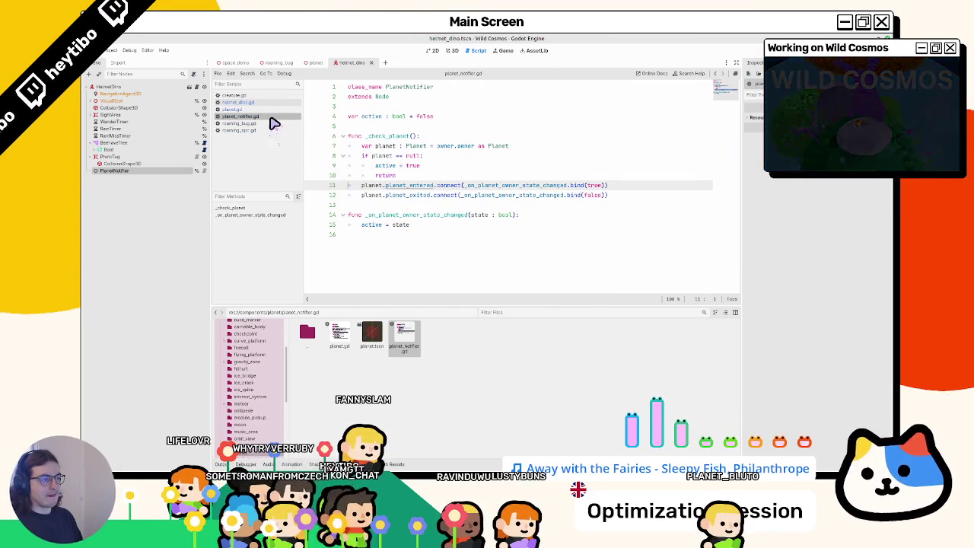
double_click(412, 196)
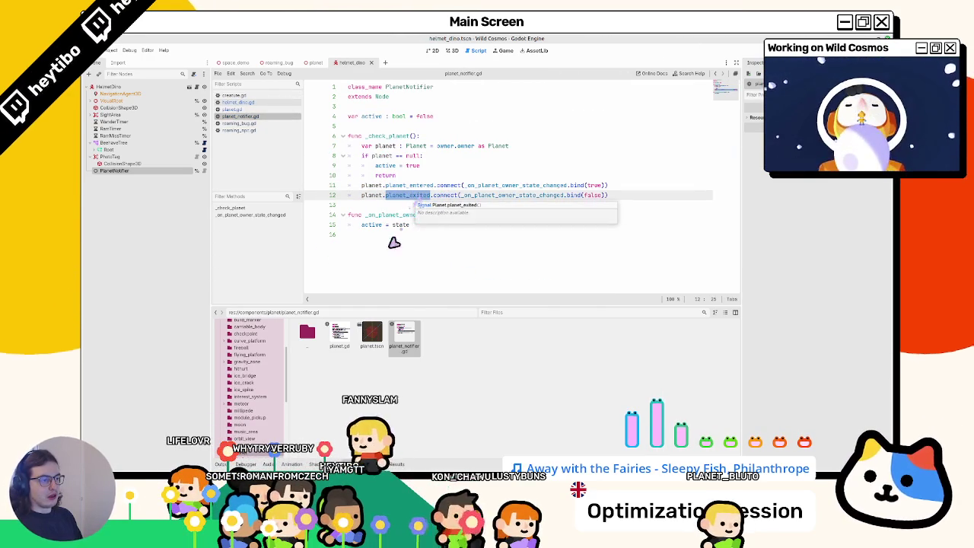
double_click(487, 186)
left_click(457, 264)
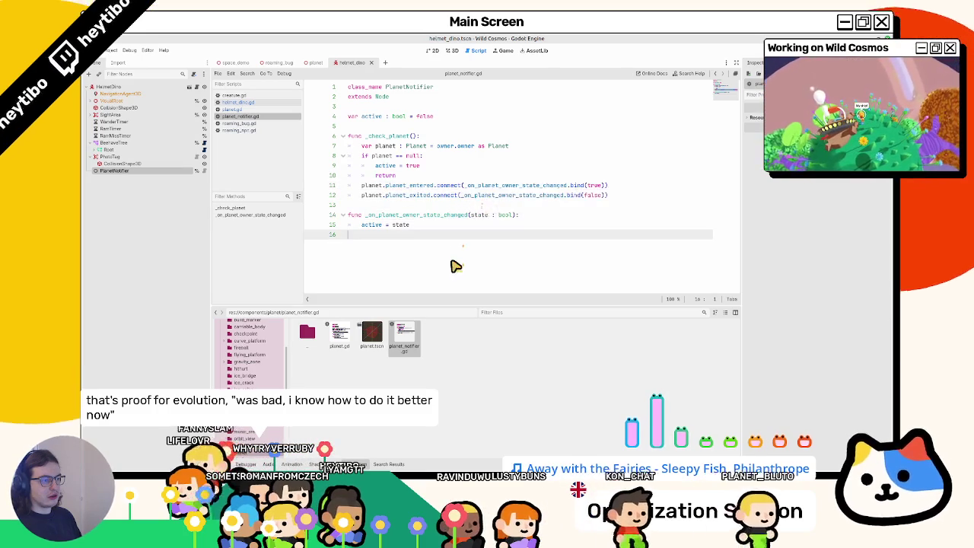
left_click(411, 128)
key("Return")
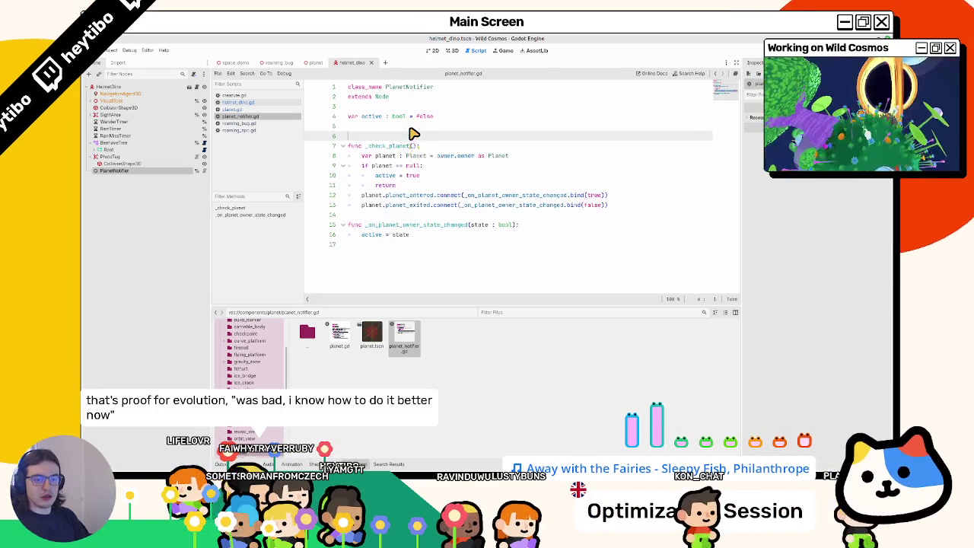
Declare a state_changed signal on line 6, emit it with active on line 18, and save.
key("Return")
key("Up")
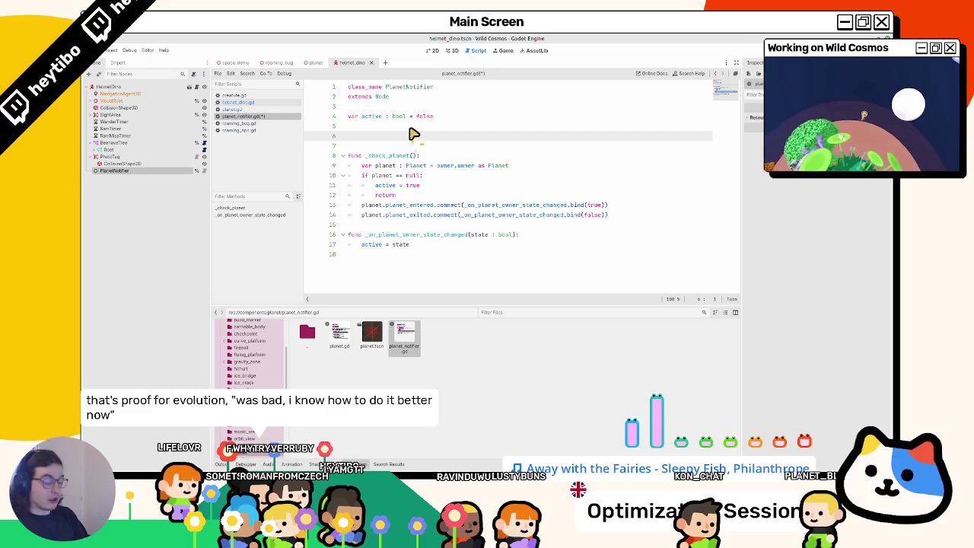
type("signal")
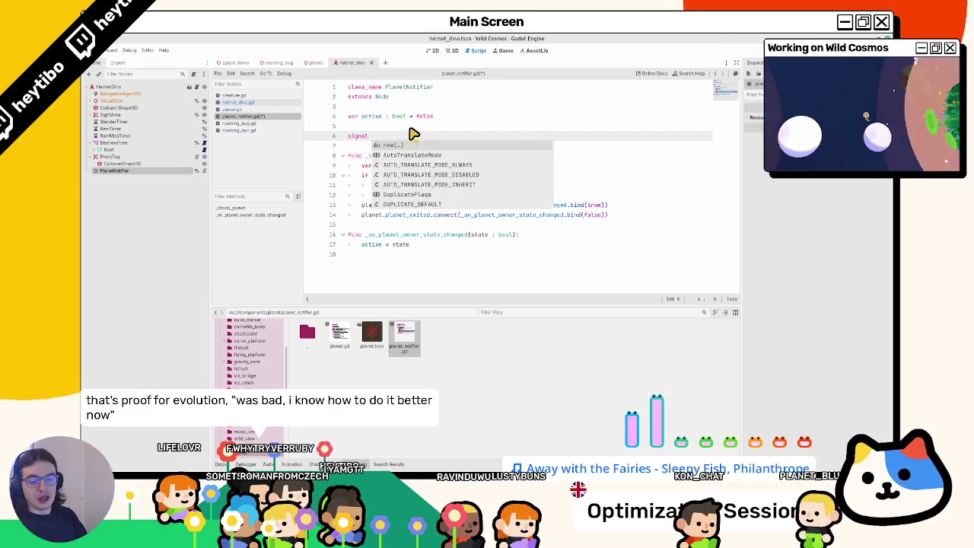
key("Escape")
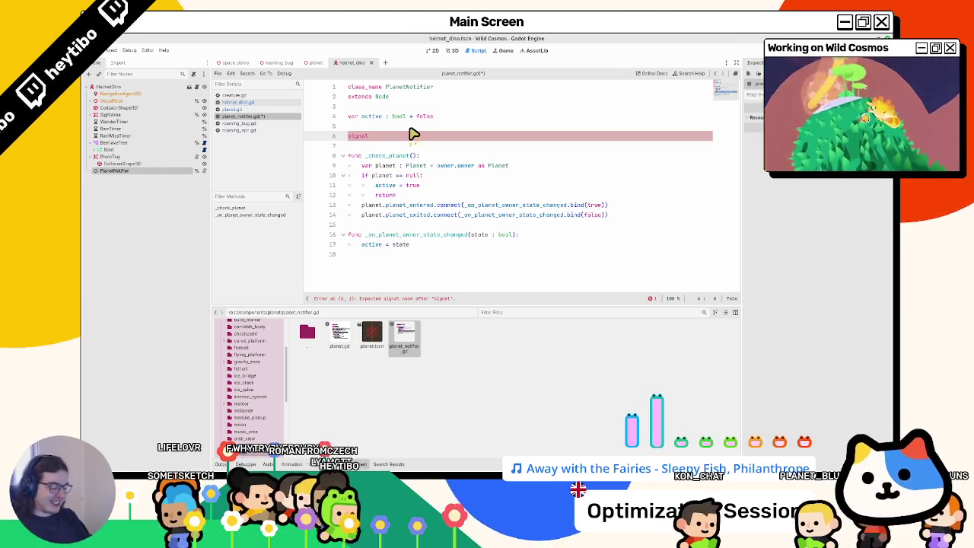
type("state_changed")
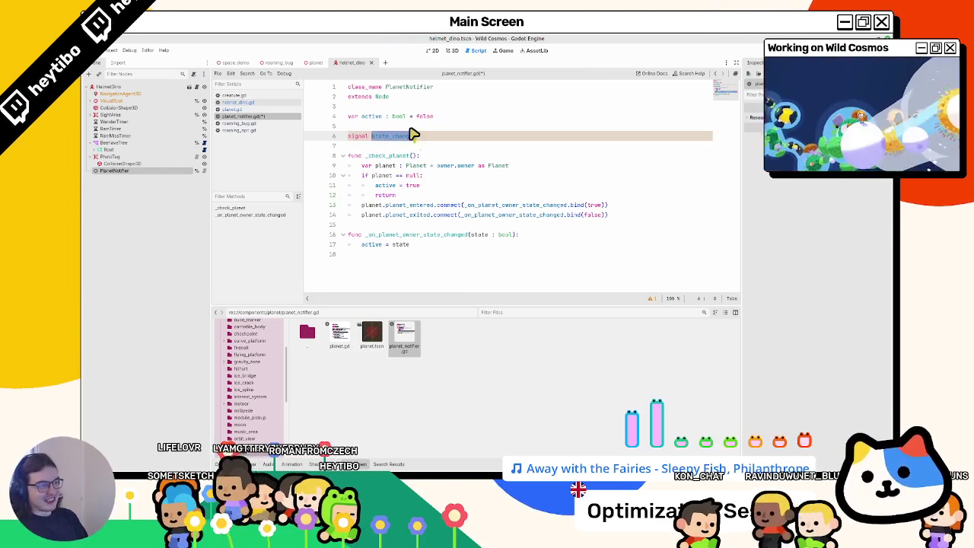
left_click(422, 274)
type(".emit(ac")
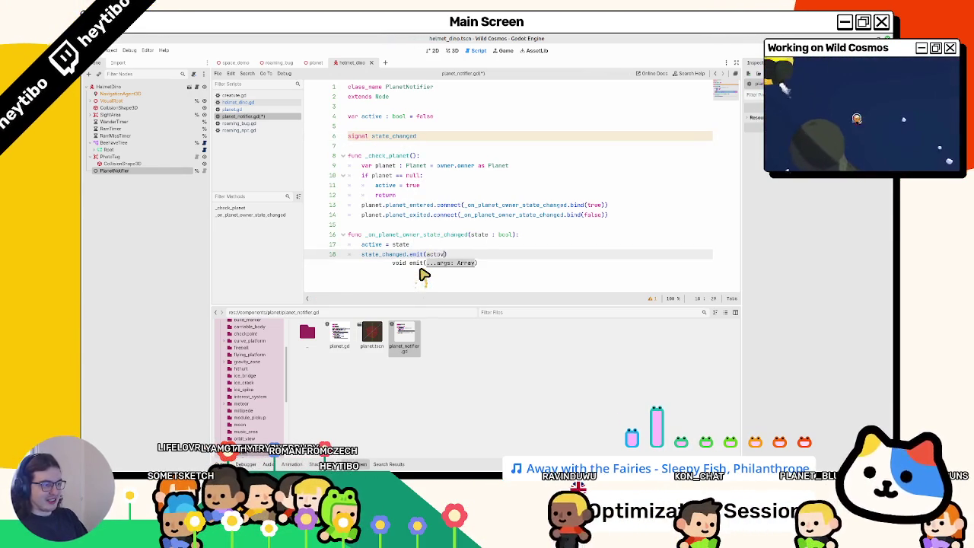
type("tive")
key("ctrl+s")
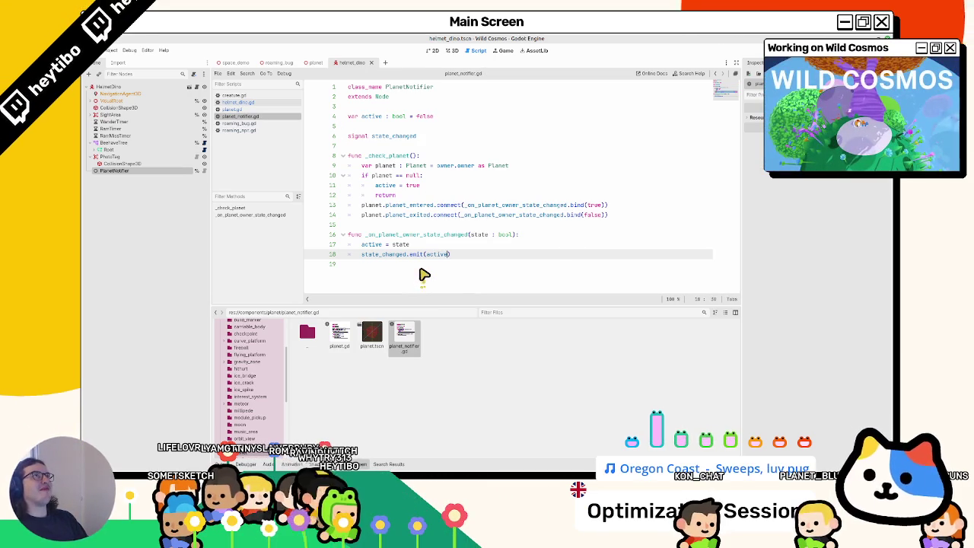
Check the planet_entered definition, then rename state_changed to player_is_on_planet on both lines.
mouse_move(402, 256)
double_click(398, 235)
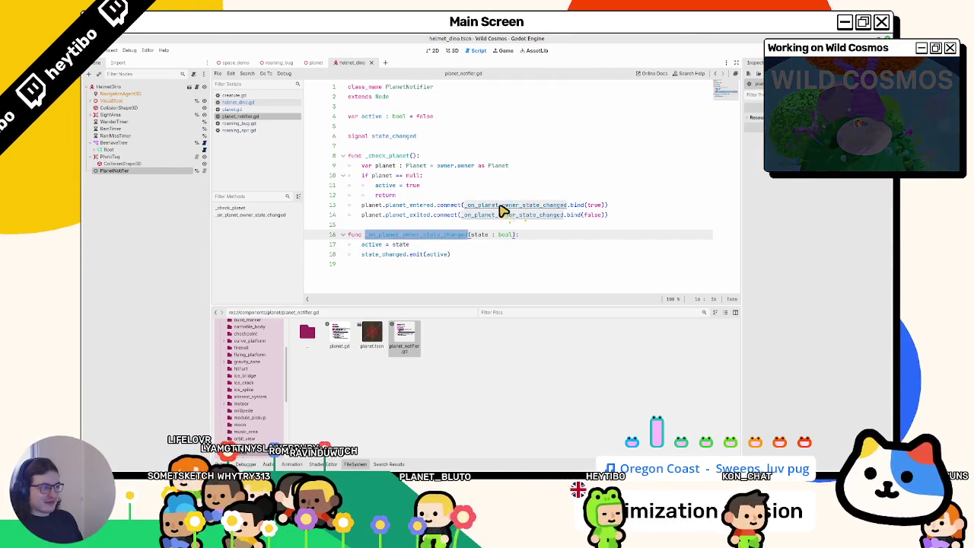
key("Home")
left_click(420, 209, "ctrl")
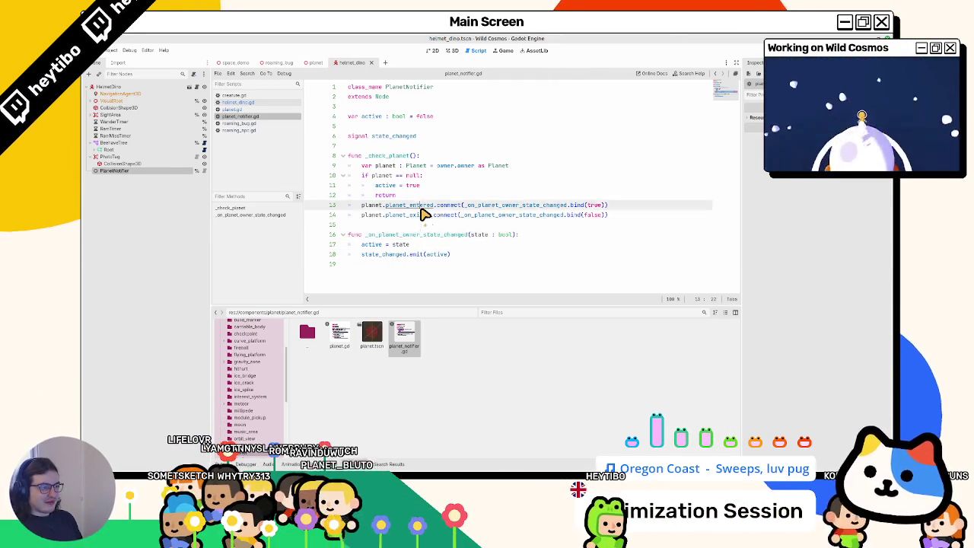
left_click(257, 118)
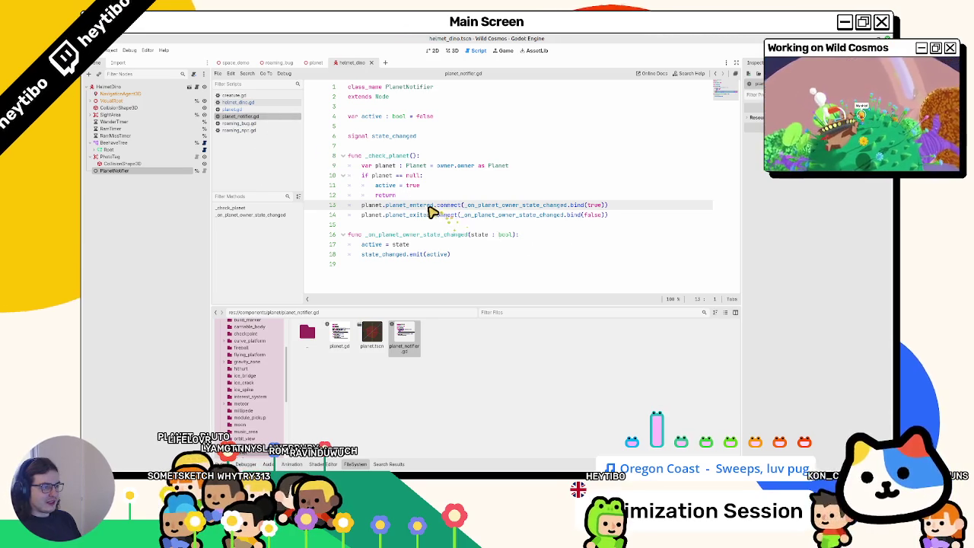
double_click(459, 234)
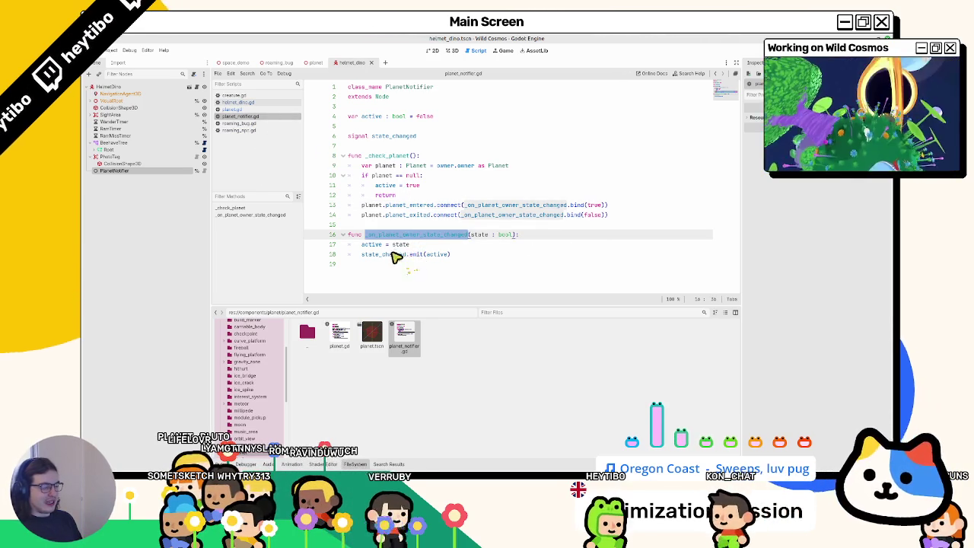
double_click(396, 256)
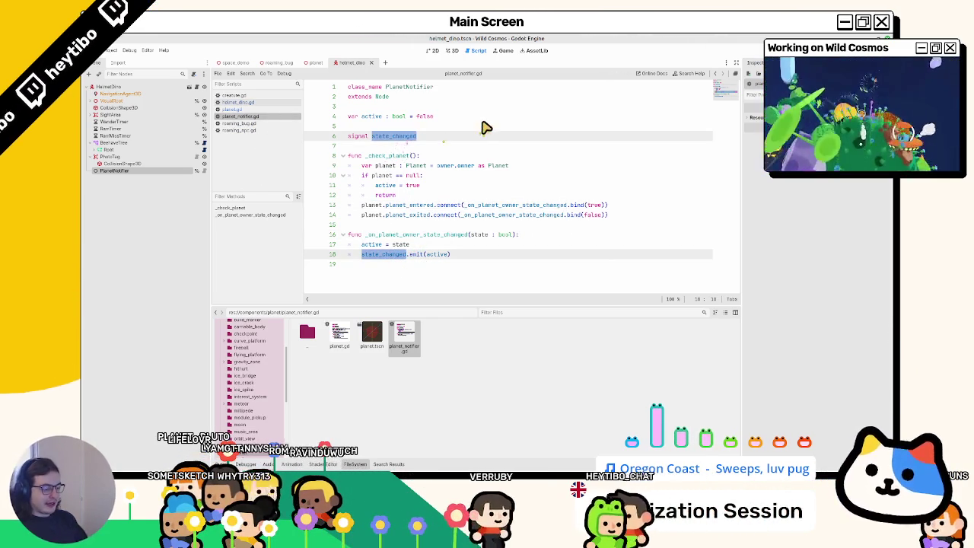
type("player_is_")
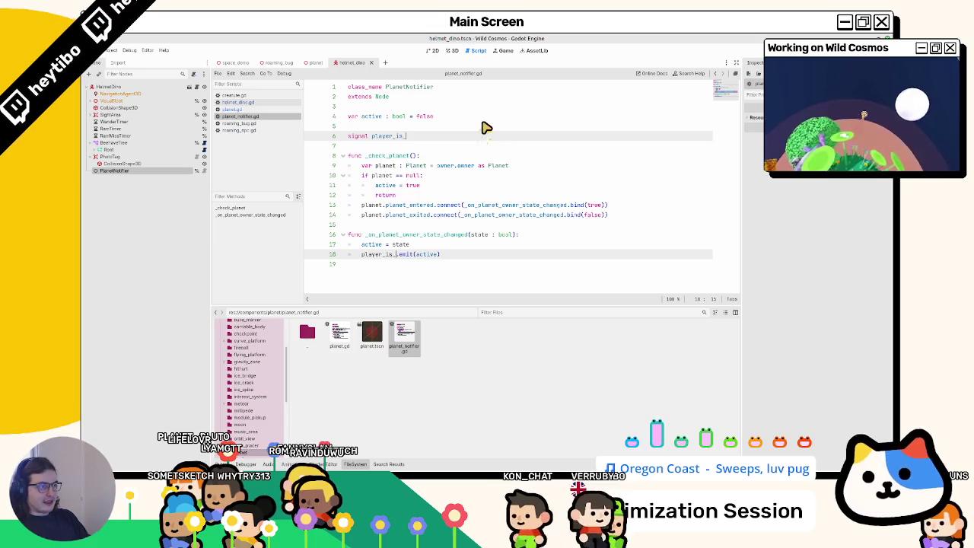
type("on_planet")
key("Escape")
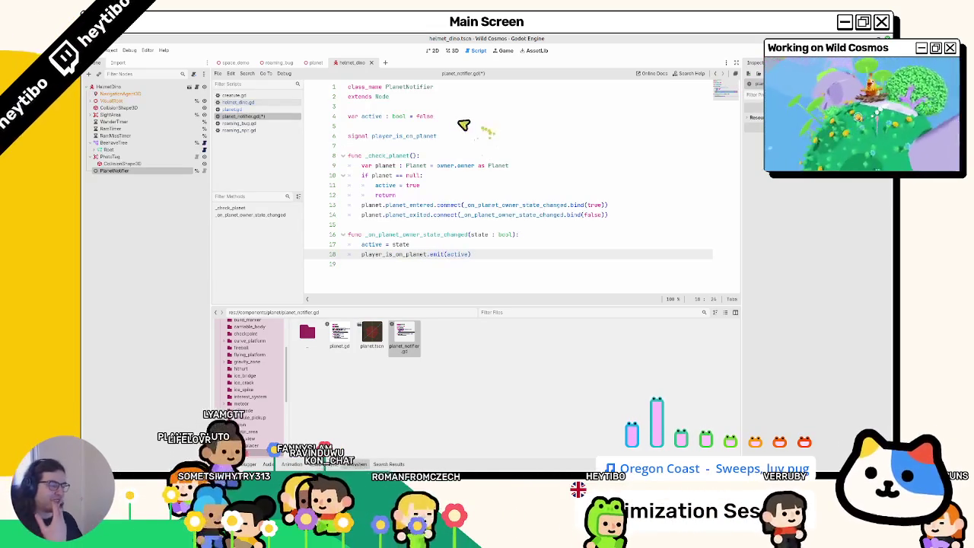
Review the player_is_on_planet emit line passing active, then switch to helmet_dino.gd.
left_click(396, 207)
double_click(415, 235)
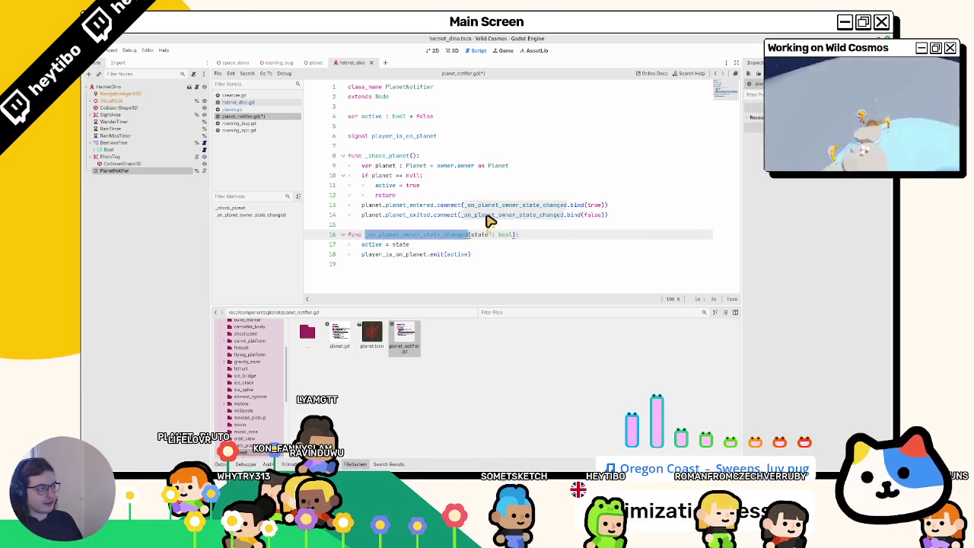
mouse_move(490, 221)
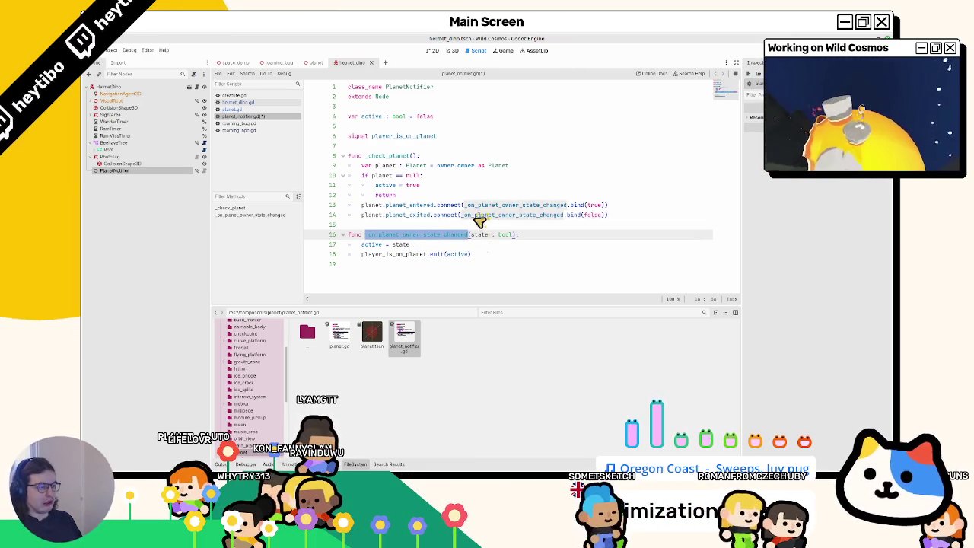
left_click(372, 265)
left_click(453, 254)
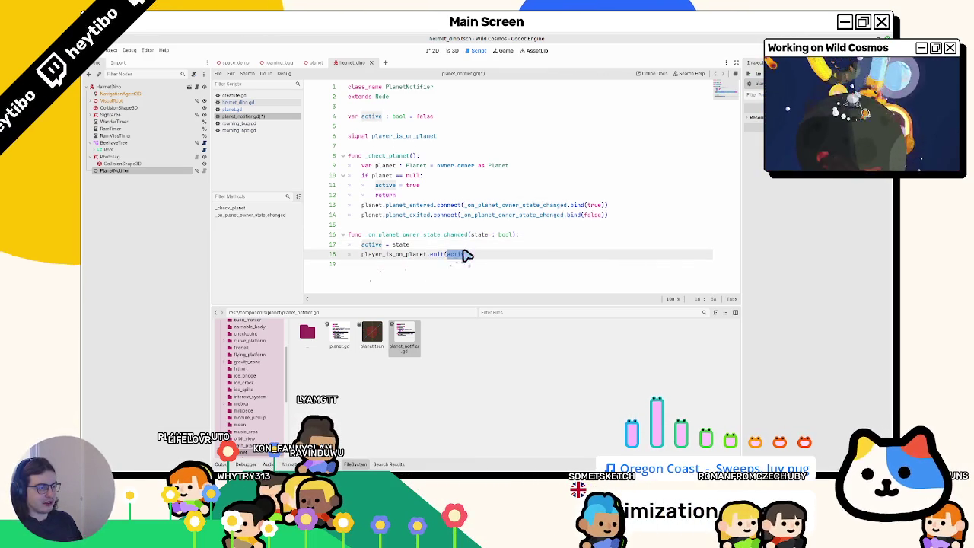
triple_click(393, 259)
left_click_drag(436, 254, 359, 254)
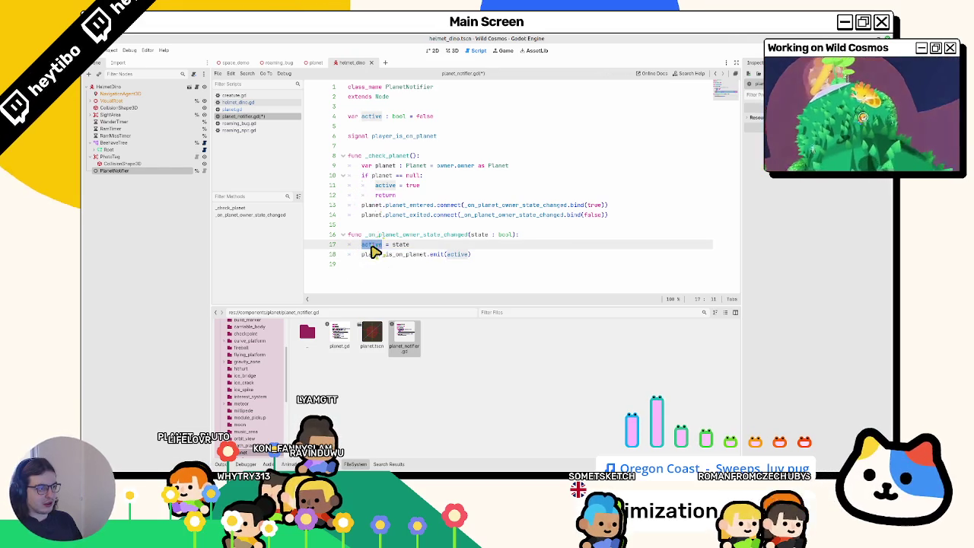
left_click(417, 270)
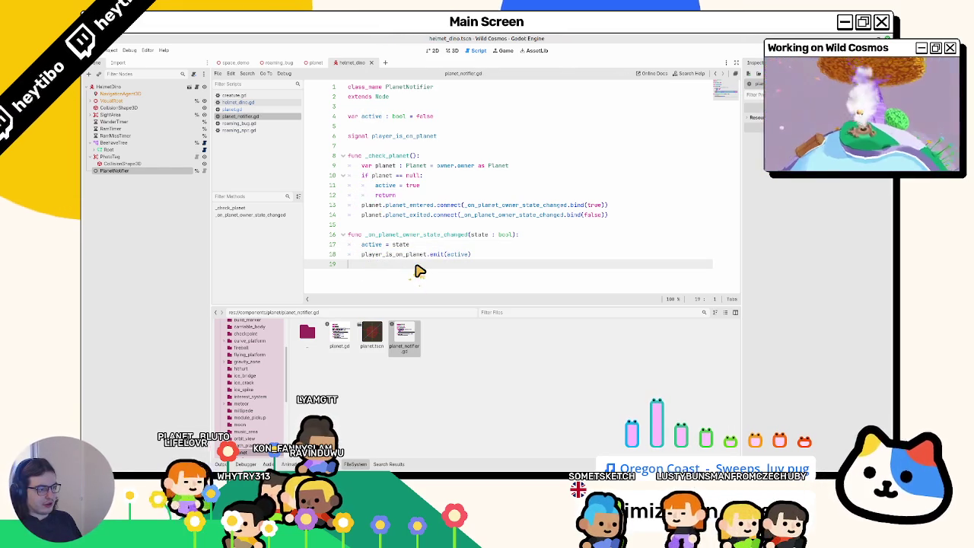
left_click(251, 103)
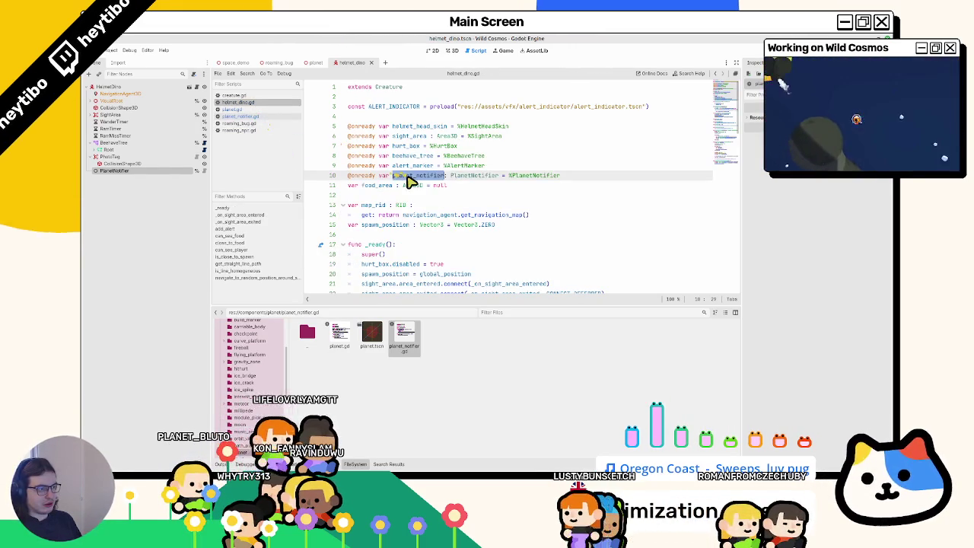
Fold the two sight-area handlers, end _ready with print(planet_notifier.active), and open the scene picker.
scroll(418, 206, "down", 2)
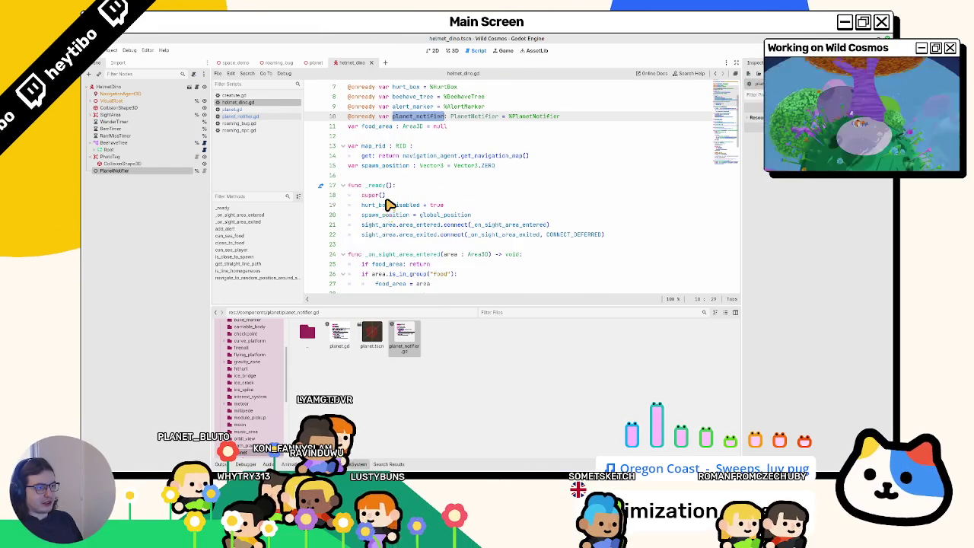
left_click(344, 254)
left_click(342, 273)
scroll(456, 206, "down", 3)
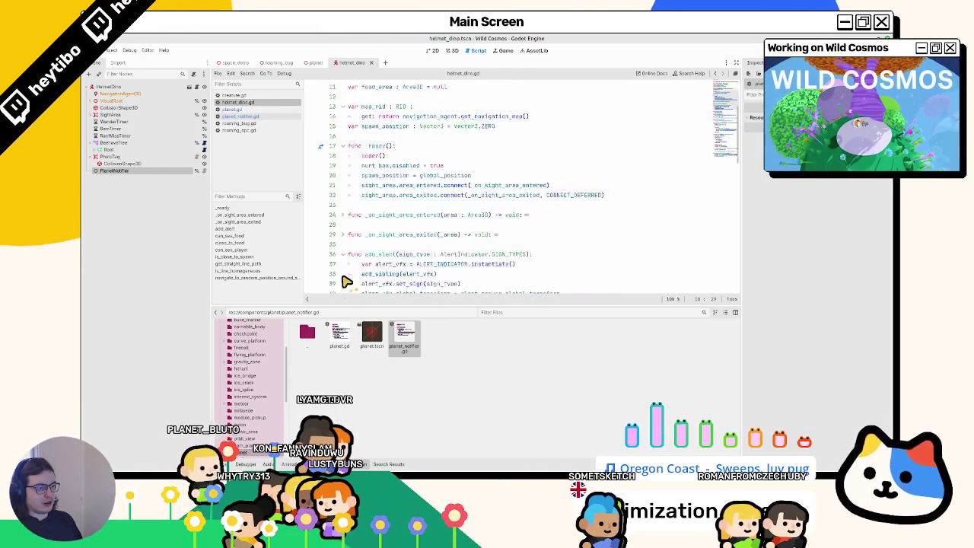
left_click(615, 153)
type("print(")
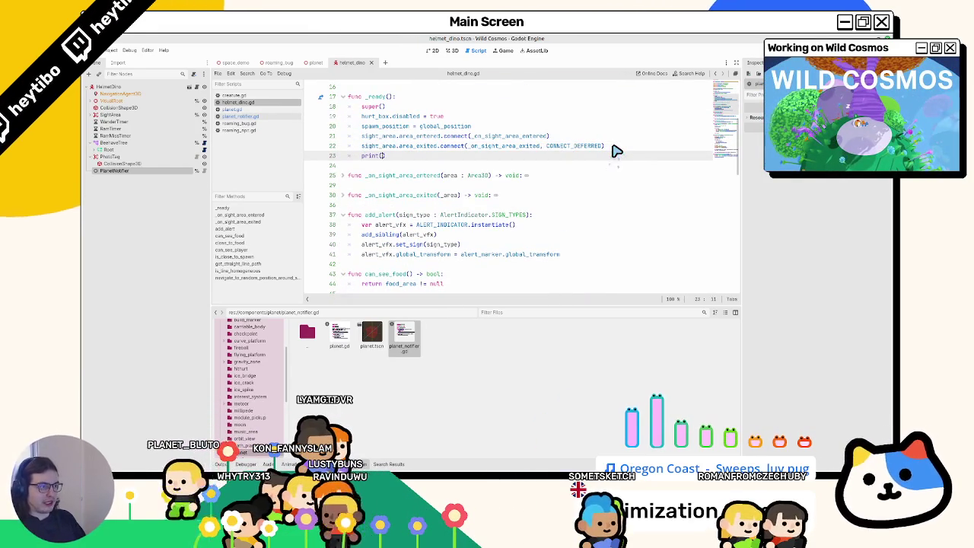
type("planet_notifier.")
key("Return")
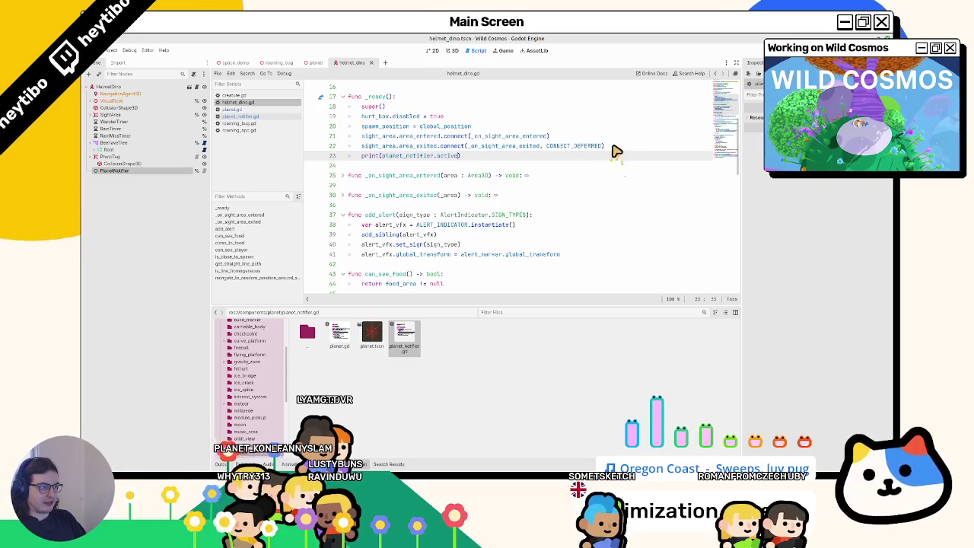
key("ctrl+shift+o")
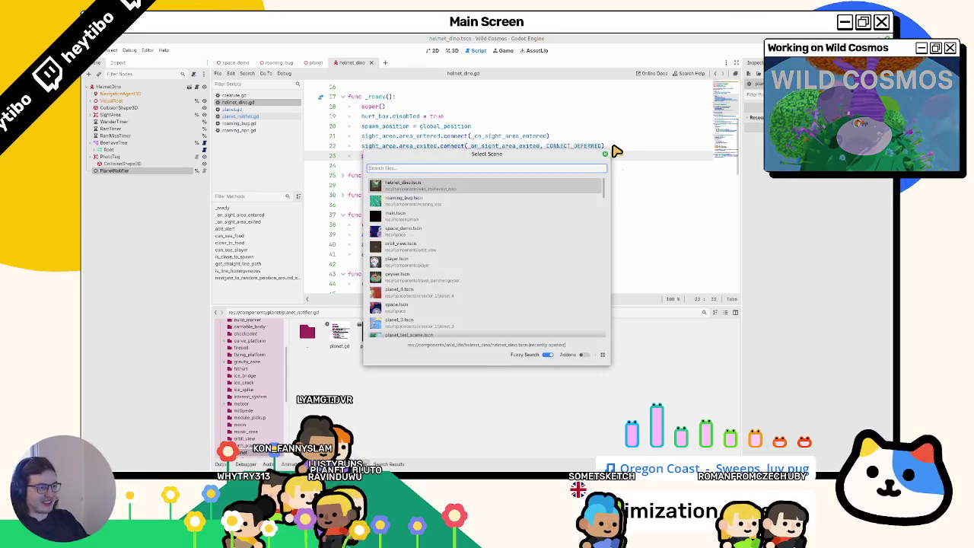
type("ma")
Run helmet_dino.tscn to see the printed active value, then pause and stop the game.
key("Return")
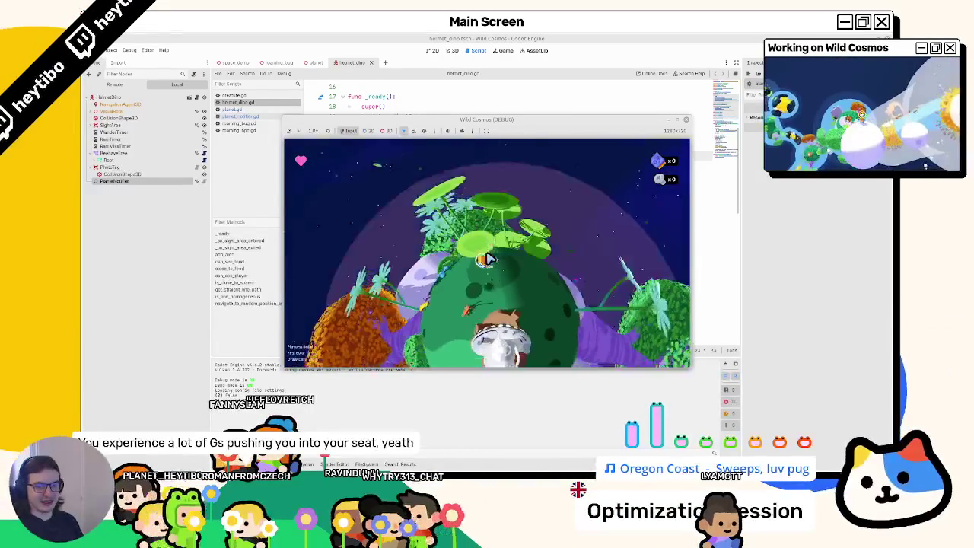
key("Escape")
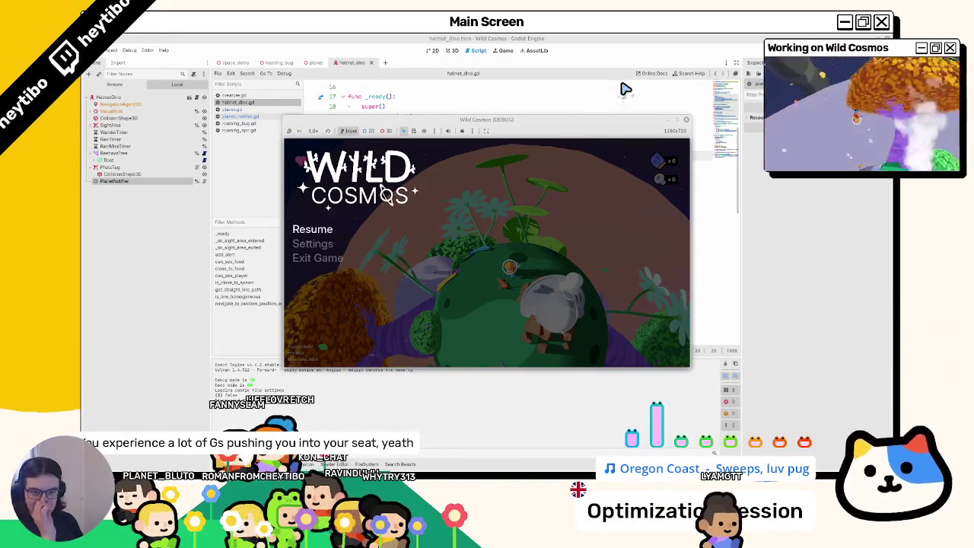
key("F8")
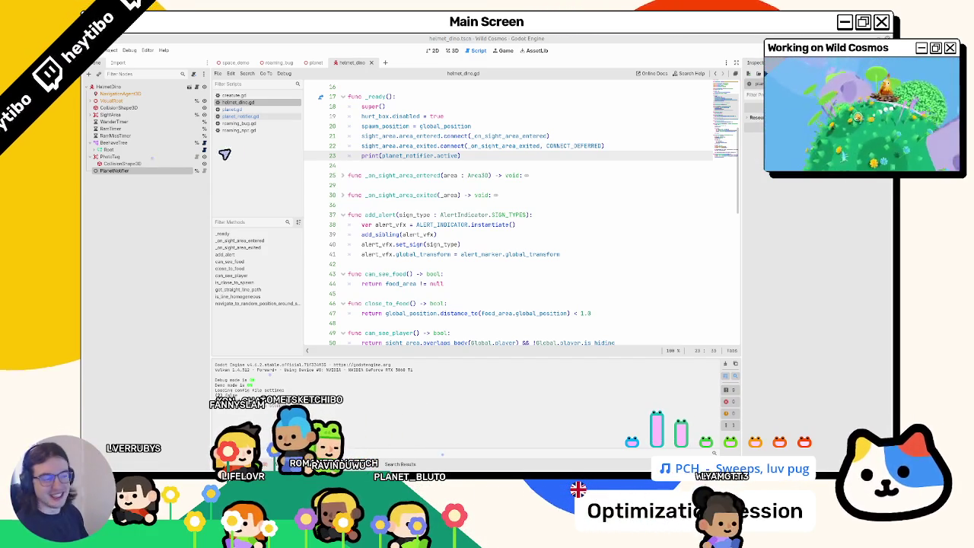
Delete 'active' from the print call and undo it, keeping print(planet_notifier.active) intact.
double_click(440, 156)
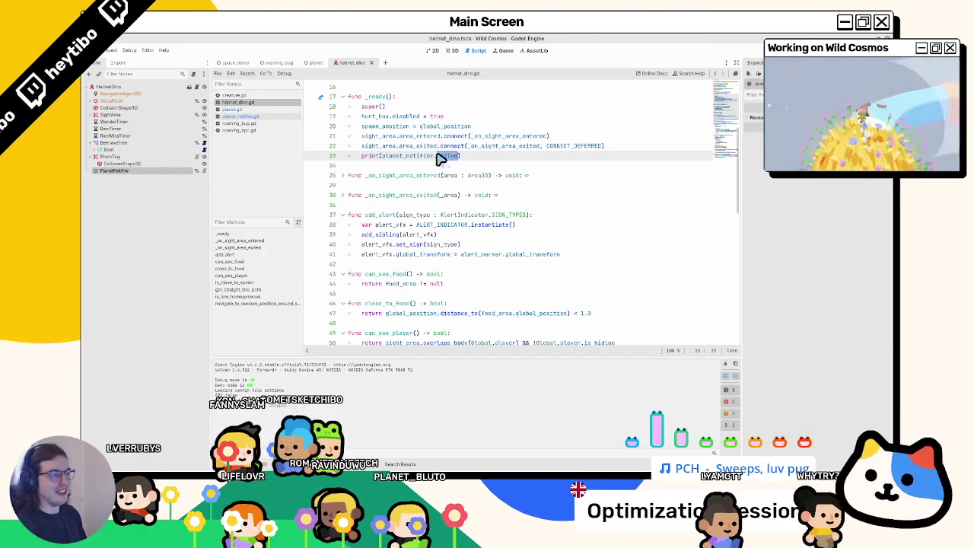
key("BackSpace")
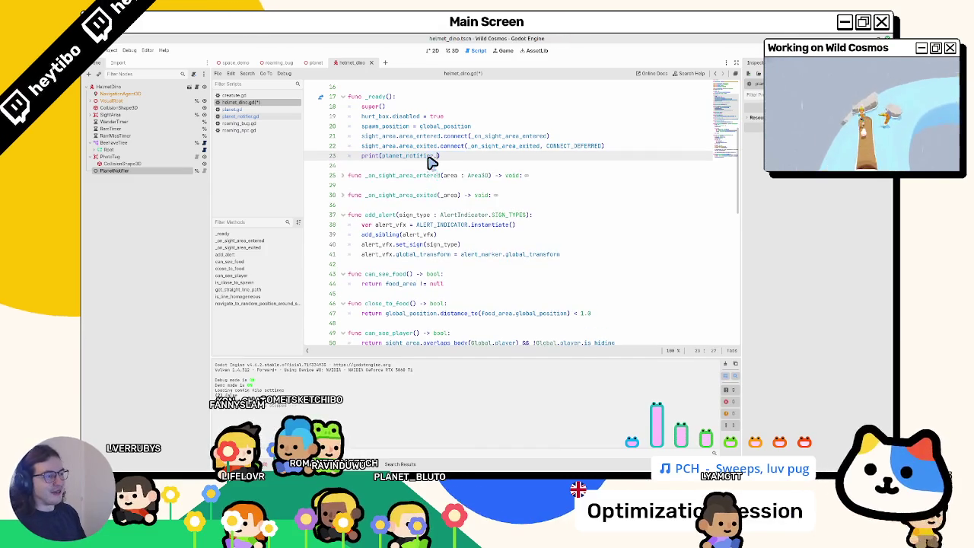
key("ctrl+z")
key("ctrl+z")
key("ctrl+z")
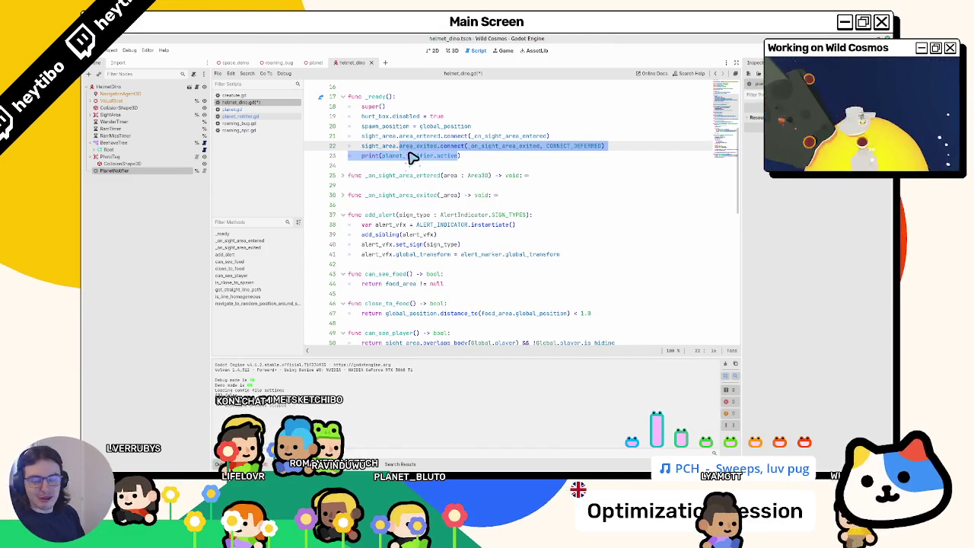
mouse_move(495, 159)
left_mouse_down()
mouse_move(325, 157)
mouse_move(369, 156)
left_mouse_up()
double_click(411, 156)
left_click_drag(463, 160, 344, 163)
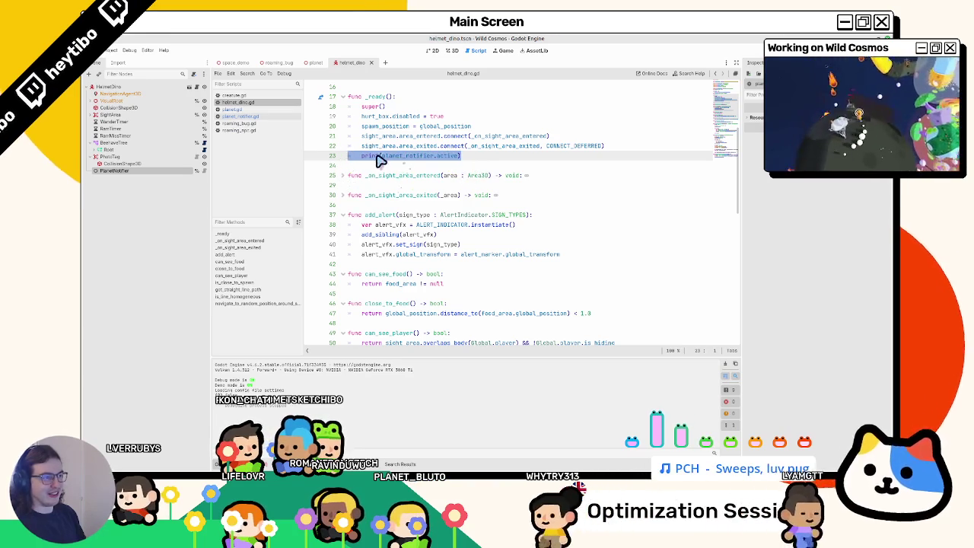
scroll(388, 156, "up", 2)
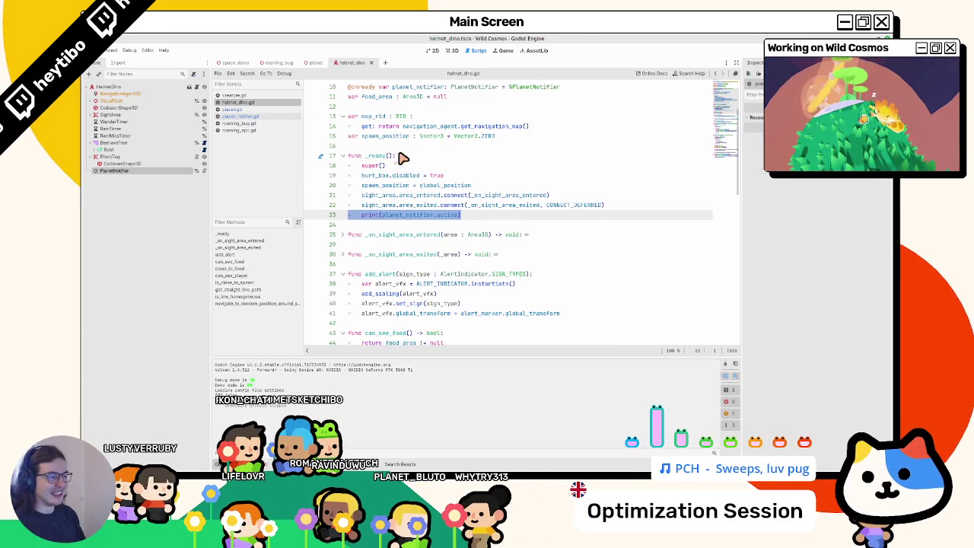
Fold add_alert, can_see_food, close_to_food, can_see_player and one later function in helmet_dino.gd.
left_click(343, 274)
left_click(343, 293)
left_click(343, 313)
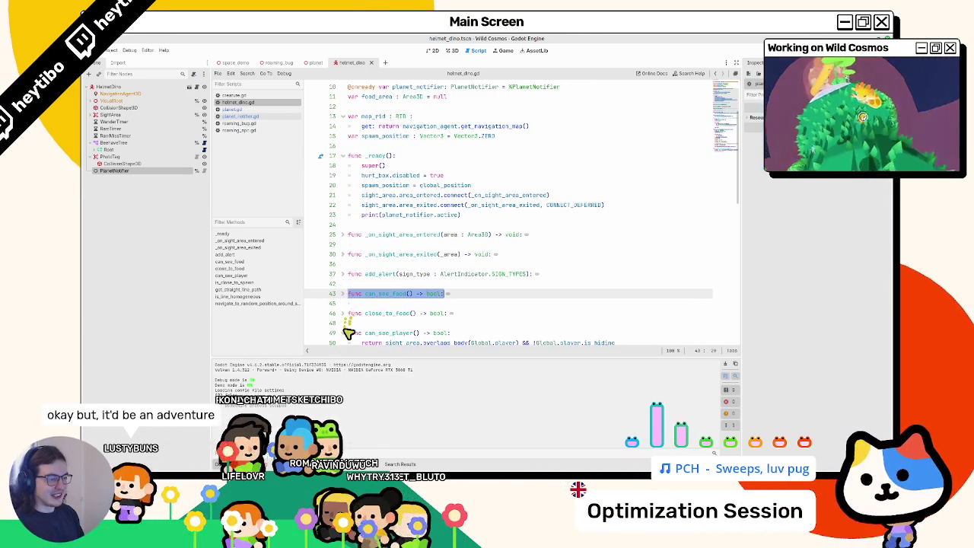
left_click(343, 333)
scroll(343, 333, "down", 4)
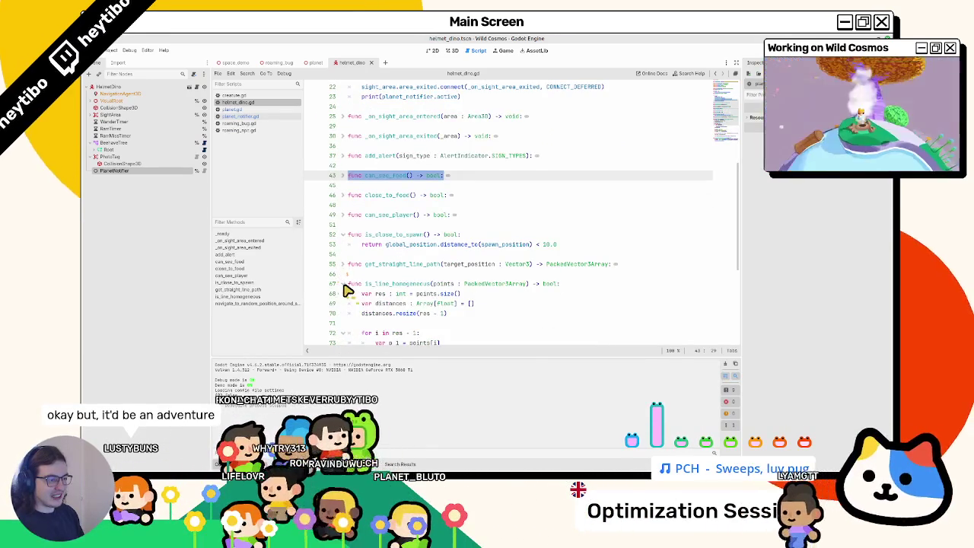
left_click(344, 300)
scroll(355, 285, "up", 10)
mouse_move(434, 300)
left_mouse_down()
mouse_move(389, 300)
mouse_move(399, 289)
left_mouse_up()
mouse_move(426, 201)
left_mouse_down()
mouse_move(476, 209)
mouse_move(372, 212)
left_mouse_up()
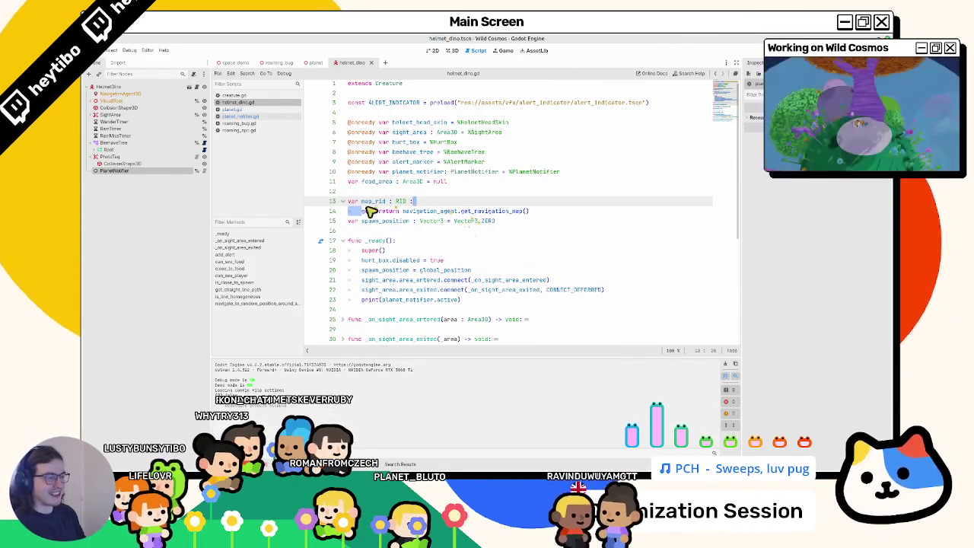
double_click(371, 201)
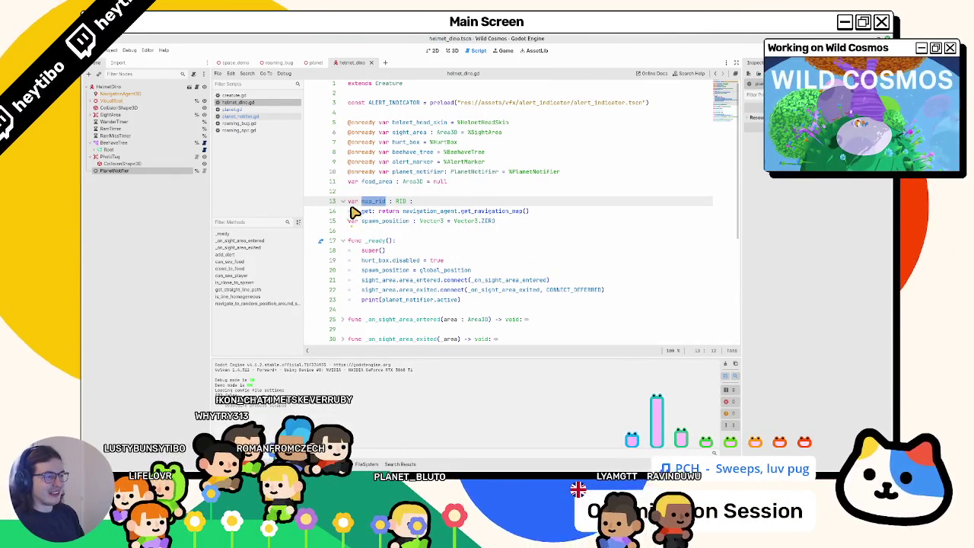
scroll(372, 228, "down", 2)
left_click_drag(382, 241, 460, 242)
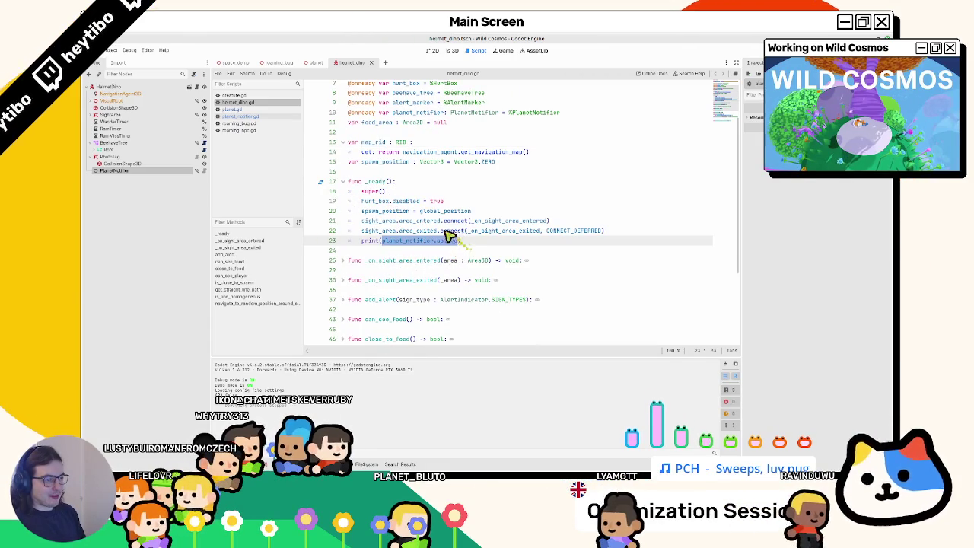
scroll(413, 234, "up", 2)
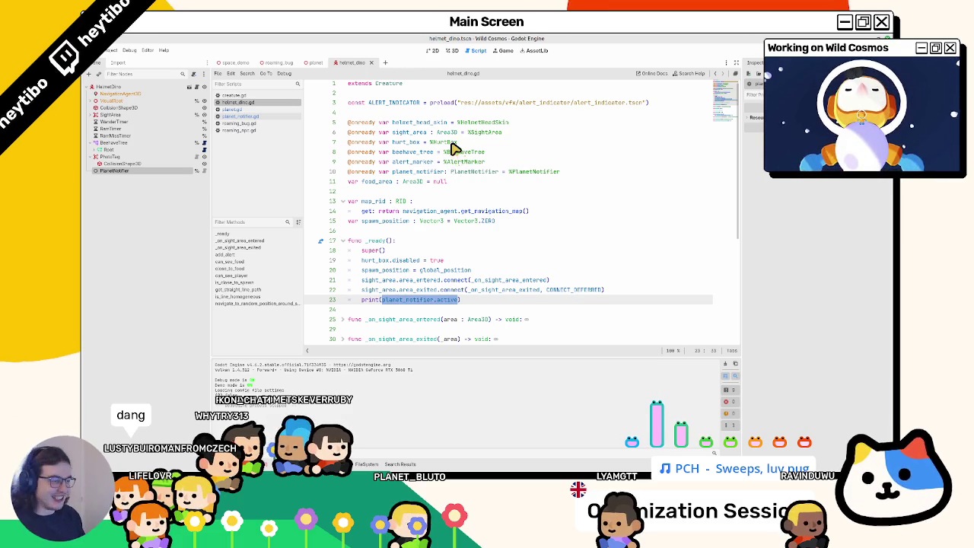
Add a commented '#_set_active():' placeholder with pass below _ready.
left_click(420, 315)
key("ctrl+shift+Return")
key("ctrl+shift+Return")
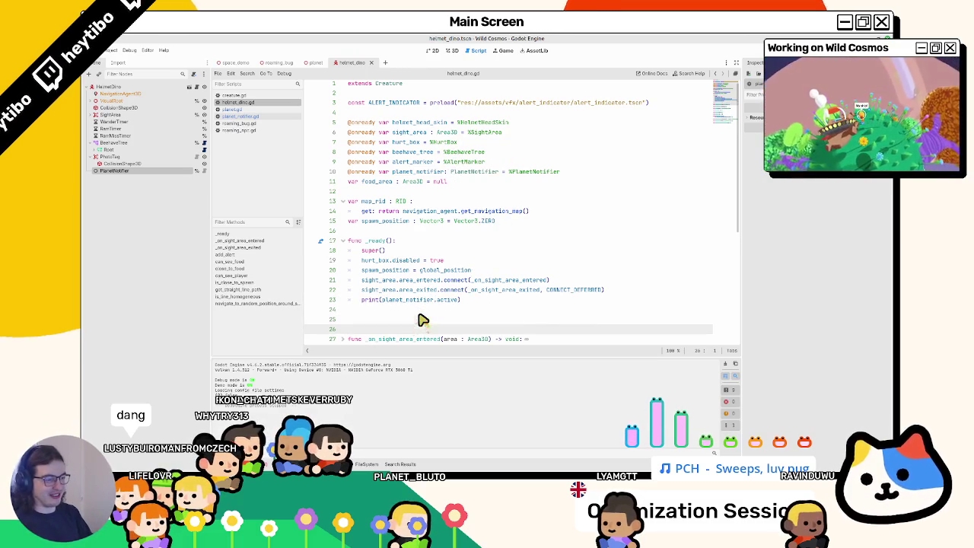
type("#")
type("_")
type("set_active()")
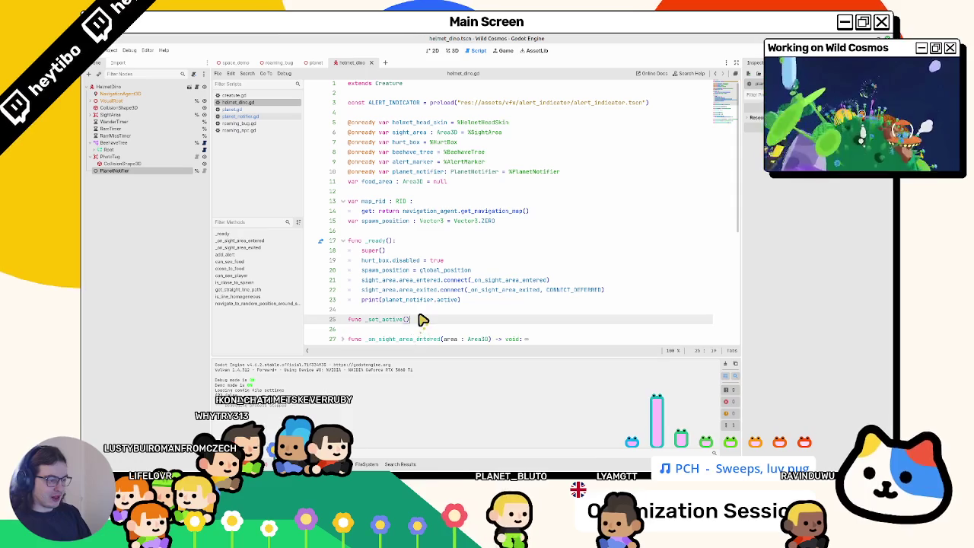
type(":")
key("Return")
type("pass")
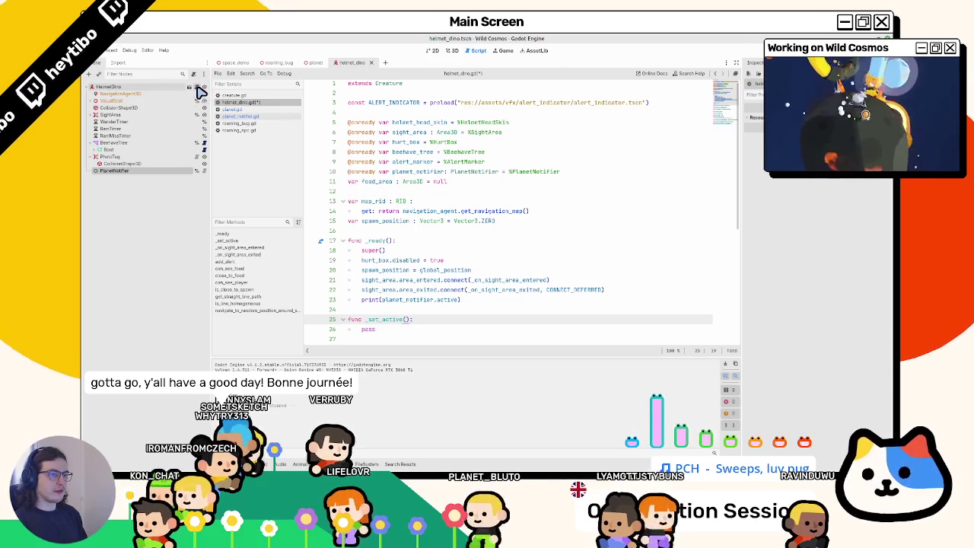
Go to the top and follow Creature in the extends line to creature.gd.
scroll(450, 131, "up", 1)
left_click(392, 88)
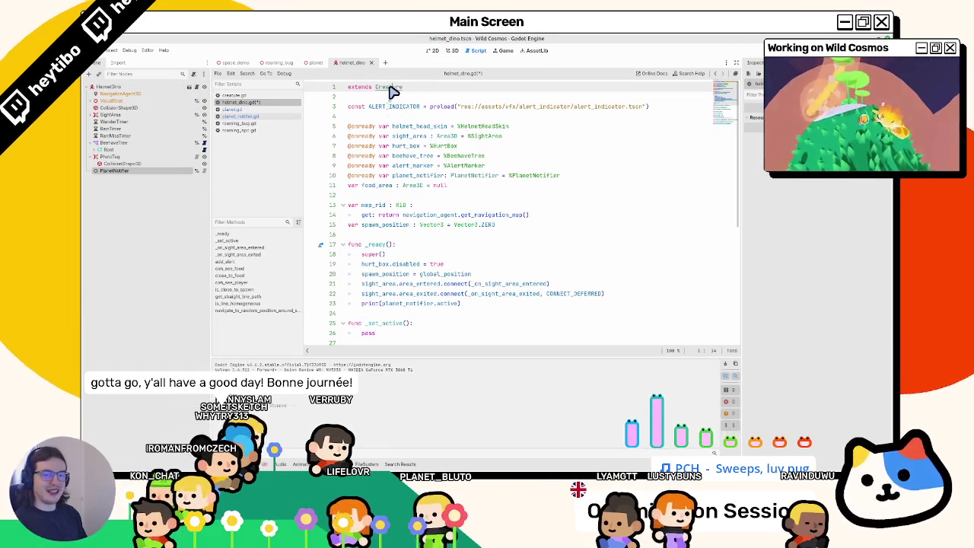
left_click(392, 89, "ctrl")
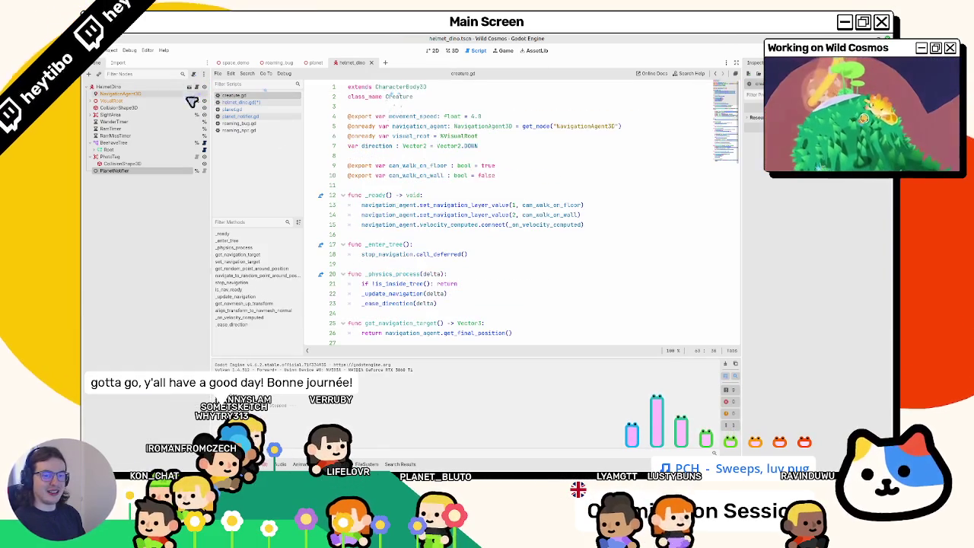
Close the two roaming scripts and review creature.gd's stop_navigation, _ready and _physics_process code.
middle_click(247, 114)
middle_click(250, 113)
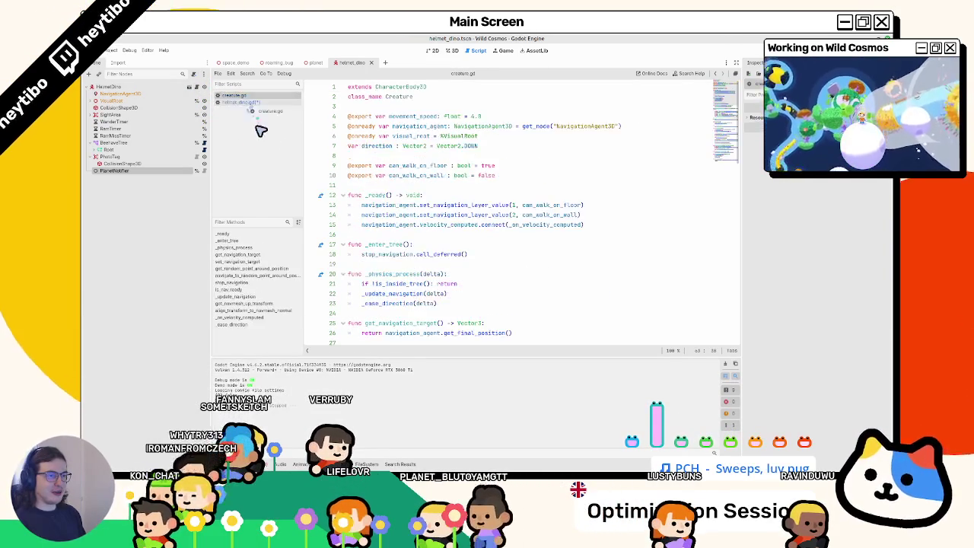
scroll(482, 146, "down", 1)
double_click(402, 225)
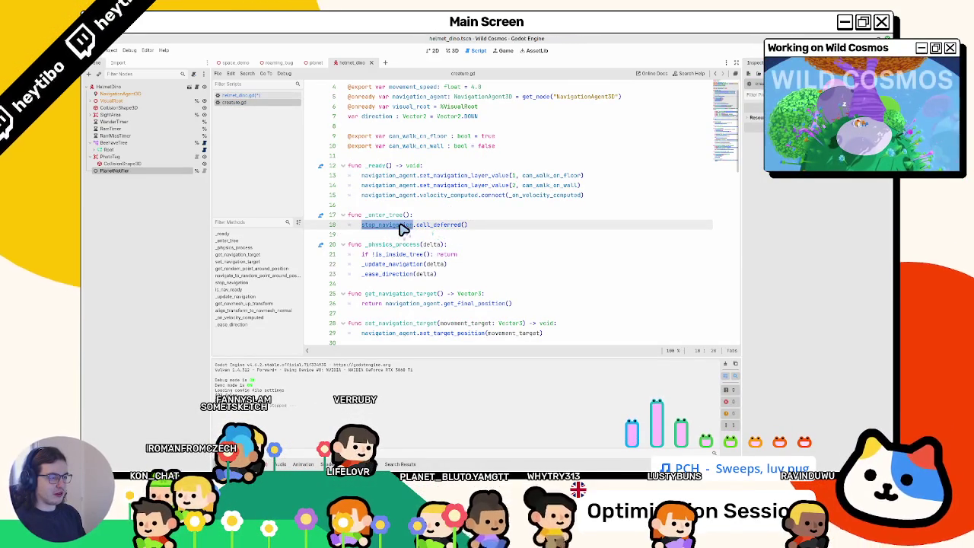
left_click(399, 226, "ctrl")
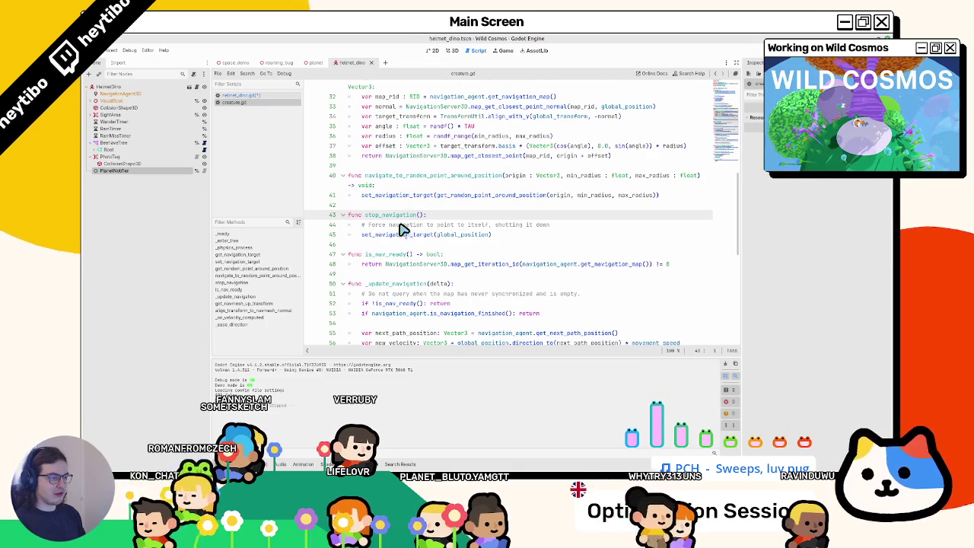
scroll(380, 210, "up", 10)
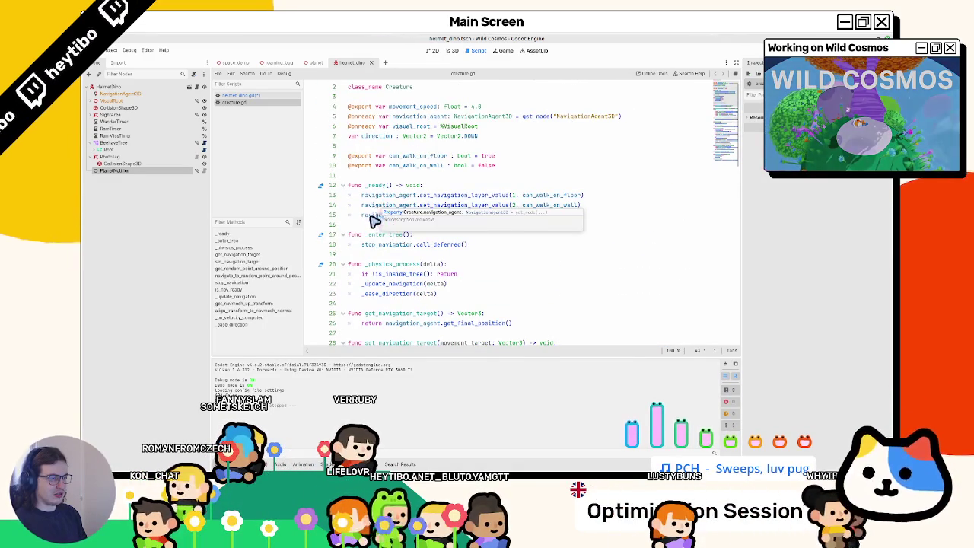
left_click(373, 186)
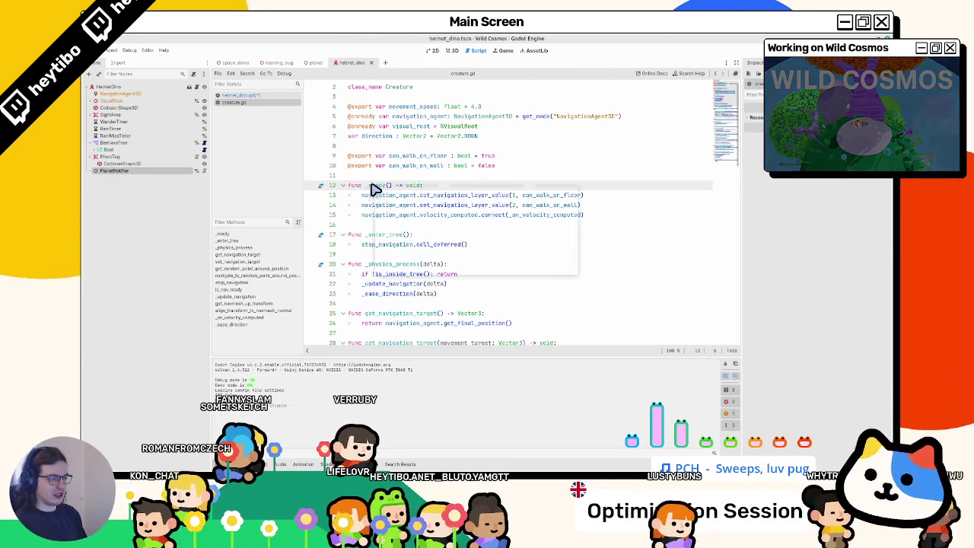
left_click(363, 206)
double_click(393, 266)
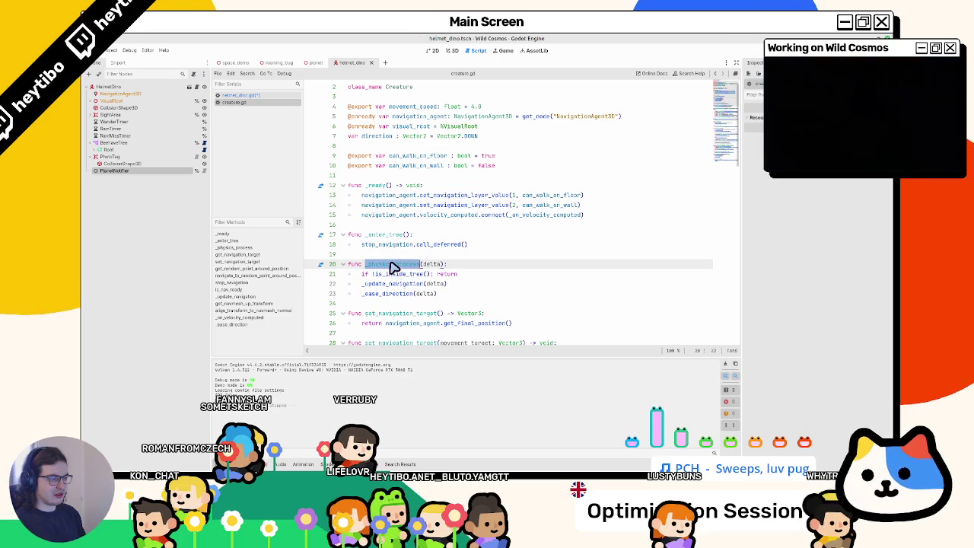
scroll(393, 268, "down", 2)
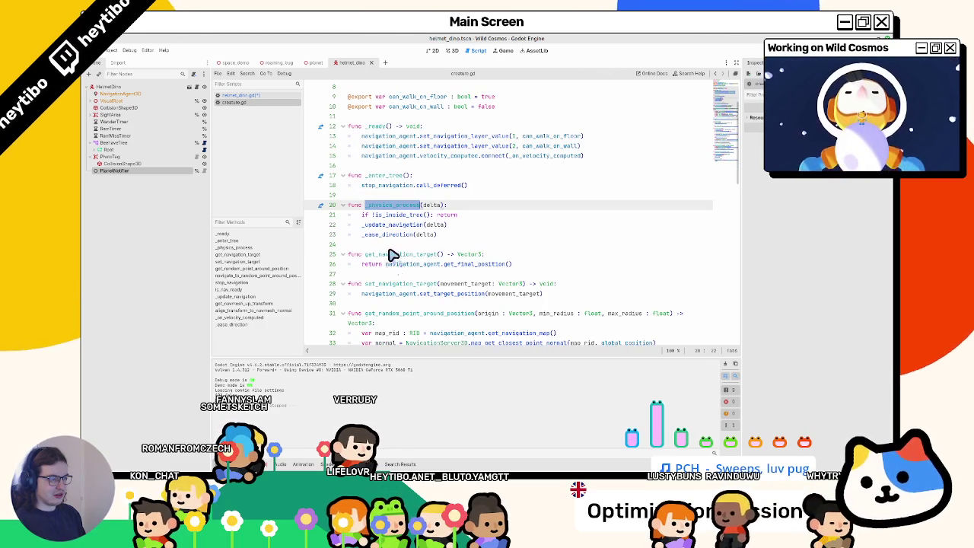
double_click(400, 215)
scroll(401, 230, "up", 3)
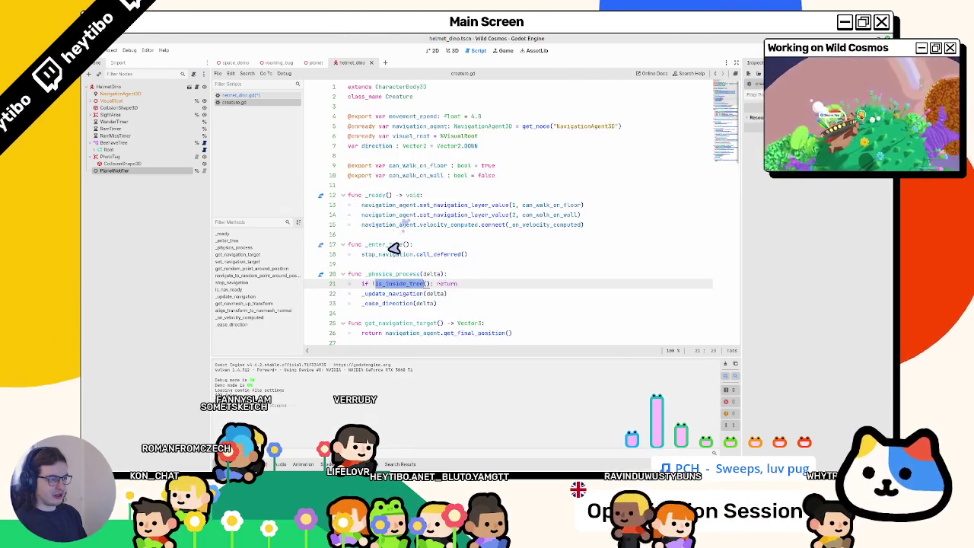
double_click(387, 273)
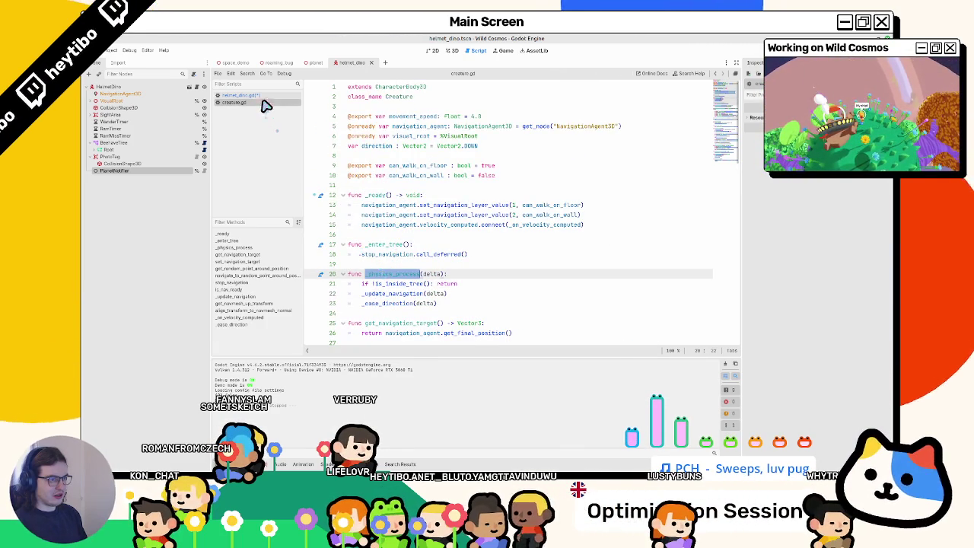
Fold every creature.gd function, from _ready through _ease_direction.
left_click(343, 195)
left_click(342, 215)
left_click(343, 234)
left_click(342, 254)
left_click(343, 273)
left_click(343, 293)
left_click(342, 322)
scroll(345, 321, "down", 1)
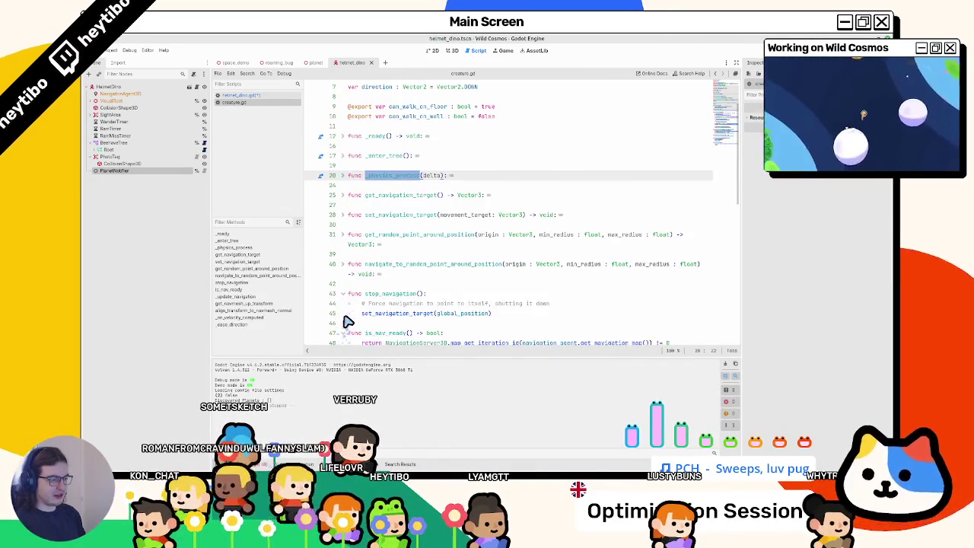
left_click(342, 294)
left_click(343, 313)
left_click(343, 333)
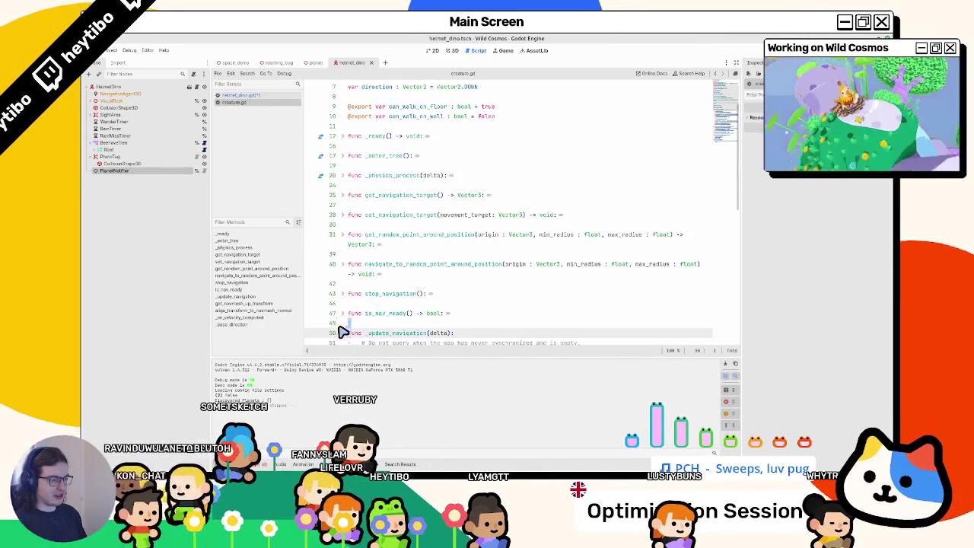
scroll(345, 319, "down", 2)
left_click(343, 230)
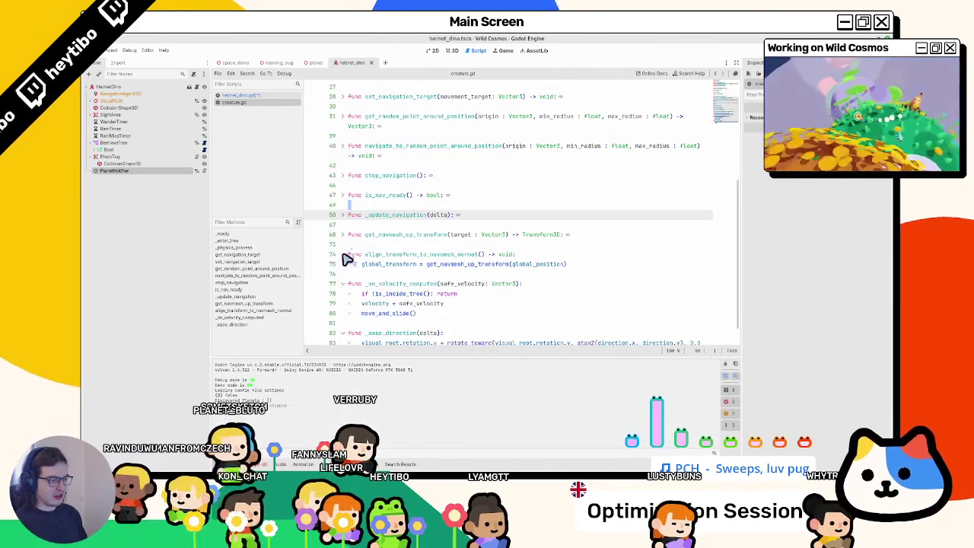
left_click(342, 251)
left_click(343, 270)
left_click(344, 289)
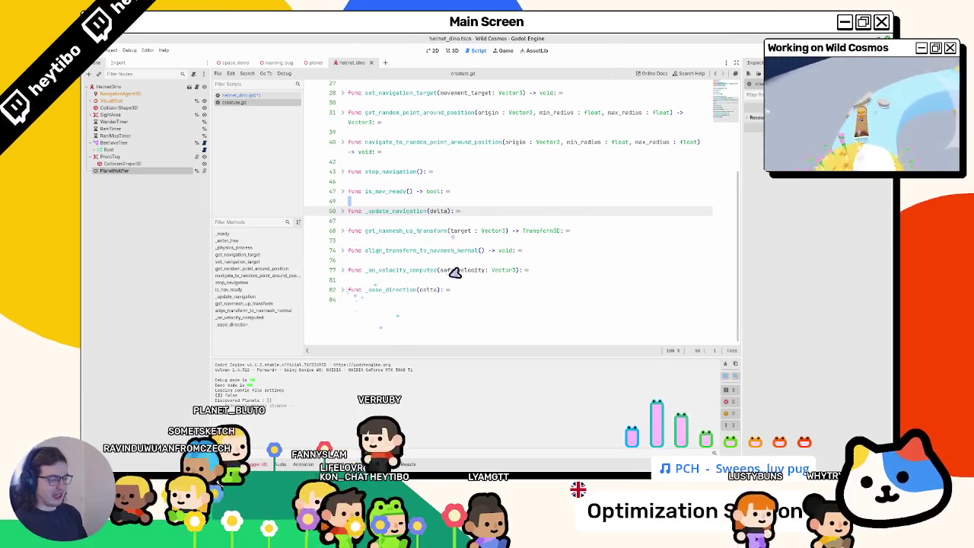
scroll(429, 237, "up", 8)
Select the Creature class name on line 2, then return to the 3D scene view.
left_click(426, 187)
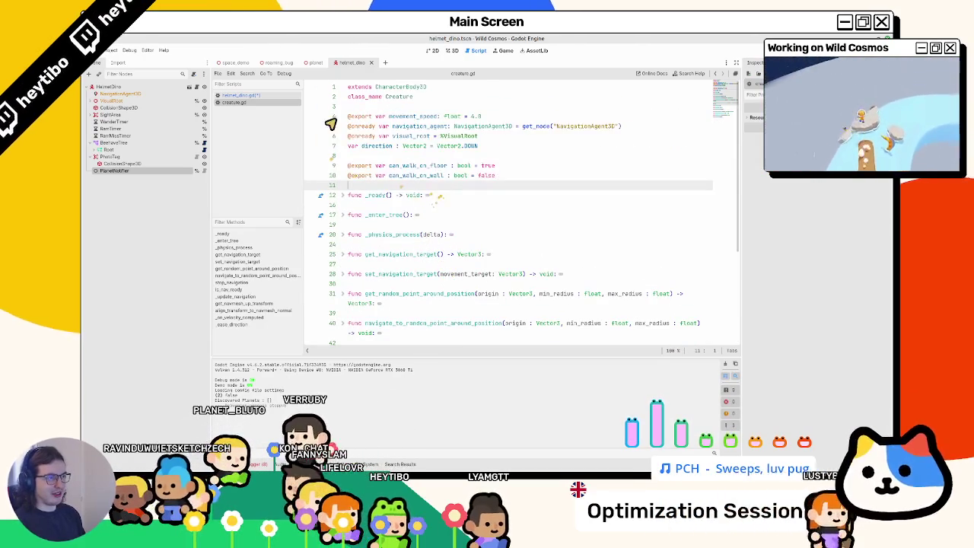
double_click(396, 98)
left_click(451, 51)
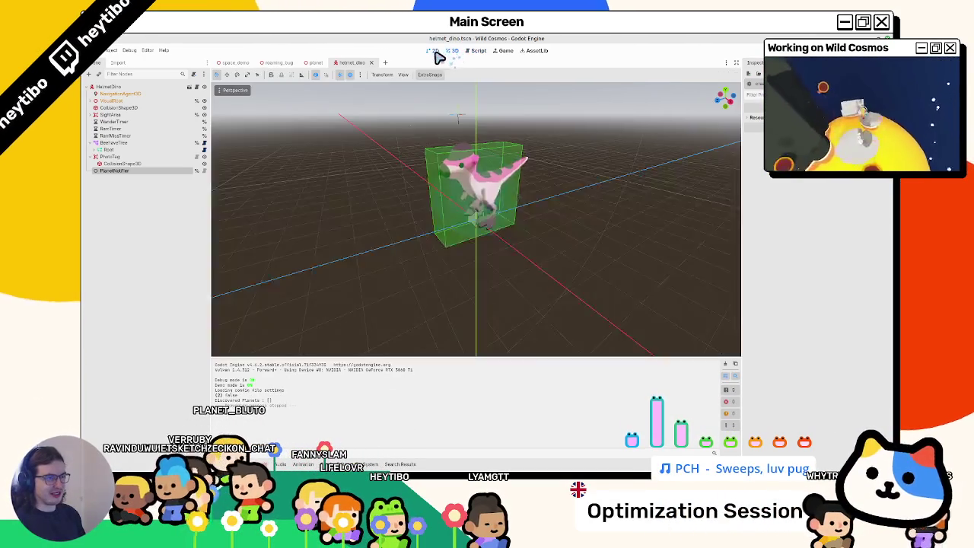
Open creature.tscn through the quick scene search with 'creat'.
left_click(433, 51)
left_click(455, 51)
key("ctrl+shift+o")
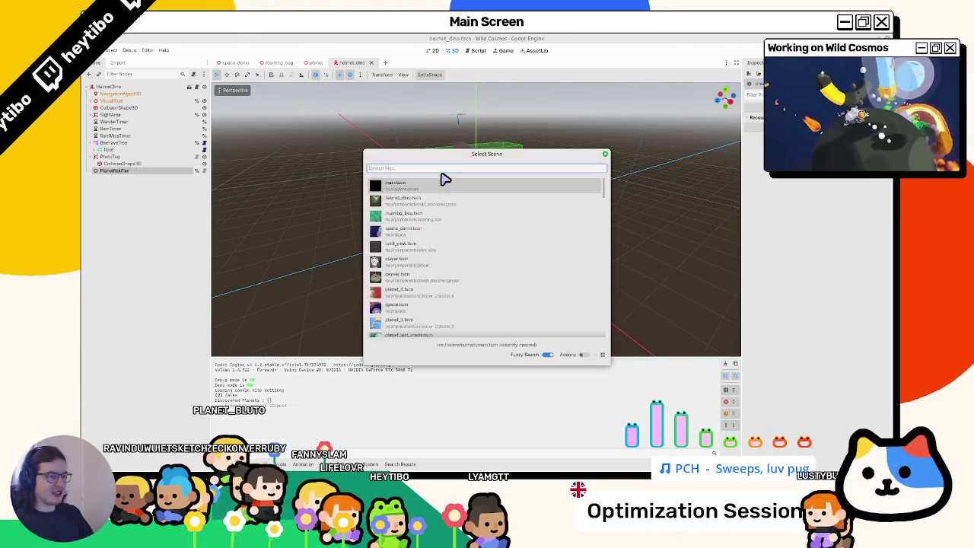
type("creat")
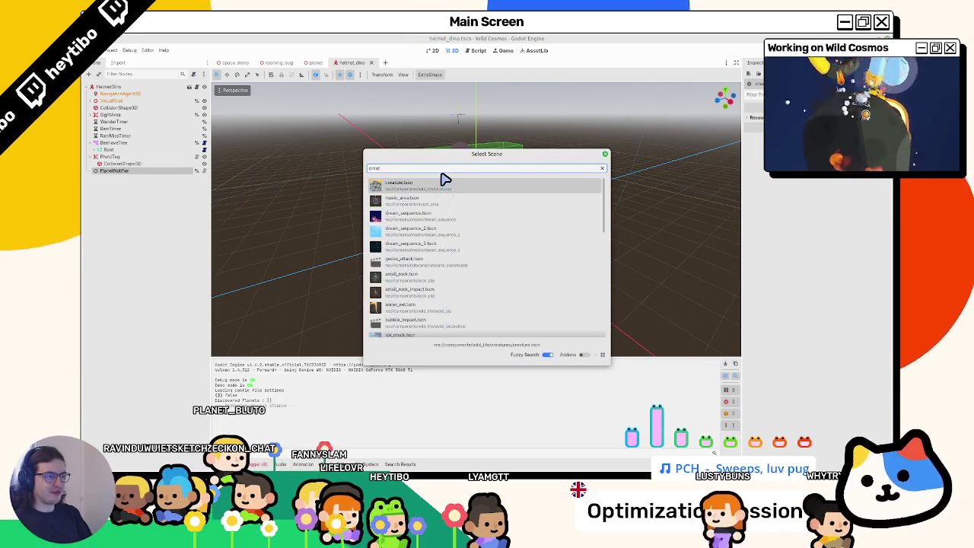
key("Return")
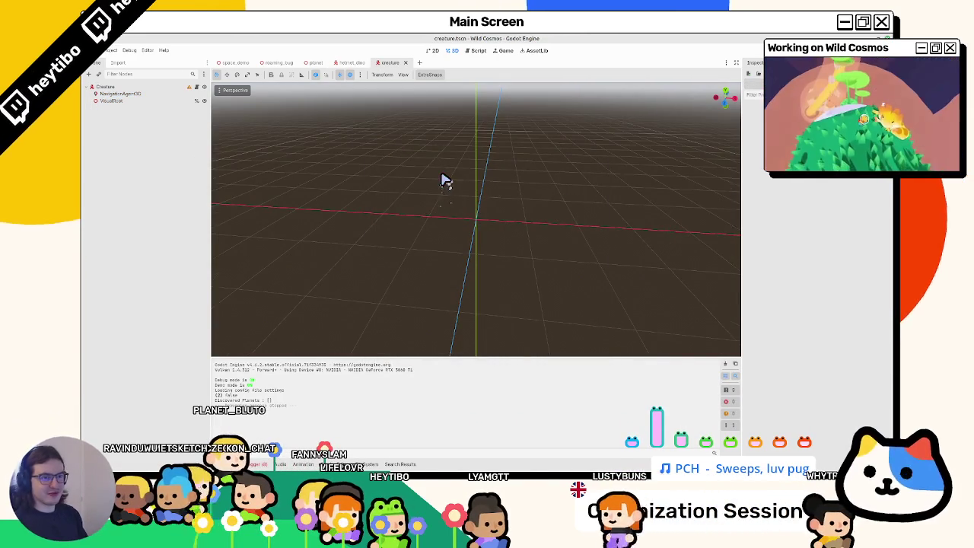
Return to the helmet_dino scene, select its PlanetNotifier node and open helmet_dino.gd.
left_click(109, 87)
left_click(316, 63)
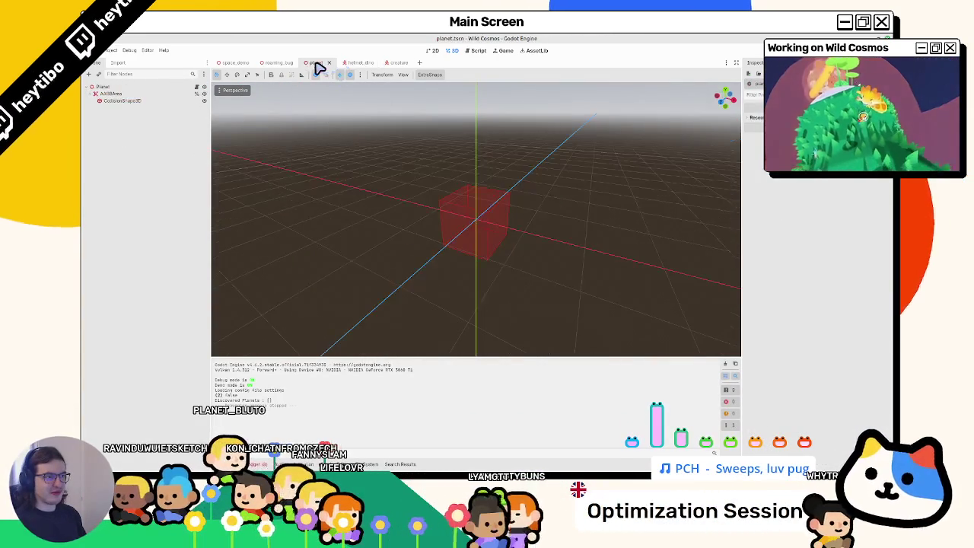
left_click(352, 63)
left_click(143, 172)
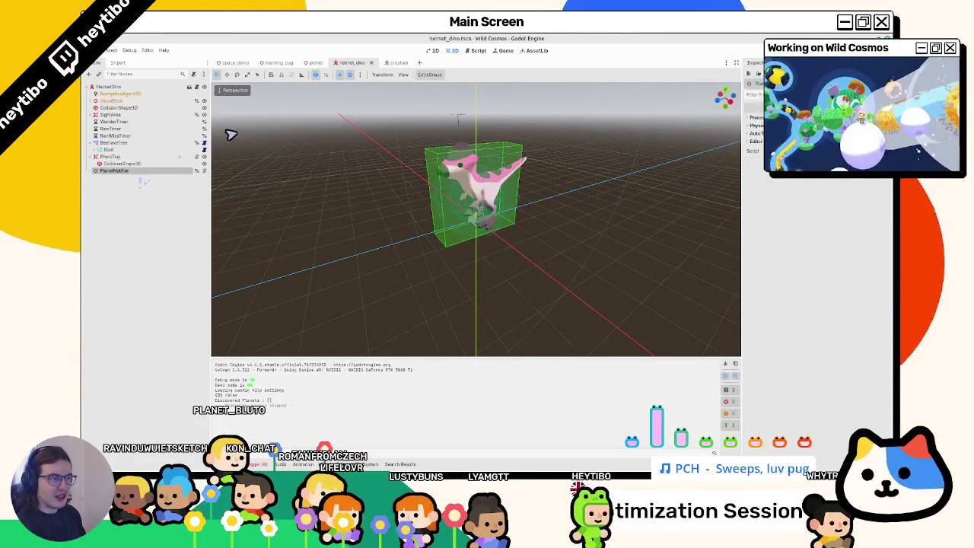
left_click(189, 87)
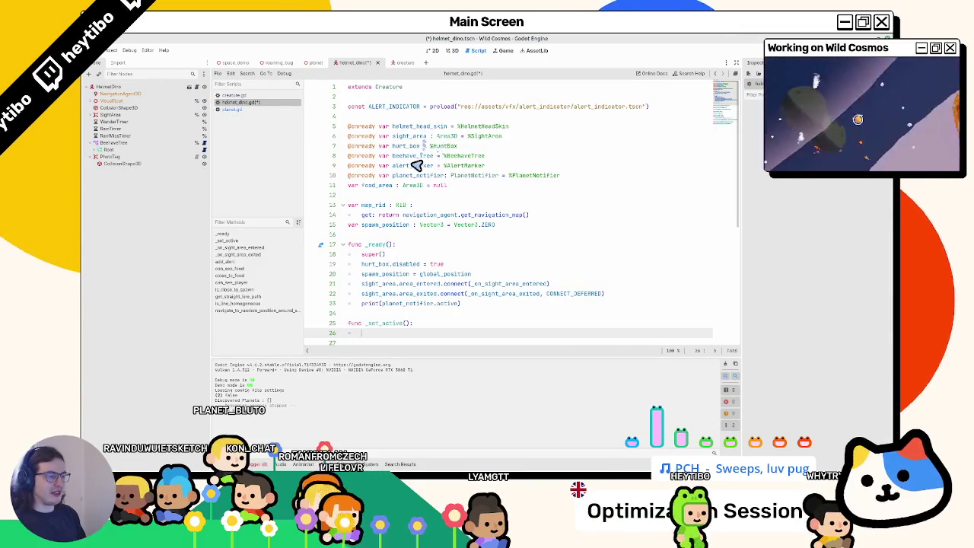
Delete the print line and _set_active stub from helmet_dino.gd, then switch to creature.gd.
type("pass")
scroll(386, 246, "down", 2)
left_click_drag(385, 278, 330, 254)
key("BackSpace")
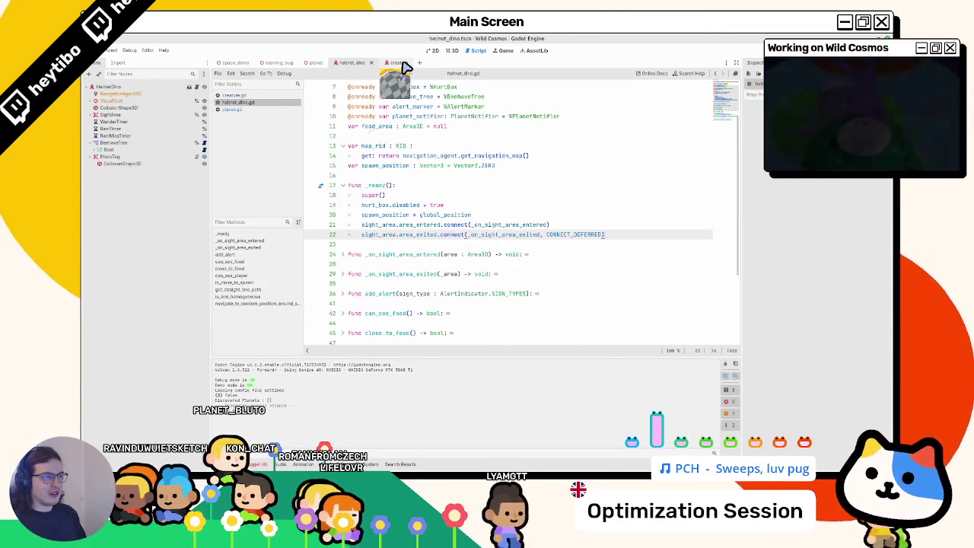
left_click(402, 62)
left_click(386, 107)
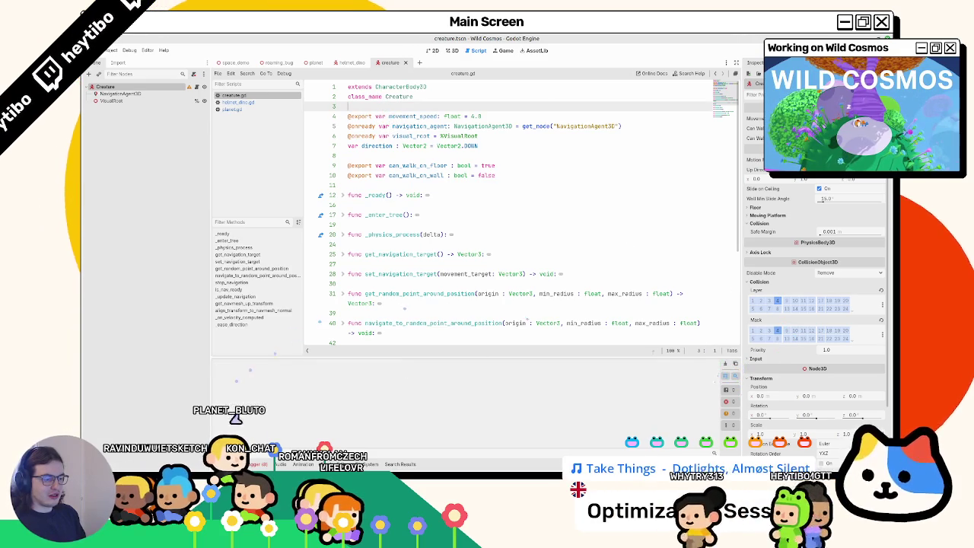
Add a PlanetNotifier node under Creature and drop its reference into creature.gd.
key("ctrl+a")
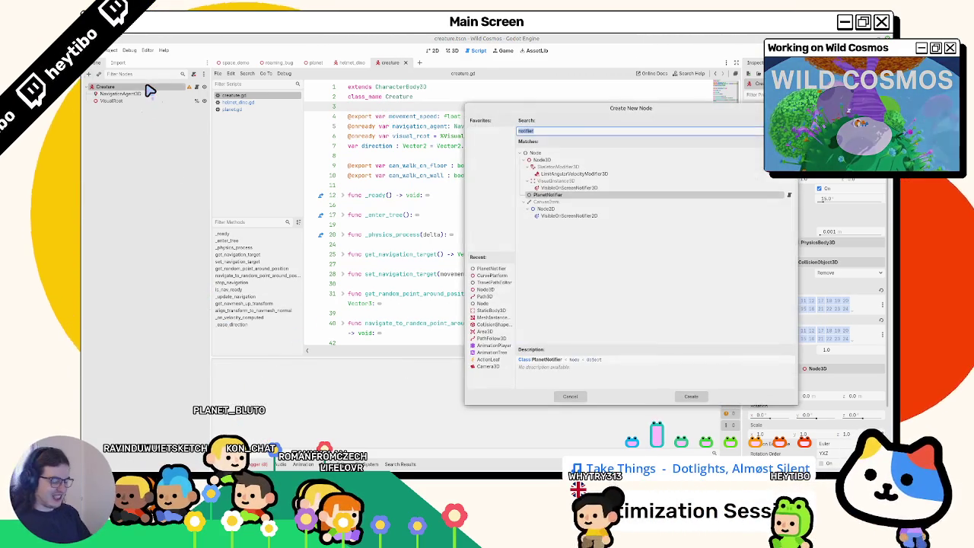
key("Return")
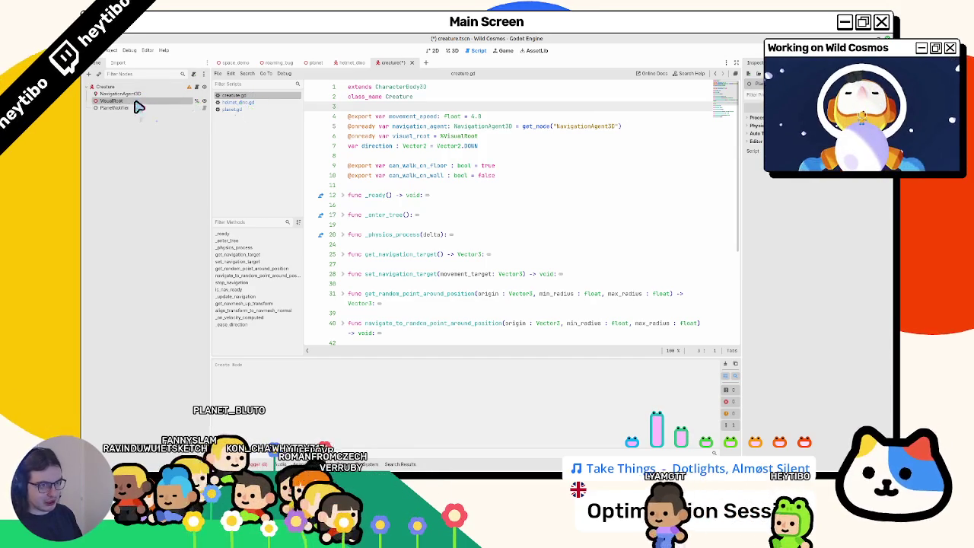
mouse_move(130, 114)
left_mouse_down()
mouse_move(344, 163)
mouse_move(358, 195)
mouse_move(369, 191)
left_mouse_up()
Declare var active: bool = true : set = _set_active and start func _set_active().
key("Return")
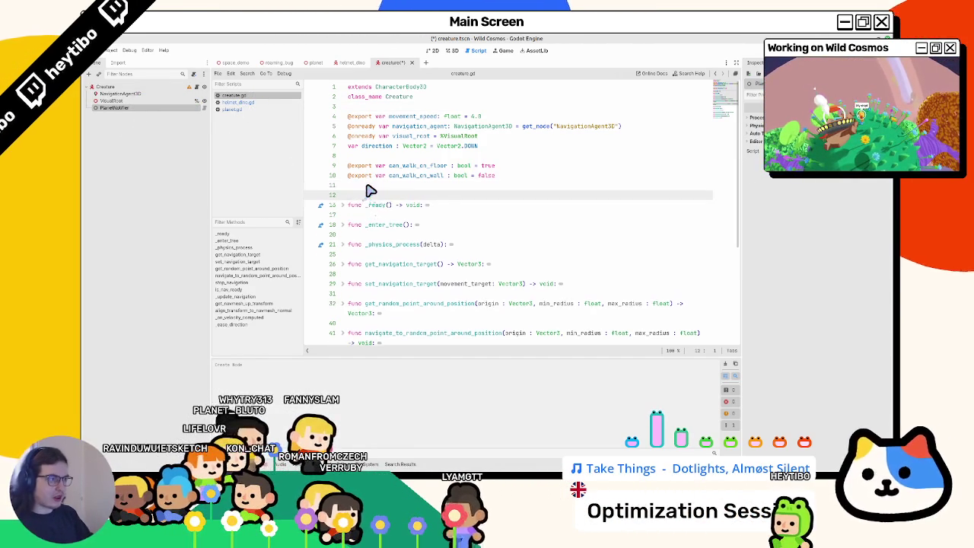
type("@")
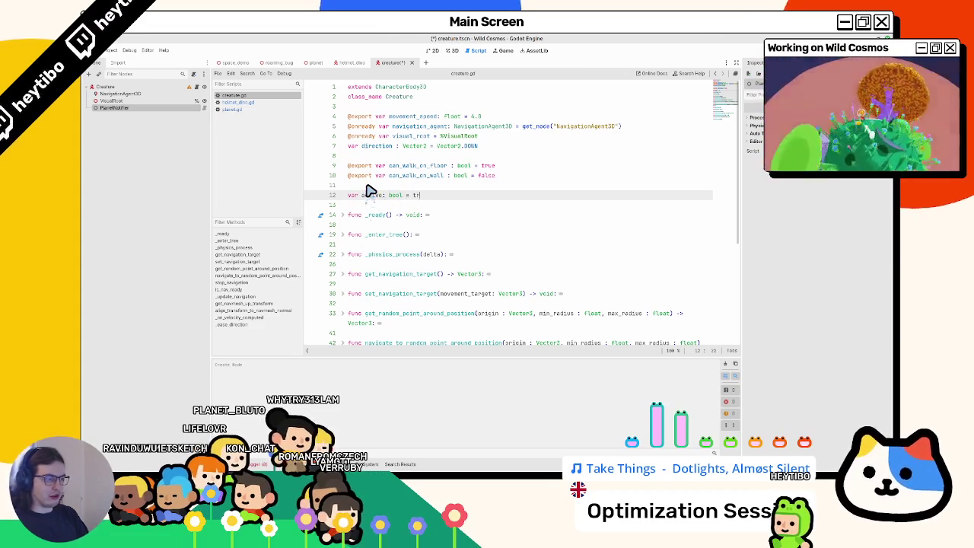
type("var active : bool = true : set = _set_active")
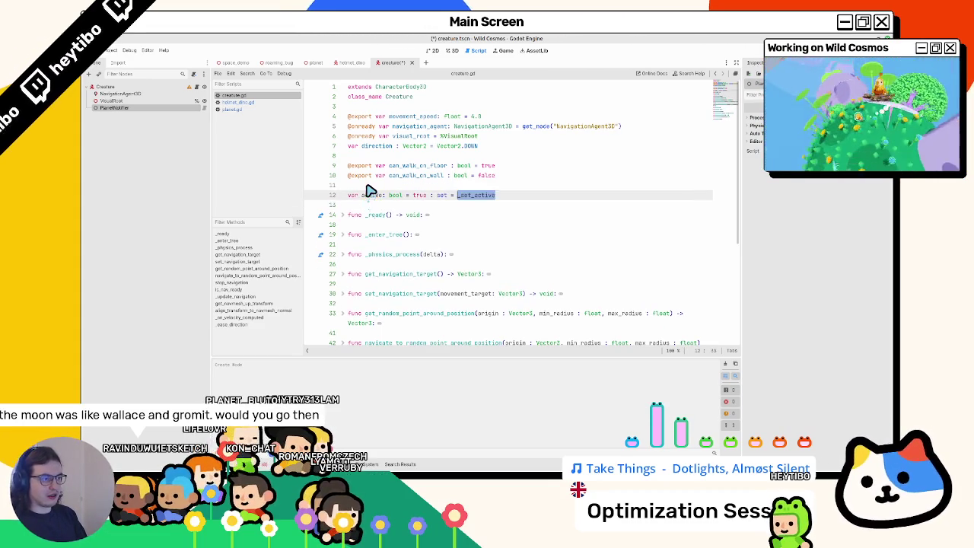
key("Return")
key("Return")
key("Return")
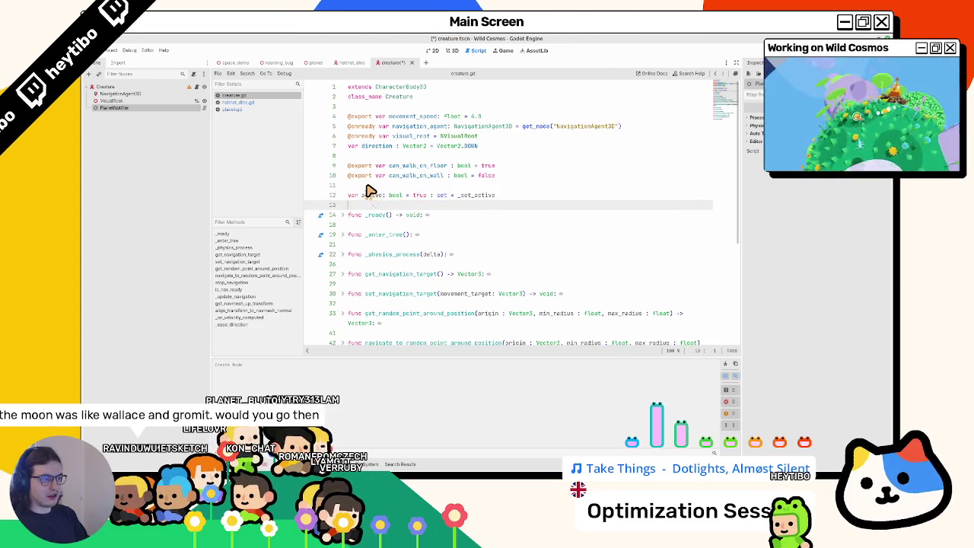